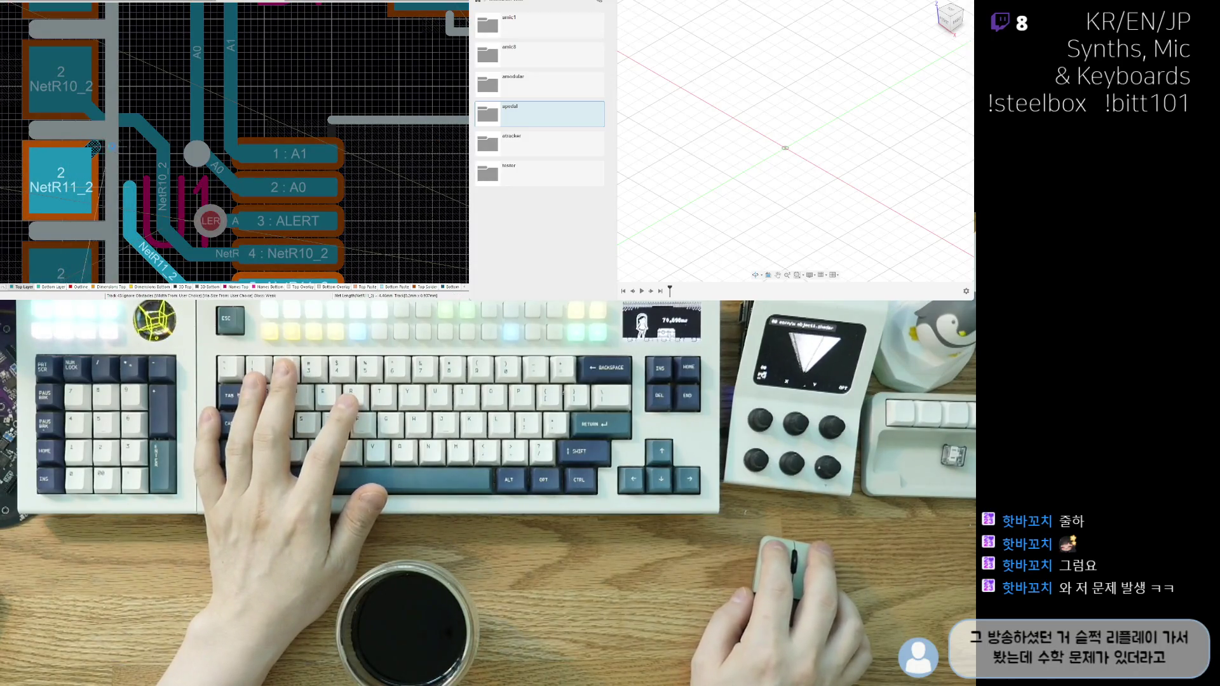
- Finish the NetR11_2 track at its resistor pad, then zoom in on U1 pins 4 and 5
{"action": "left_click", "coordinate": [134, 232]}
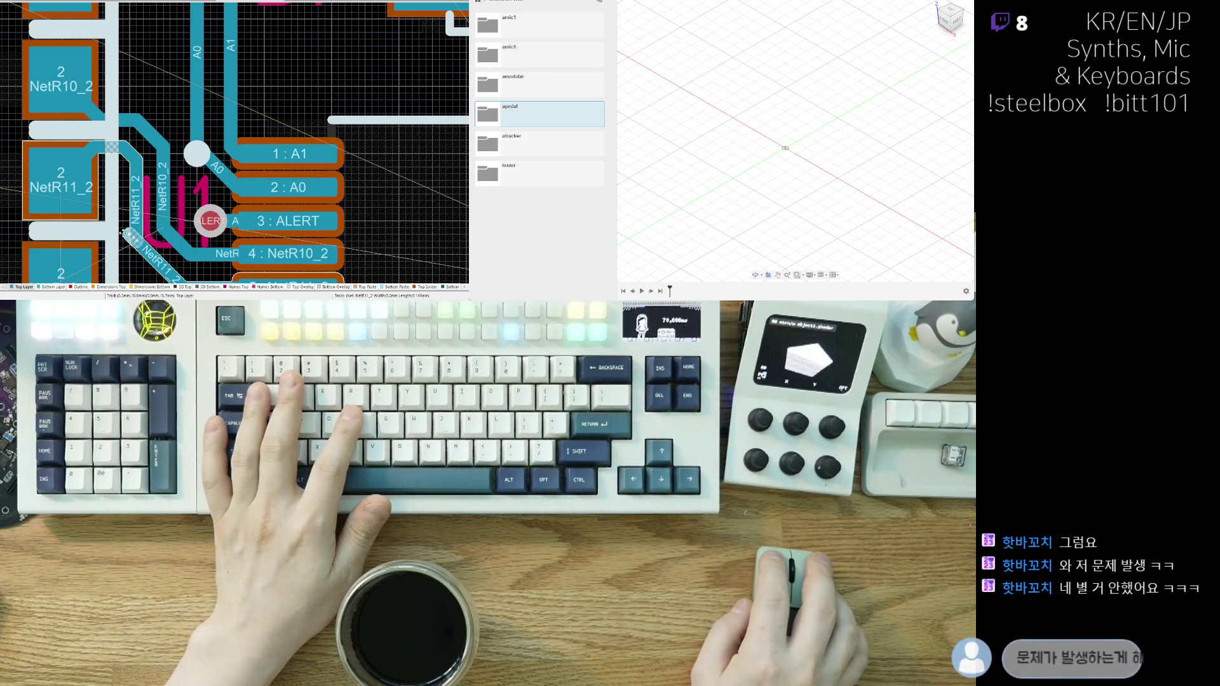
{"action": "scroll", "coordinate": [144, 177], "scroll_direction": "down", "scroll_amount": 3, "text": "ctrl"}
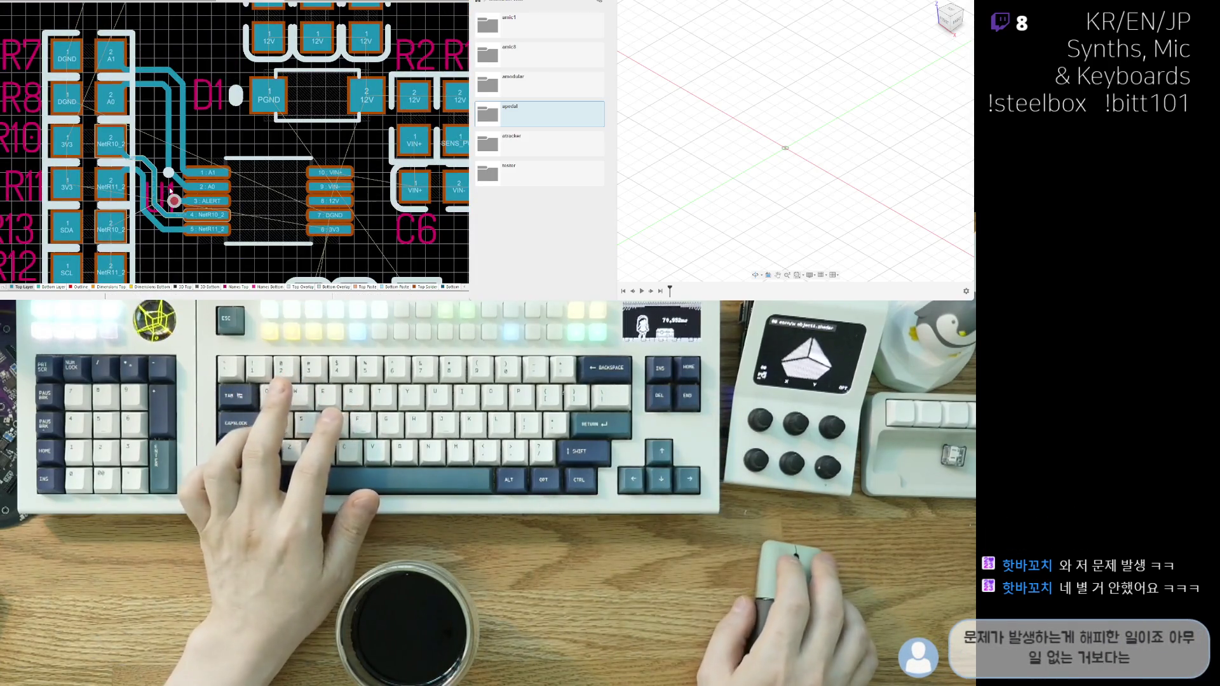
{"action": "scroll", "coordinate": [146, 178], "scroll_direction": "up", "scroll_amount": 3, "text": "ctrl"}
{"action": "scroll", "coordinate": [146, 178], "scroll_direction": "down", "scroll_amount": 3}
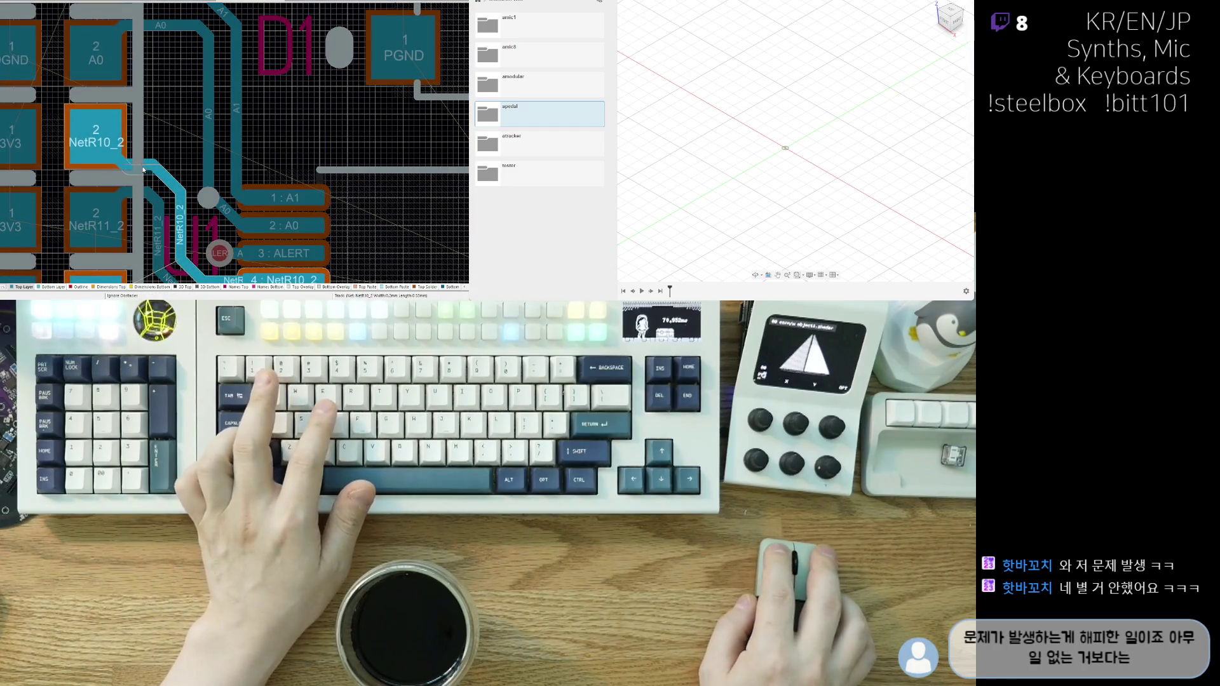
{"action": "scroll", "coordinate": [153, 184], "scroll_direction": "up", "scroll_amount": 3}
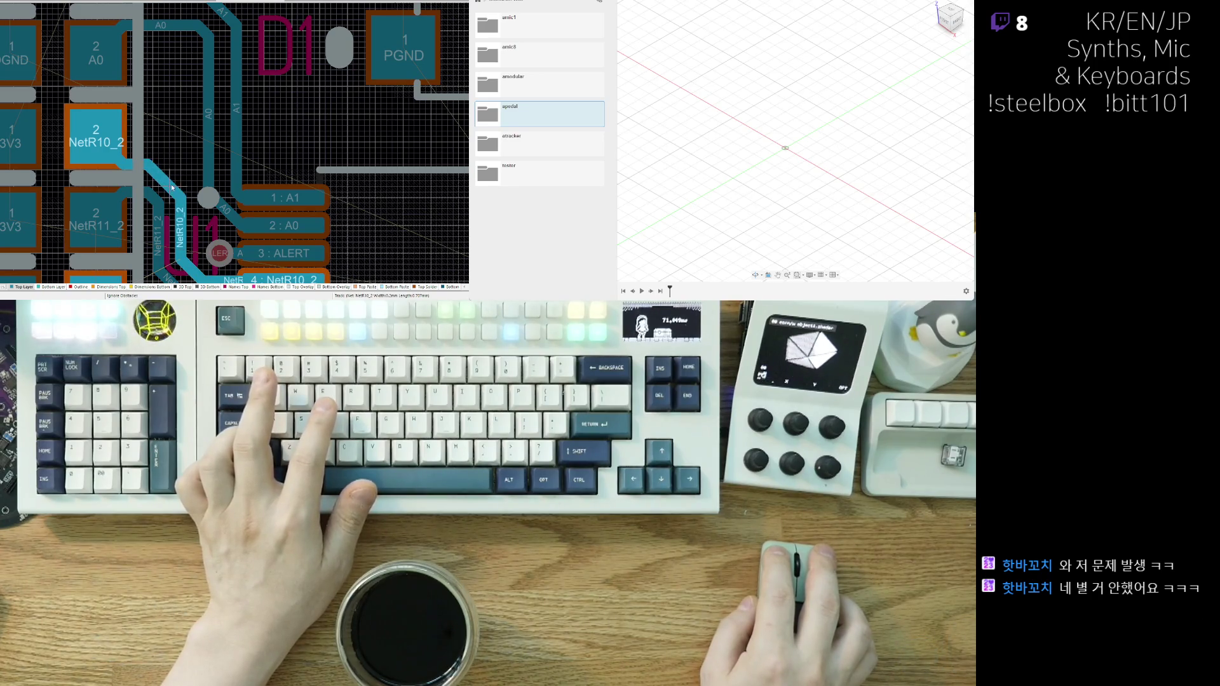
{"action": "scroll", "coordinate": [175, 188], "scroll_direction": "up", "scroll_amount": 4}
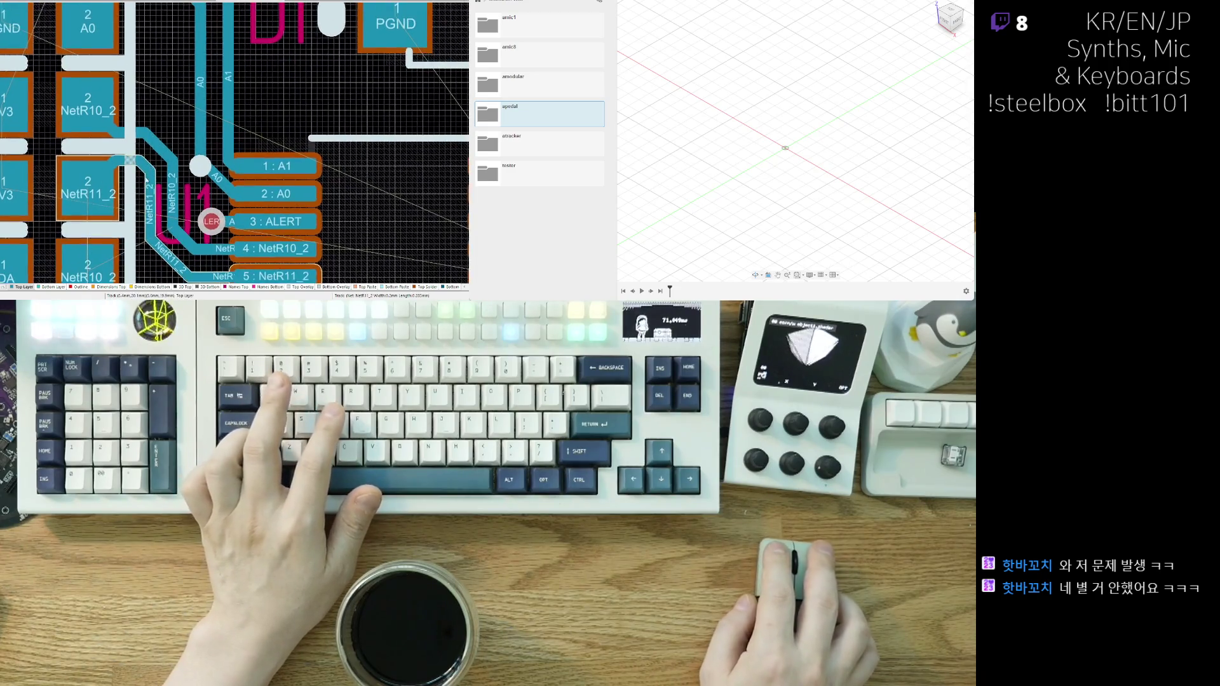
{"action": "scroll", "coordinate": [170, 147], "scroll_direction": "down", "scroll_amount": 4}
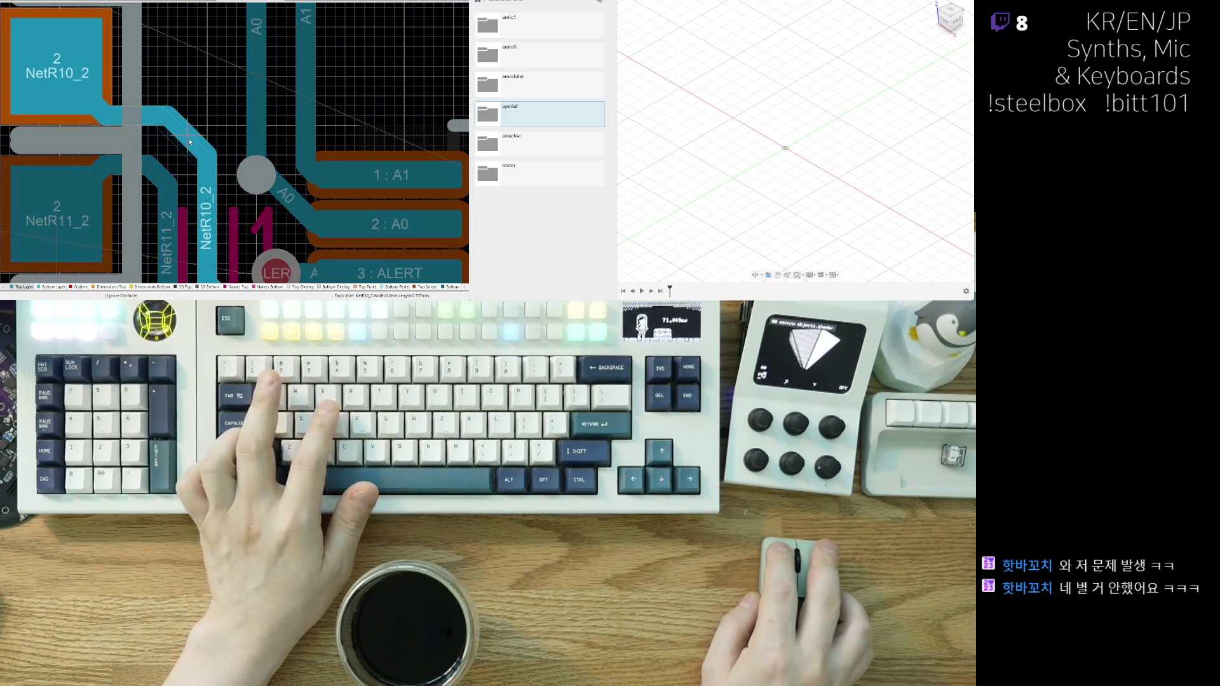
{"action": "left_click", "coordinate": [172, 75]}
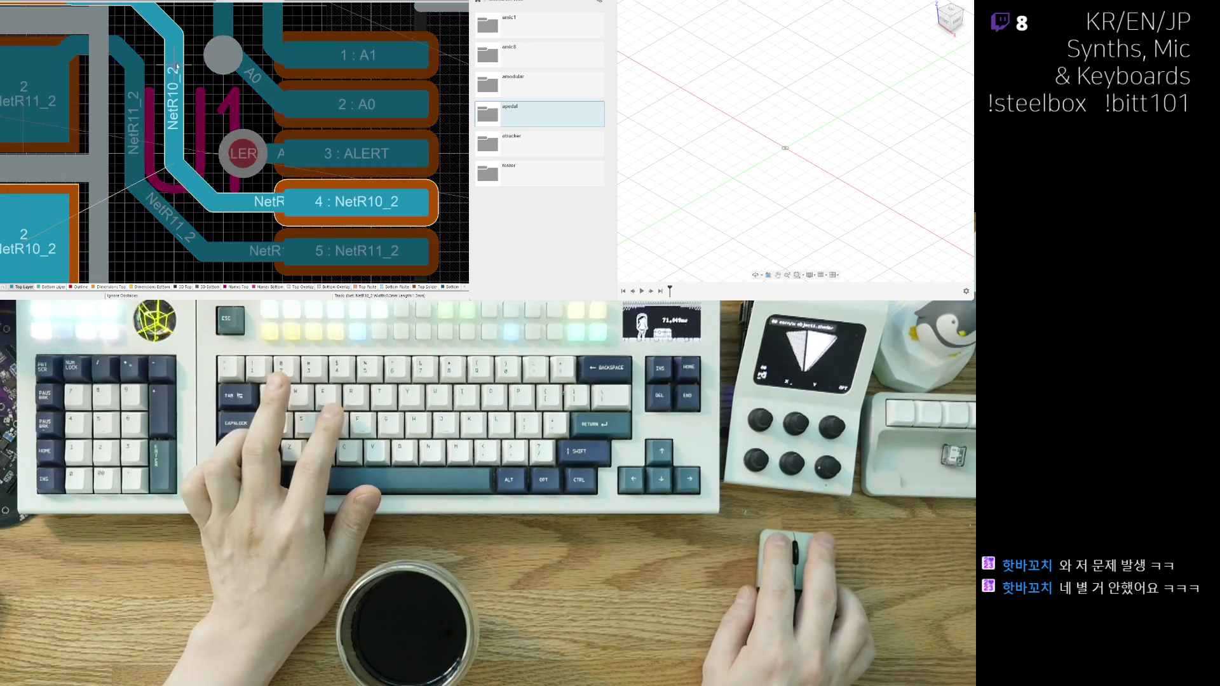
- Drop the NetR10_2 reroute and shift the NetR11_2 track segment further left
{"action": "right_click", "coordinate": [179, 71]}
{"action": "left_click", "coordinate": [116, 61]}
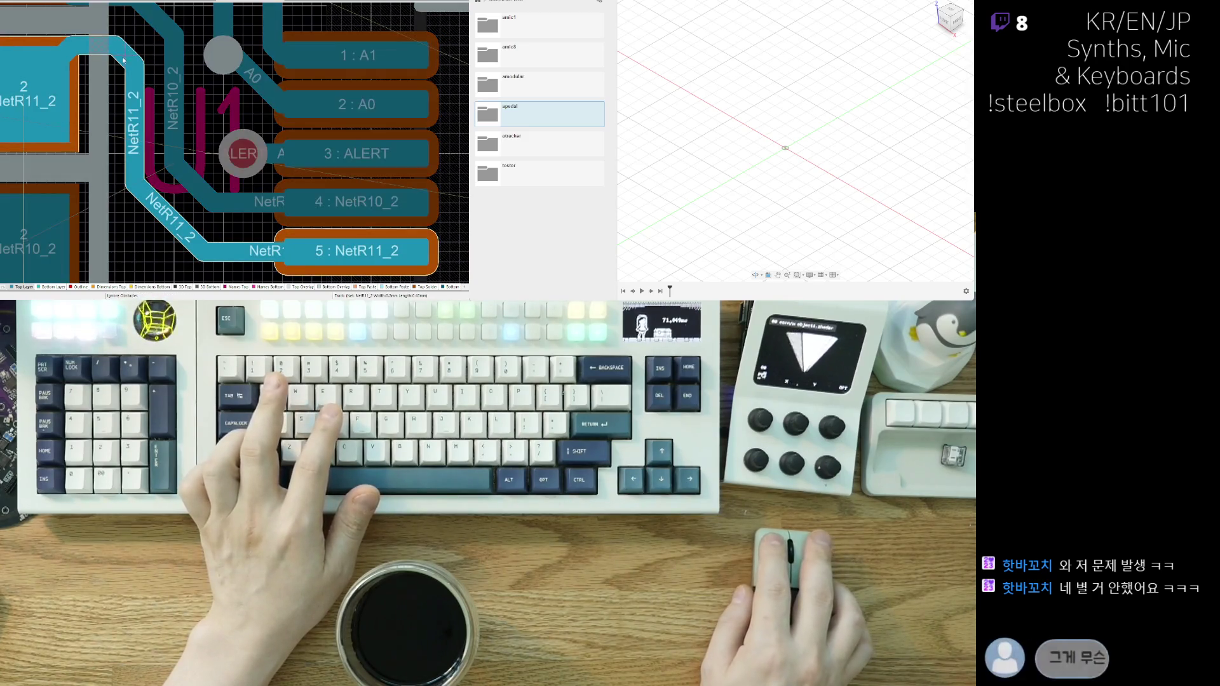
{"action": "left_click", "coordinate": [131, 161]}
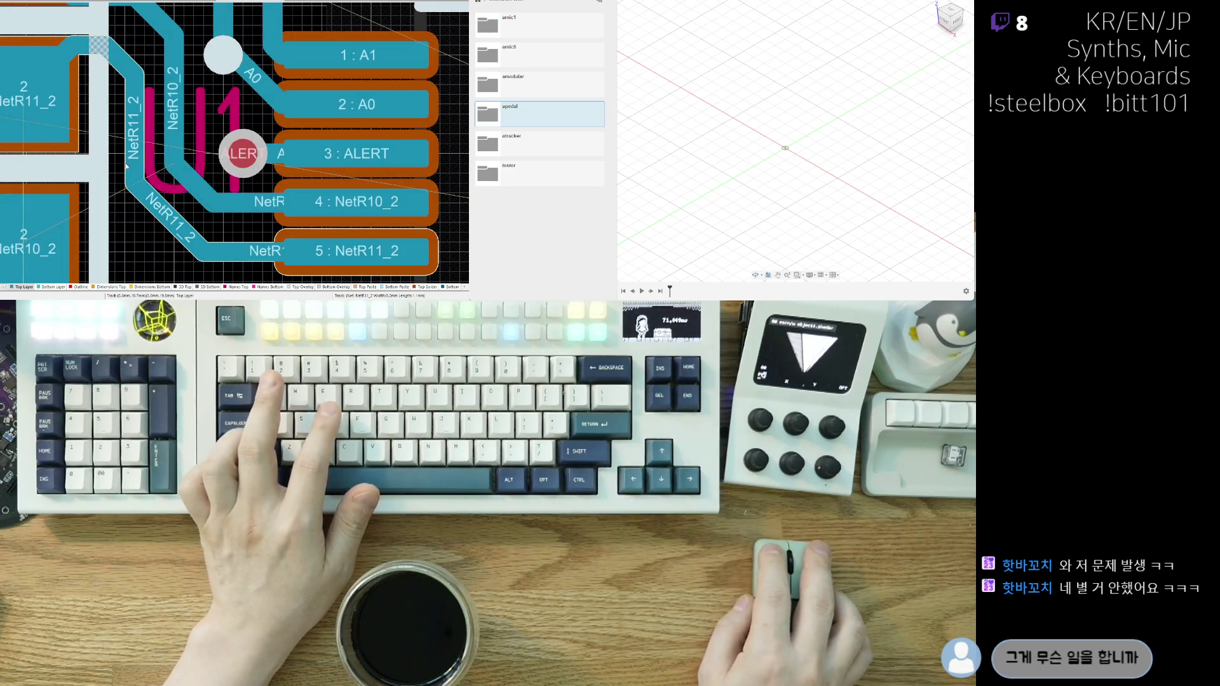
{"action": "left_click_drag", "start_coordinate": [153, 148], "coordinate": [129, 157]}
{"action": "left_click", "coordinate": [129, 157]}
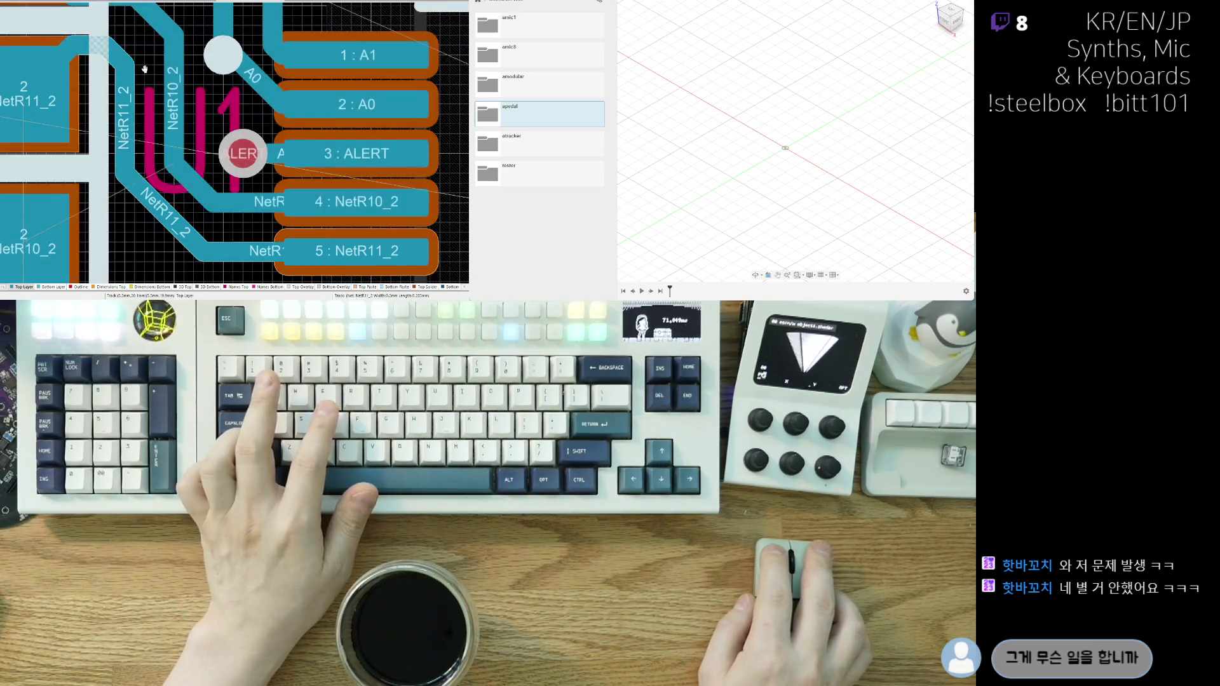
- Slide the NetR10_2 track segment left and down beside NetR11_2
{"action": "scroll", "coordinate": [146, 150], "scroll_direction": "up", "scroll_amount": 3}
{"action": "left_click", "coordinate": [162, 140]}
{"action": "left_click_drag", "start_coordinate": [161, 141], "coordinate": [160, 151]}
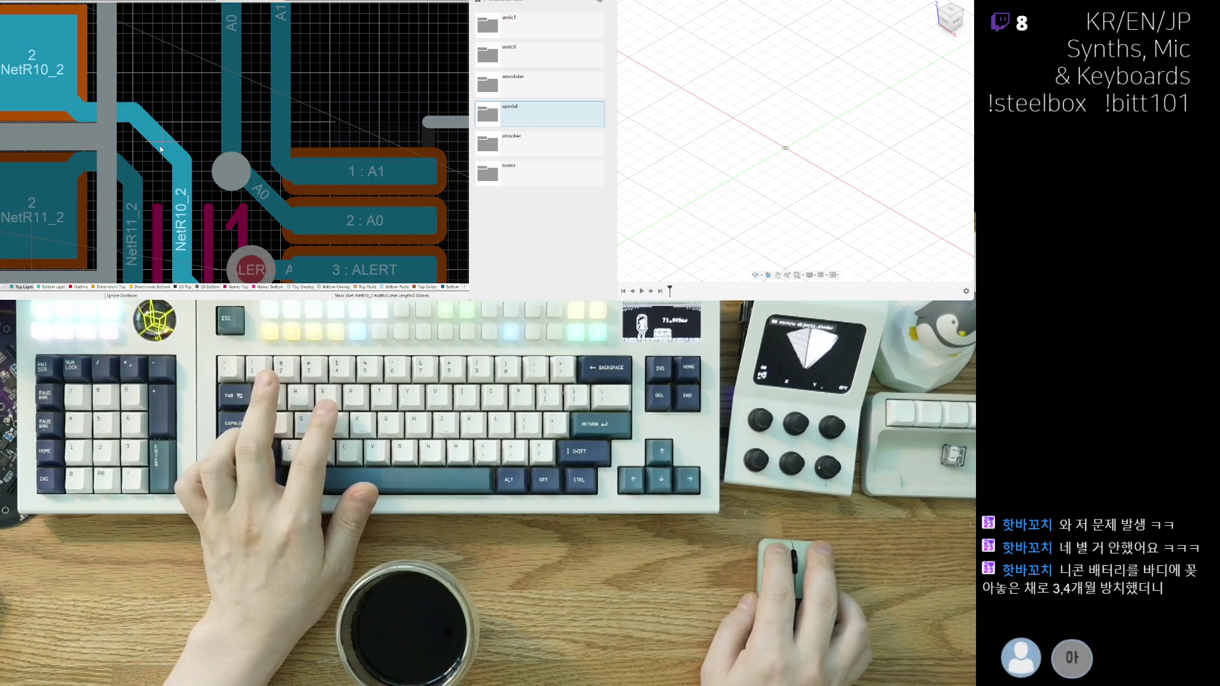
{"action": "left_click", "coordinate": [159, 150]}
- Bring the ALERT track into view and start routes from the ALERT via and NetR11_2 track
{"action": "scroll", "coordinate": [146, 159], "scroll_direction": "down", "scroll_amount": 3}
{"action": "scroll", "coordinate": [134, 172], "scroll_direction": "down", "scroll_amount": 3, "text": "ctrl"}
{"action": "scroll", "coordinate": [125, 179], "scroll_direction": "up", "scroll_amount": 2, "text": "ctrl"}
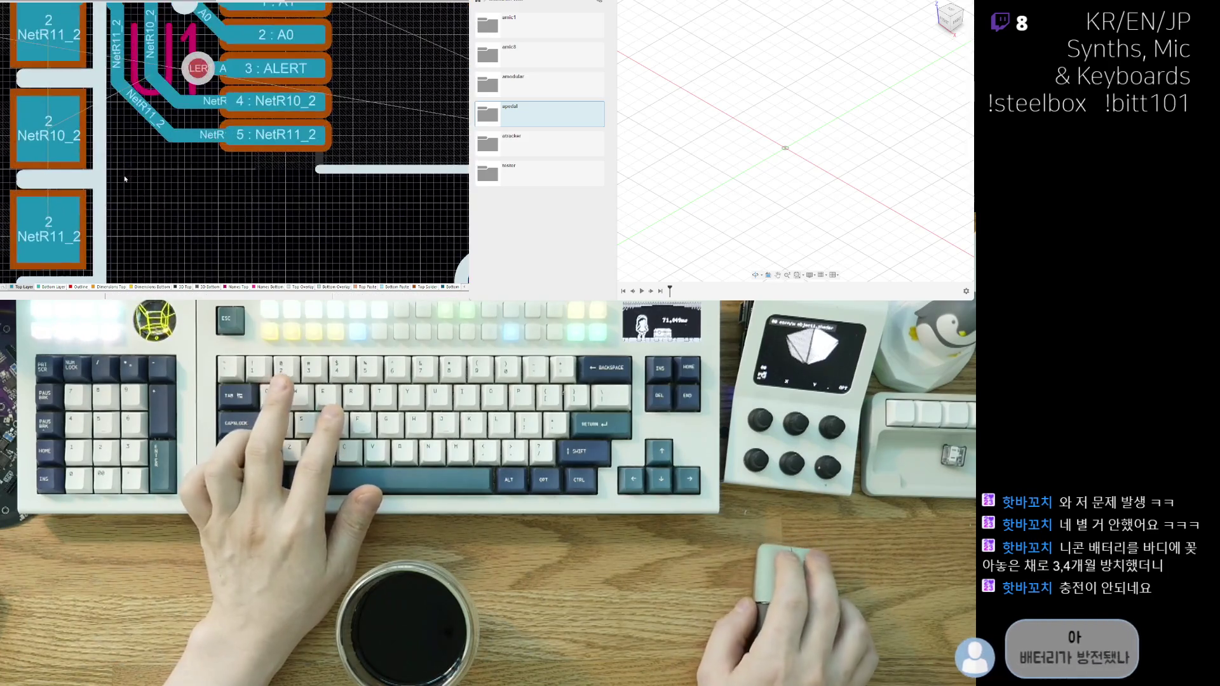
{"action": "scroll", "coordinate": [125, 179], "scroll_direction": "up", "scroll_amount": 1}
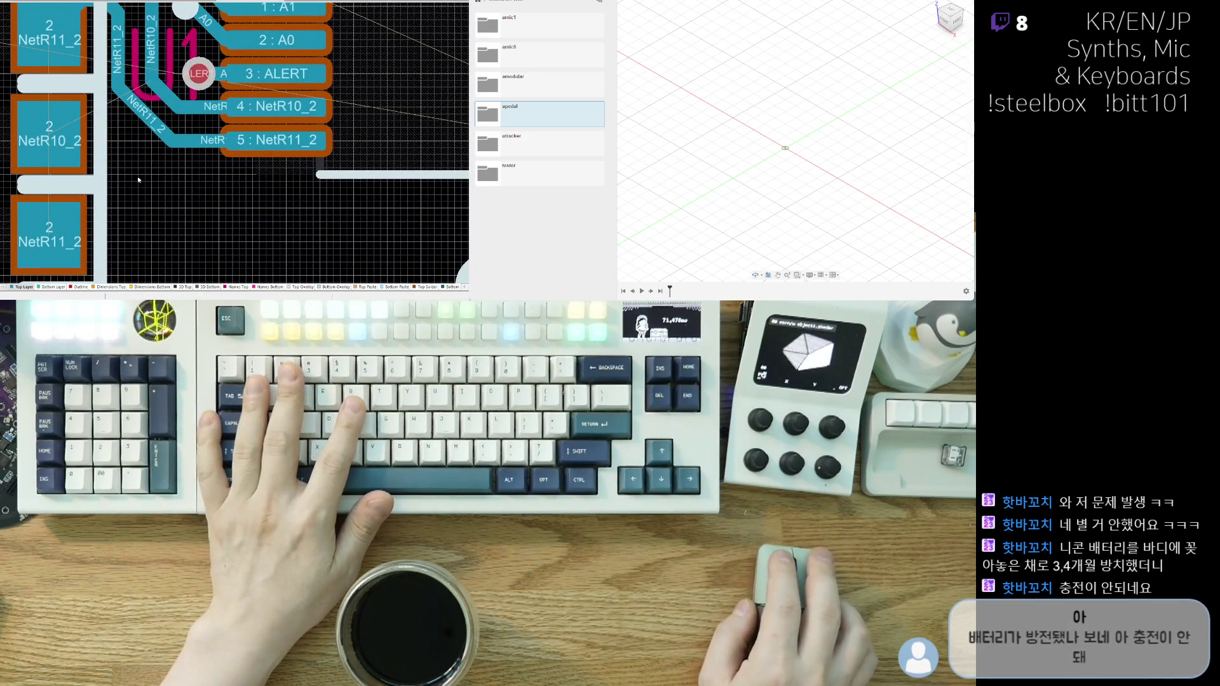
{"action": "scroll", "coordinate": [139, 179], "scroll_direction": "up", "scroll_amount": 3}
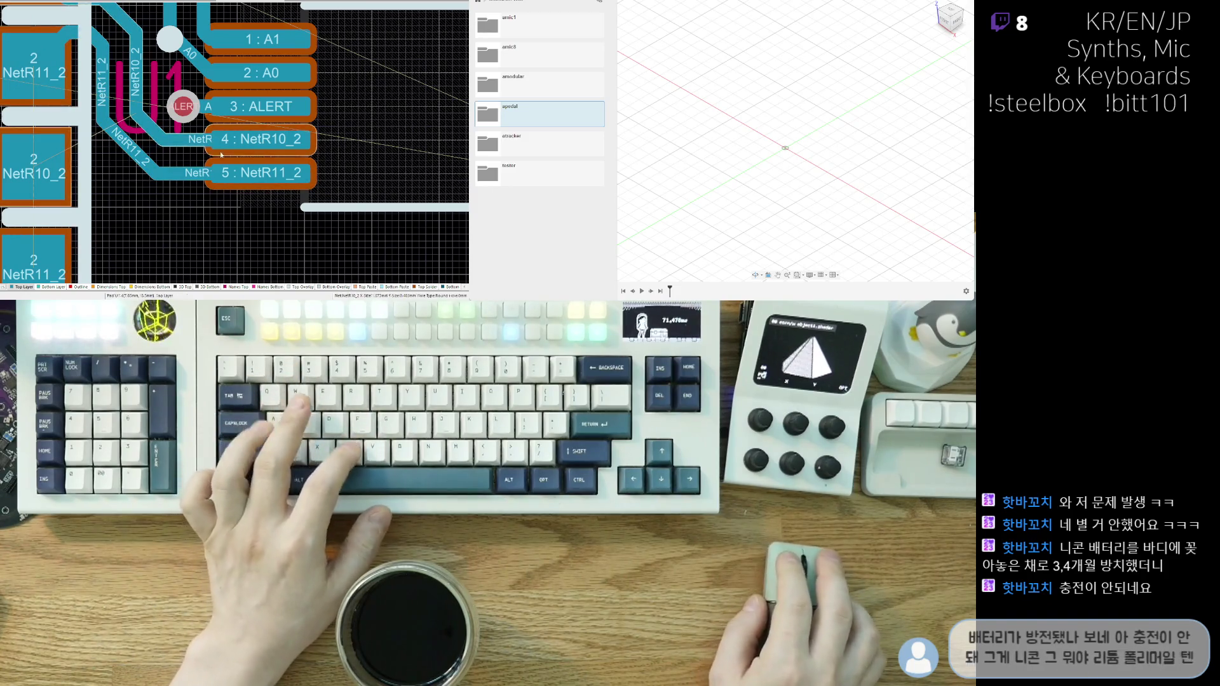
{"action": "scroll", "coordinate": [221, 155], "scroll_direction": "up", "scroll_amount": 3}
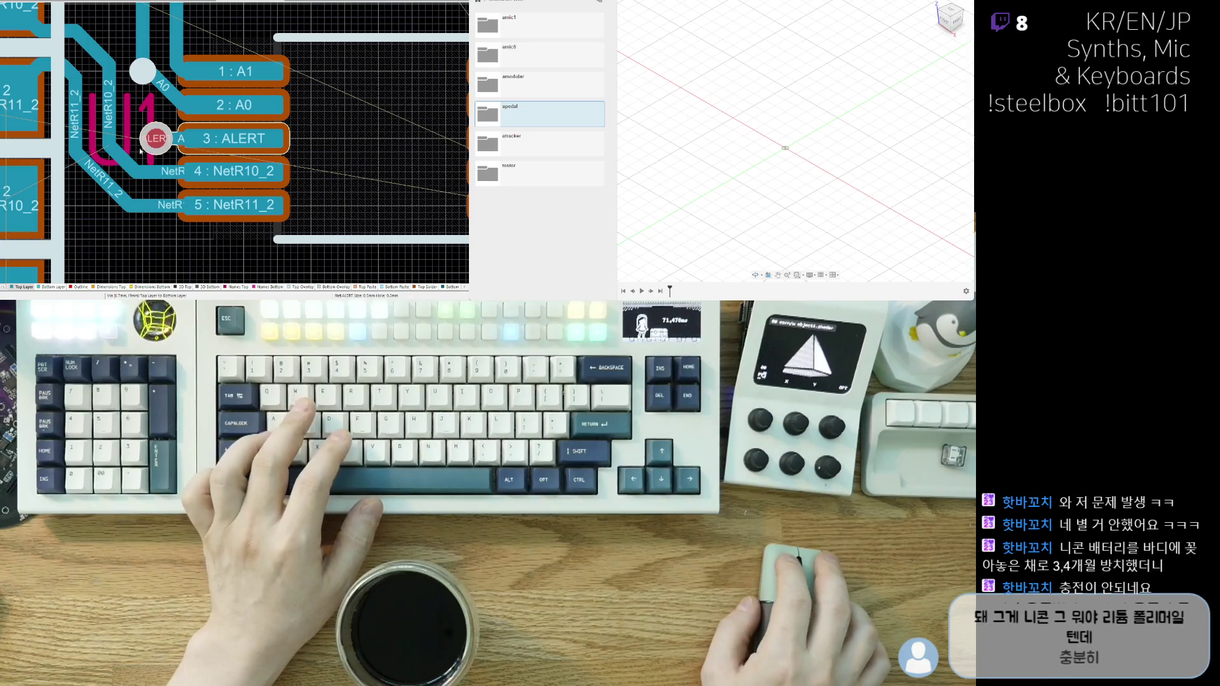
{"action": "right_click_drag", "start_coordinate": [163, 138], "coordinate": [200, 136]}
{"action": "left_click_drag", "start_coordinate": [127, 184], "coordinate": [141, 197]}
{"action": "left_click", "coordinate": [194, 139]}
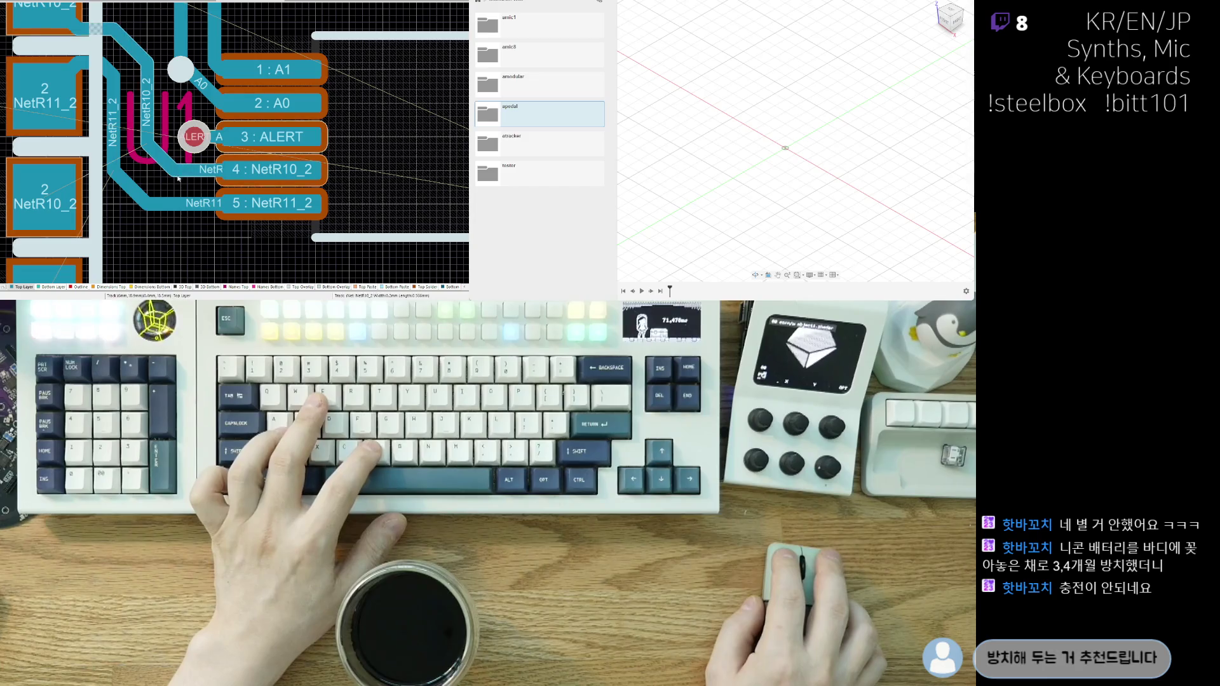
{"action": "left_click", "coordinate": [147, 207]}
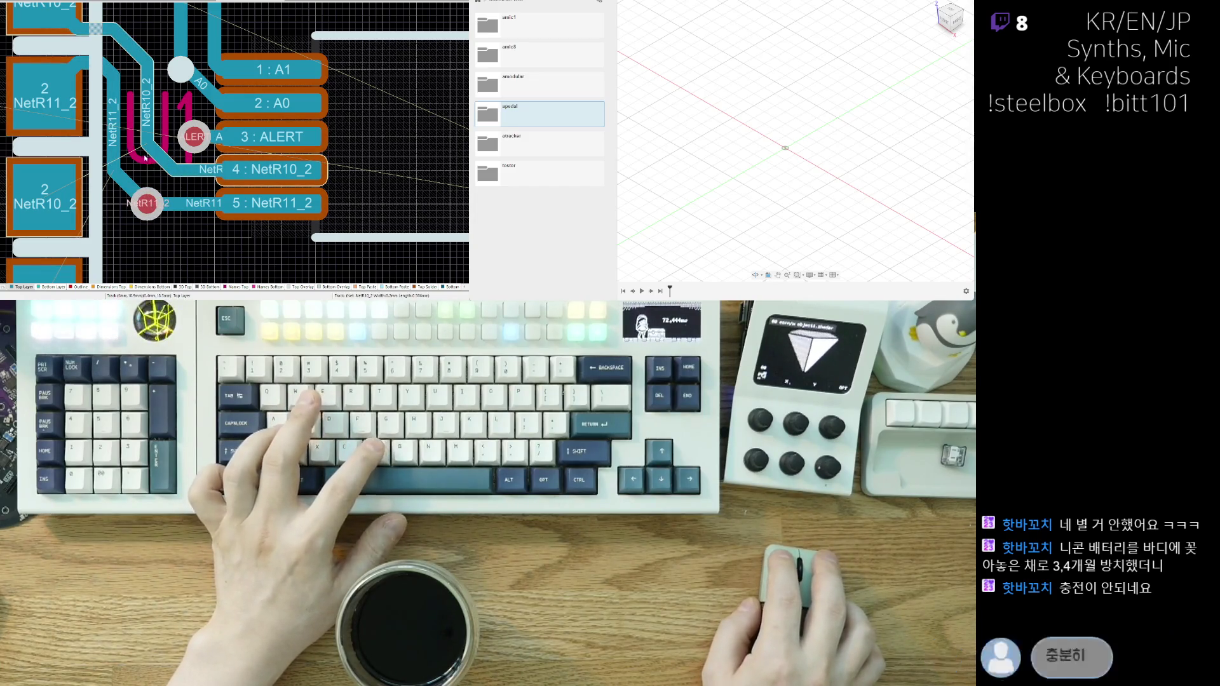
- Run a short ALERT track from U1 pin 3 right to a new via
{"action": "left_click", "coordinate": [162, 170]}
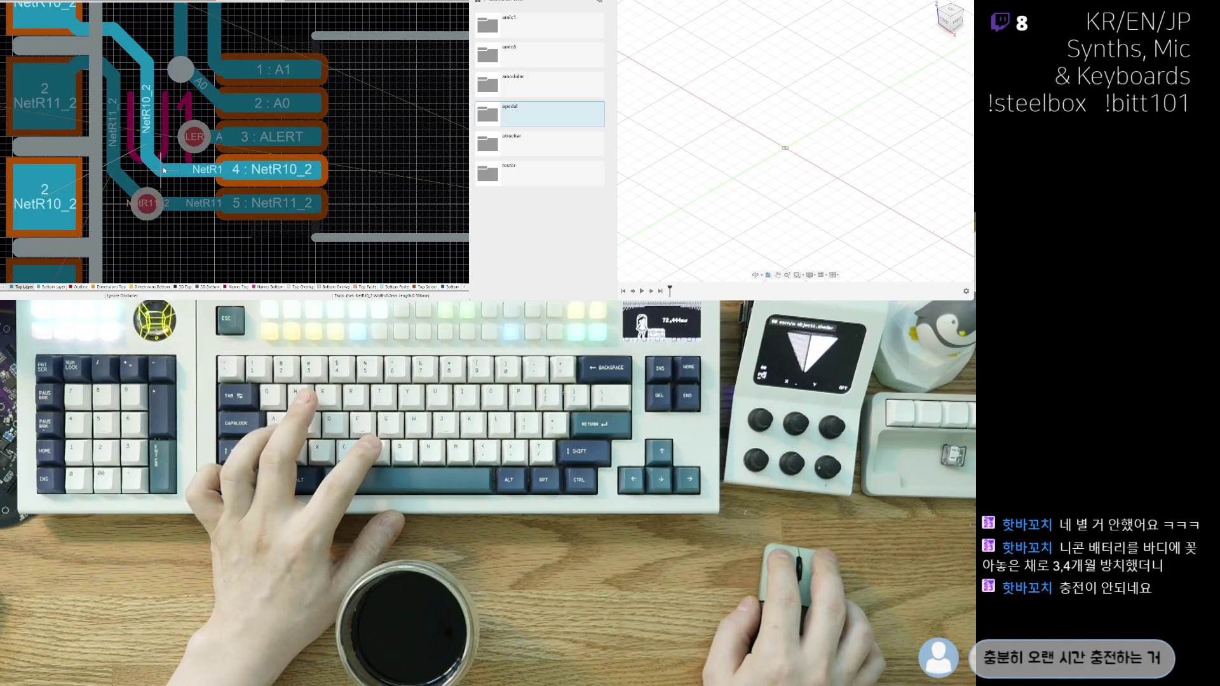
{"action": "right_click", "coordinate": [163, 165]}
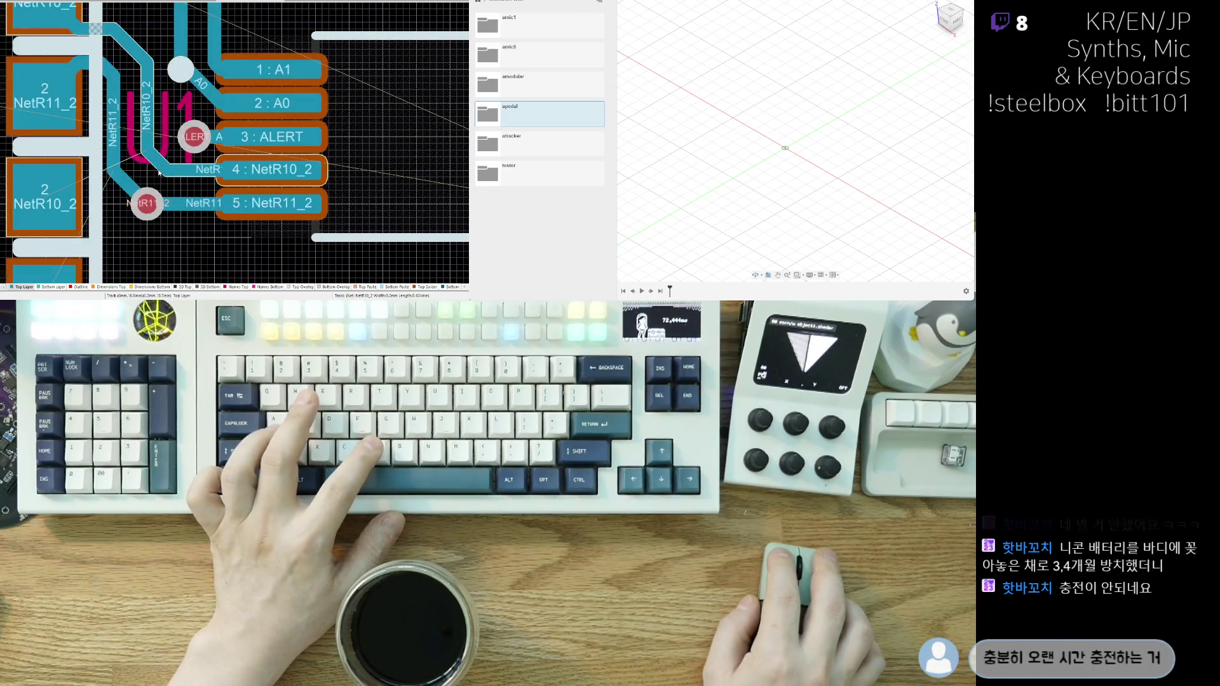
{"action": "right_click_drag", "start_coordinate": [153, 175], "coordinate": [130, 183]}
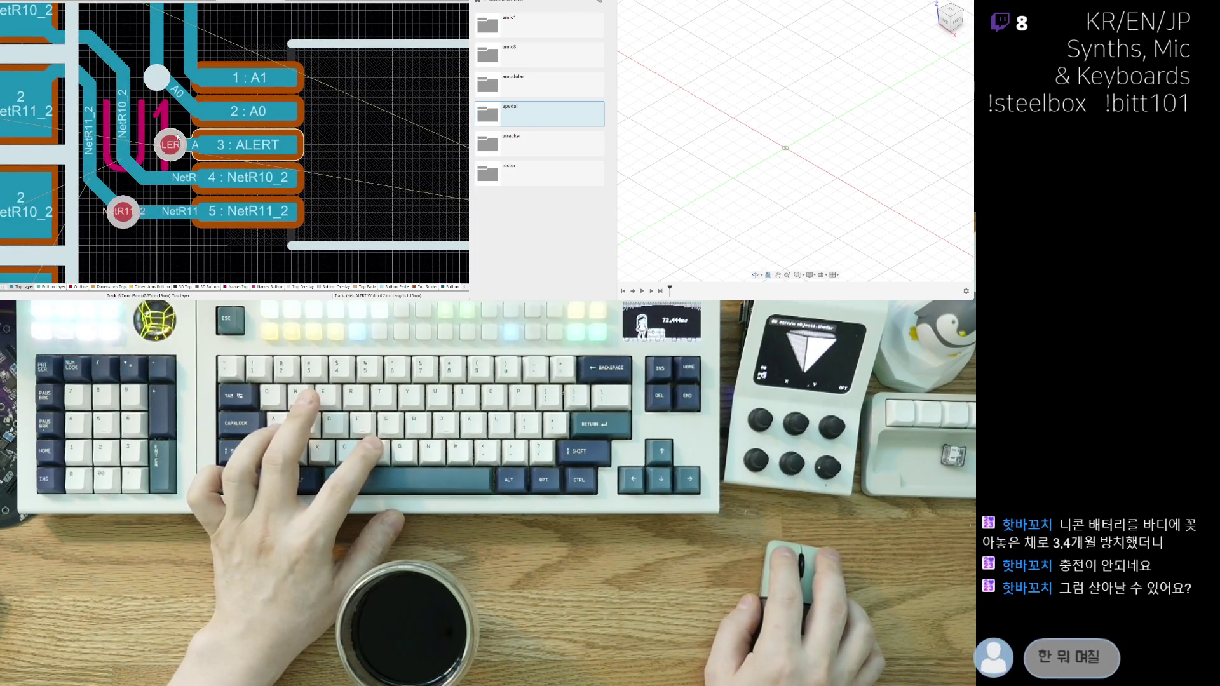
{"action": "left_click", "coordinate": [273, 141]}
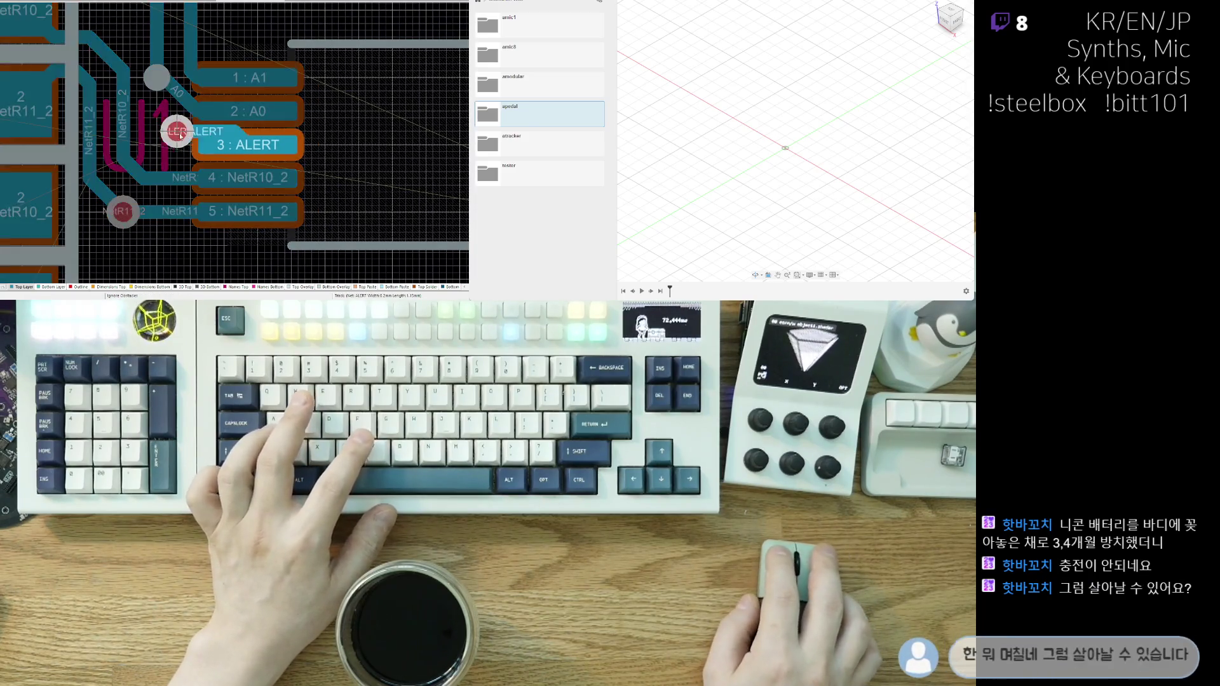
{"action": "left_click", "coordinate": [359, 144]}
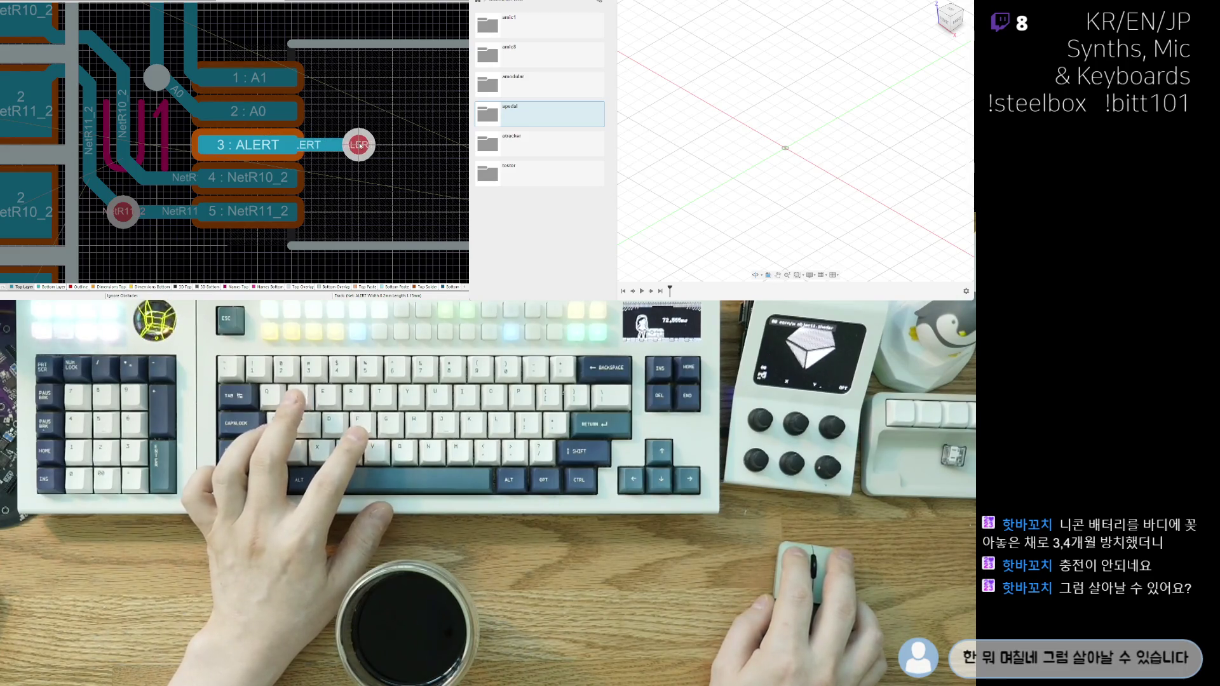
{"action": "right_click", "coordinate": [359, 145]}
- Add a short NetR10_2 track ending in a via beside U1 pin 4
{"action": "left_click", "coordinate": [155, 183]}
{"action": "left_click", "coordinate": [157, 178]}
{"action": "right_click", "coordinate": [150, 172]}
{"action": "left_click", "coordinate": [135, 180]}
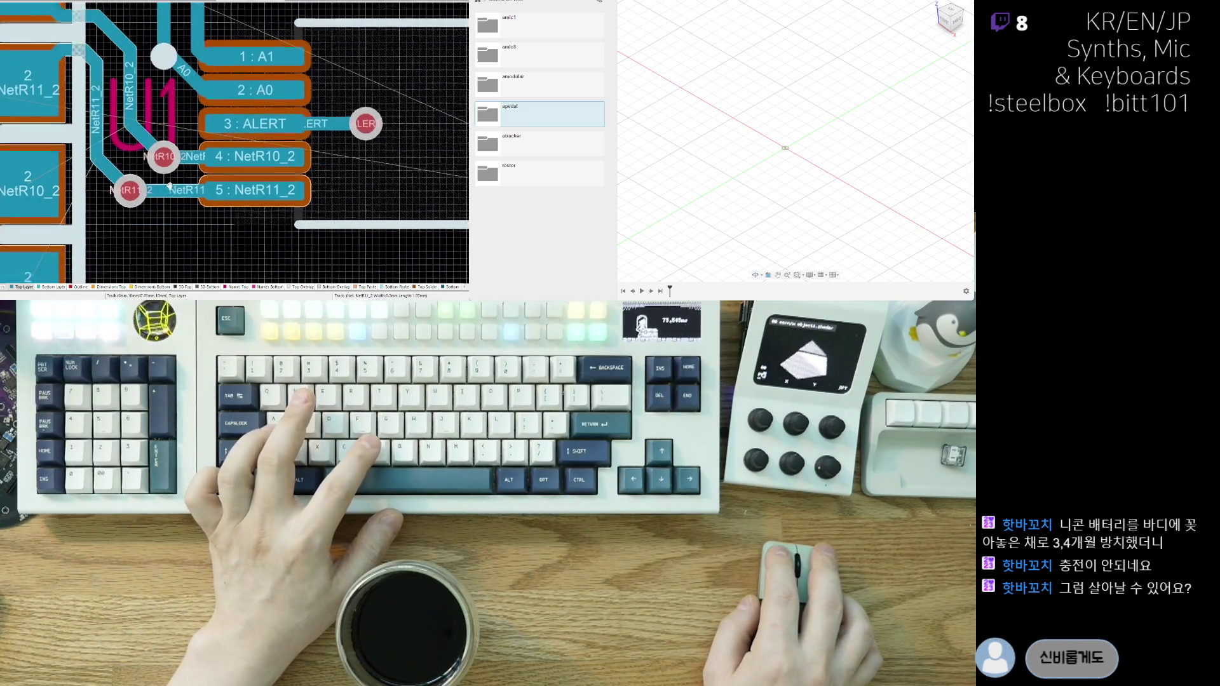
- Move R12 up into R13's position and reframe the view over the R11–R13 pads and U1
{"action": "scroll", "coordinate": [150, 173], "scroll_direction": "down", "scroll_amount": 3}
{"action": "scroll", "coordinate": [167, 171], "scroll_direction": "up", "scroll_amount": 3}
{"action": "right_click_drag", "start_coordinate": [166, 171], "coordinate": [163, 200]}
{"action": "scroll", "coordinate": [156, 153], "scroll_direction": "down", "scroll_amount": 3}
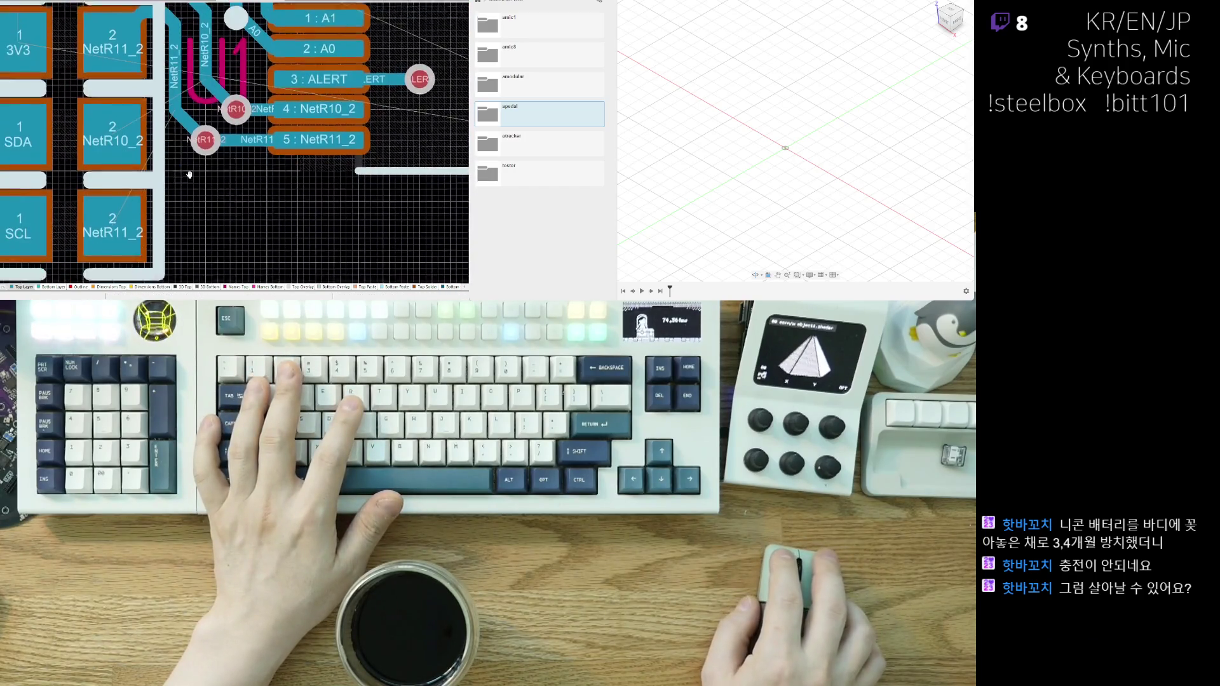
{"action": "left_click_drag", "start_coordinate": [155, 137], "coordinate": [156, 123]}
{"action": "scroll", "coordinate": [164, 197], "scroll_direction": "up", "scroll_amount": 1}
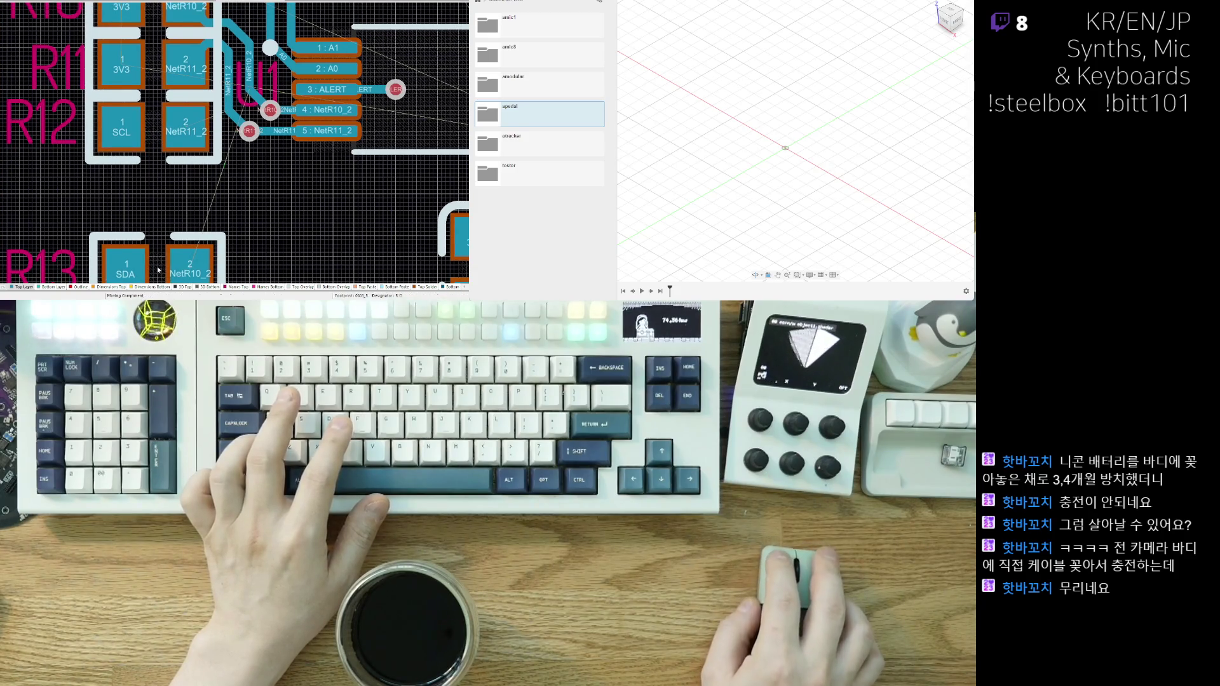
{"action": "scroll", "coordinate": [158, 270], "scroll_direction": "down", "scroll_amount": 4}
{"action": "scroll", "coordinate": [204, 202], "scroll_direction": "up", "scroll_amount": 2, "text": "ctrl"}
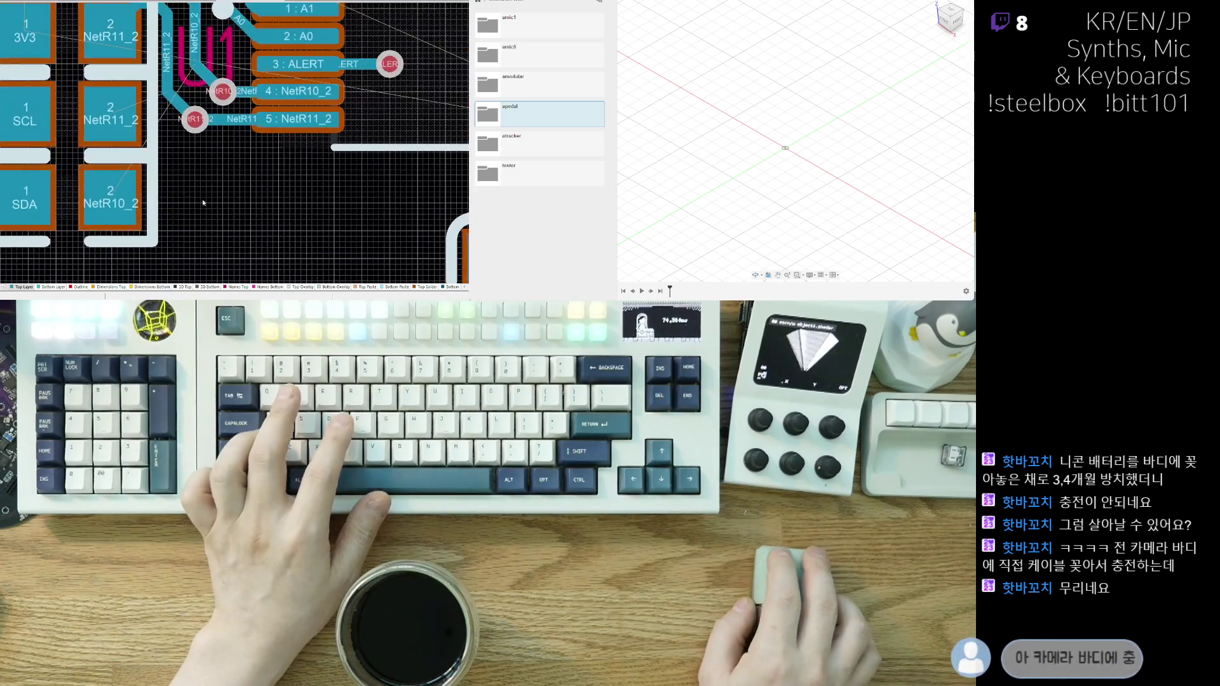
{"action": "right_click_drag", "start_coordinate": [203, 203], "coordinate": [197, 232]}
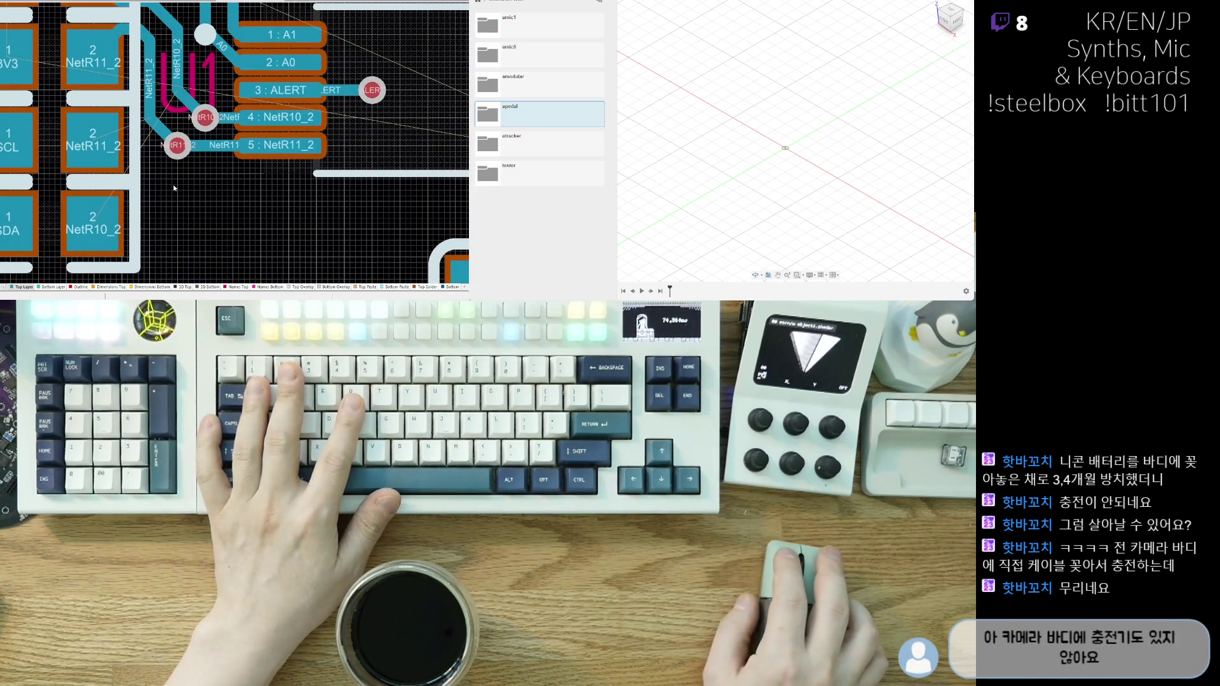
{"action": "mouse_move", "coordinate": [174, 188]}
{"action": "right_mouse_down"}
{"action": "mouse_move", "coordinate": [183, 223]}
{"action": "mouse_move", "coordinate": [174, 207]}
{"action": "mouse_move", "coordinate": [240, 216]}
{"action": "mouse_move", "coordinate": [238, 196]}
{"action": "right_mouse_up"}
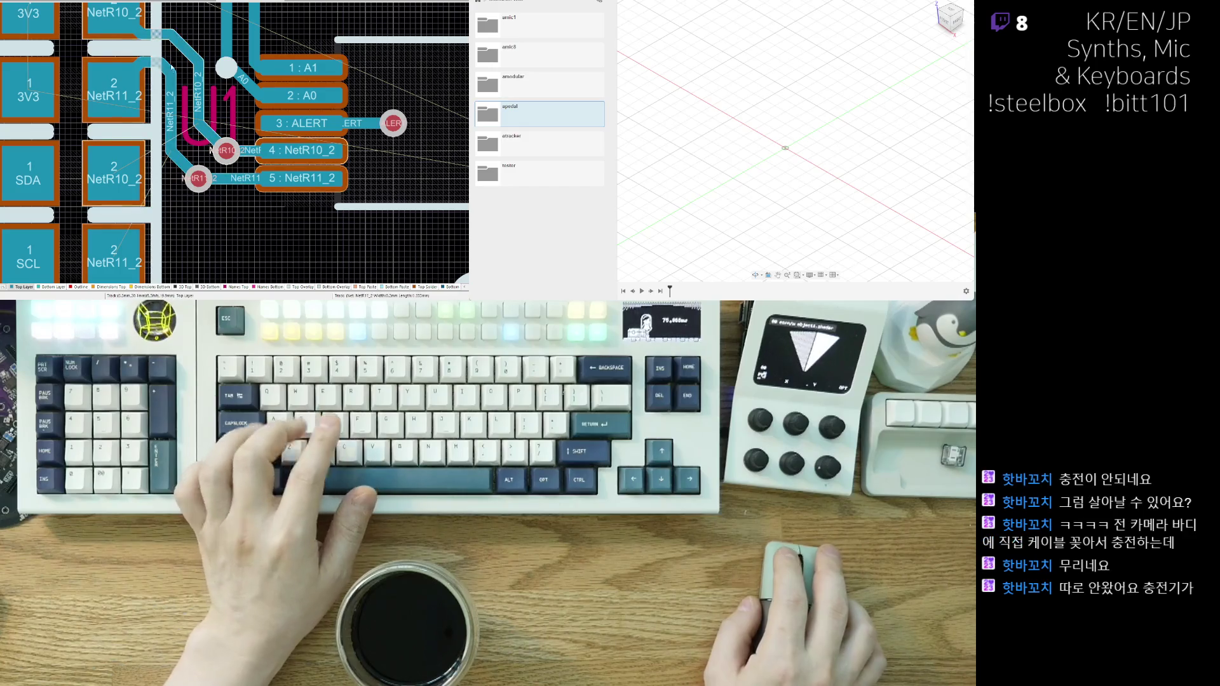
{"action": "scroll", "coordinate": [223, 210], "scroll_direction": "down", "scroll_amount": 3, "text": "ctrl"}
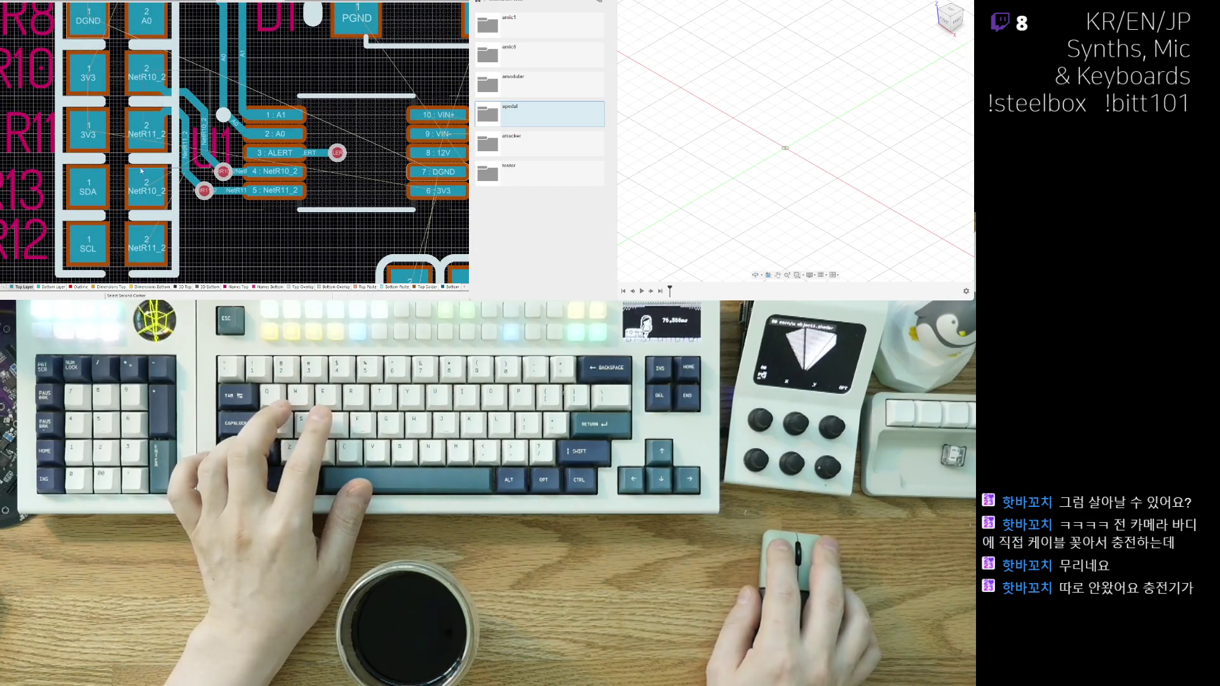
- Delete the old NetR10_2 and NetR11_2 tracks and reroute NetR10_2 from its pad to U1's via
{"action": "left_click_drag", "start_coordinate": [142, 170], "coordinate": [205, 57]}
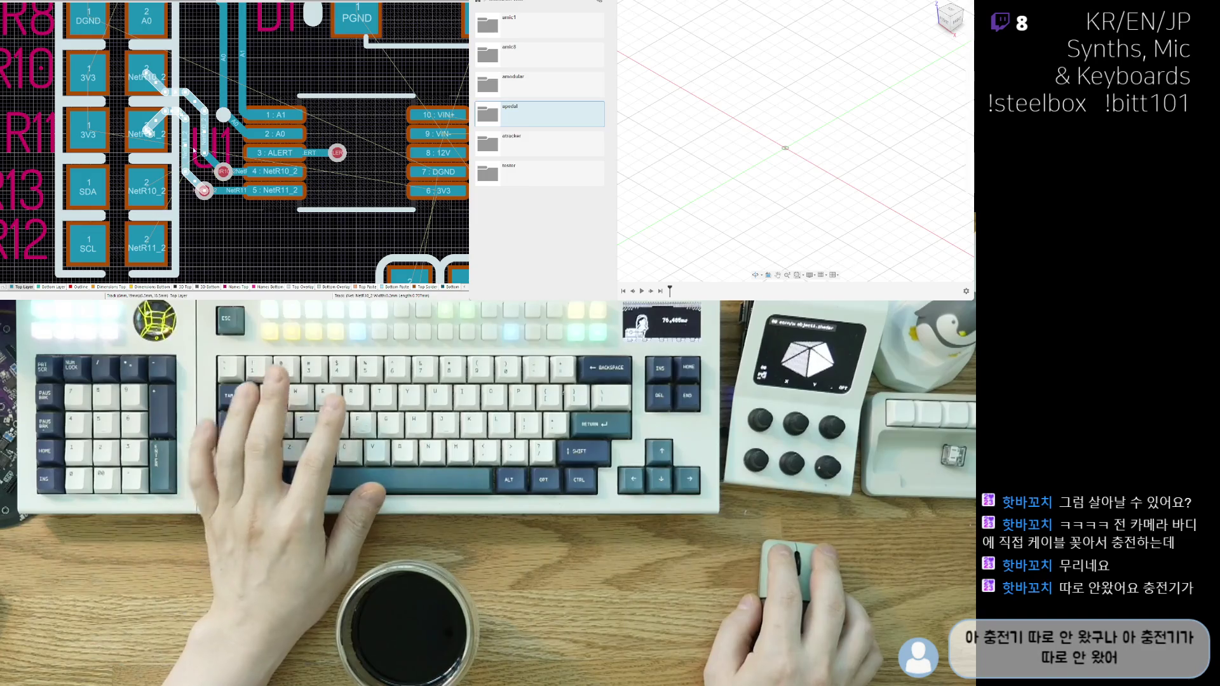
{"action": "key", "text": "Delete"}
{"action": "scroll", "coordinate": [191, 204], "scroll_direction": "up", "scroll_amount": 2, "text": "ctrl"}
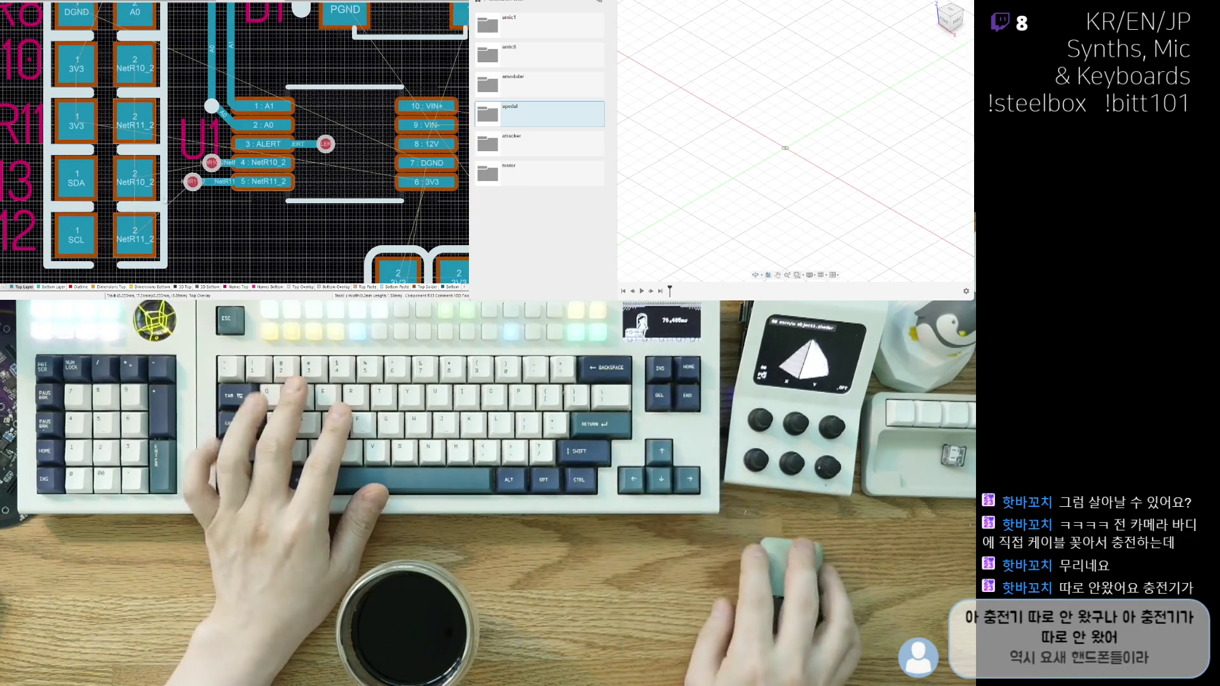
{"action": "key", "text": "ctrl+w"}
{"action": "left_click", "coordinate": [123, 180]}
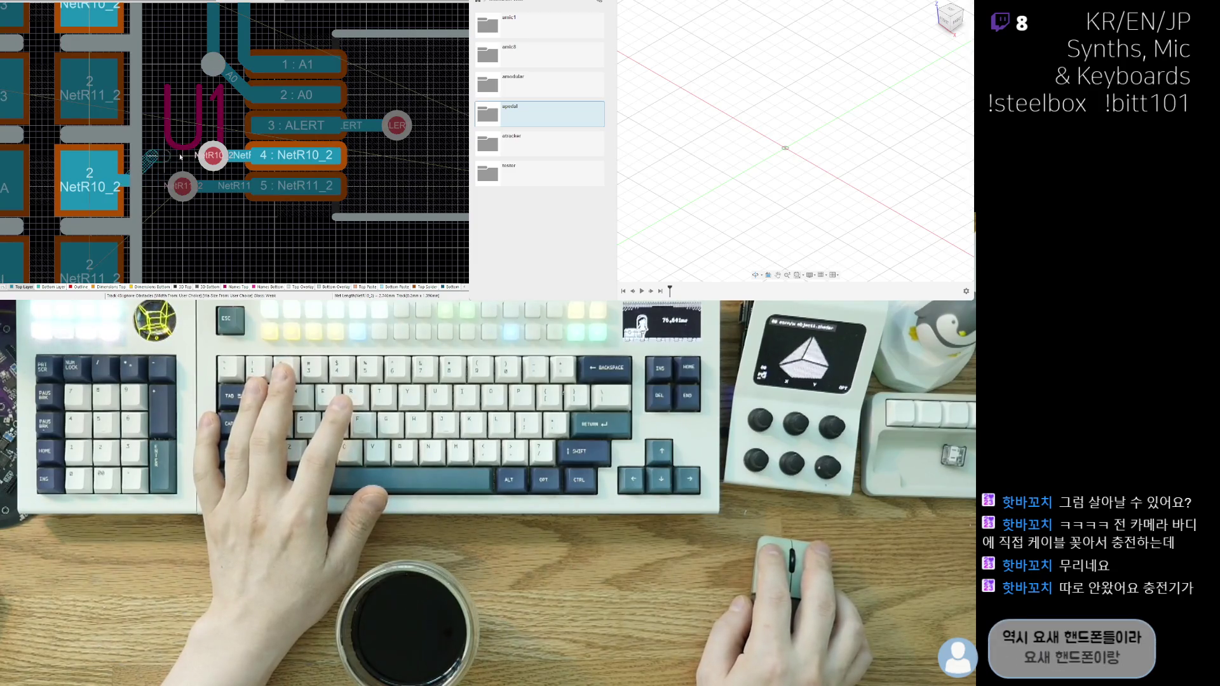
{"action": "left_click", "coordinate": [156, 159]}
{"action": "left_click", "coordinate": [153, 145]}
{"action": "left_click", "coordinate": [202, 143]}
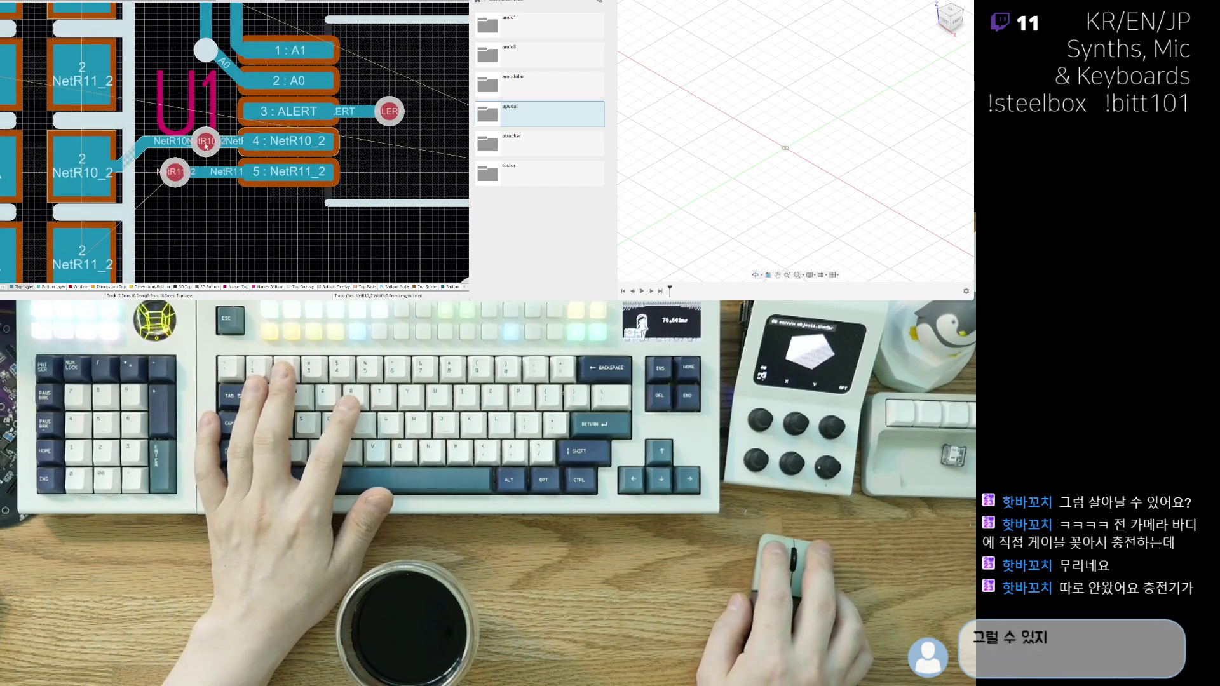
- Try moving the U1 designator below the pads, then undo the move
{"action": "left_click", "coordinate": [159, 141]}
{"action": "left_click", "coordinate": [163, 149]}
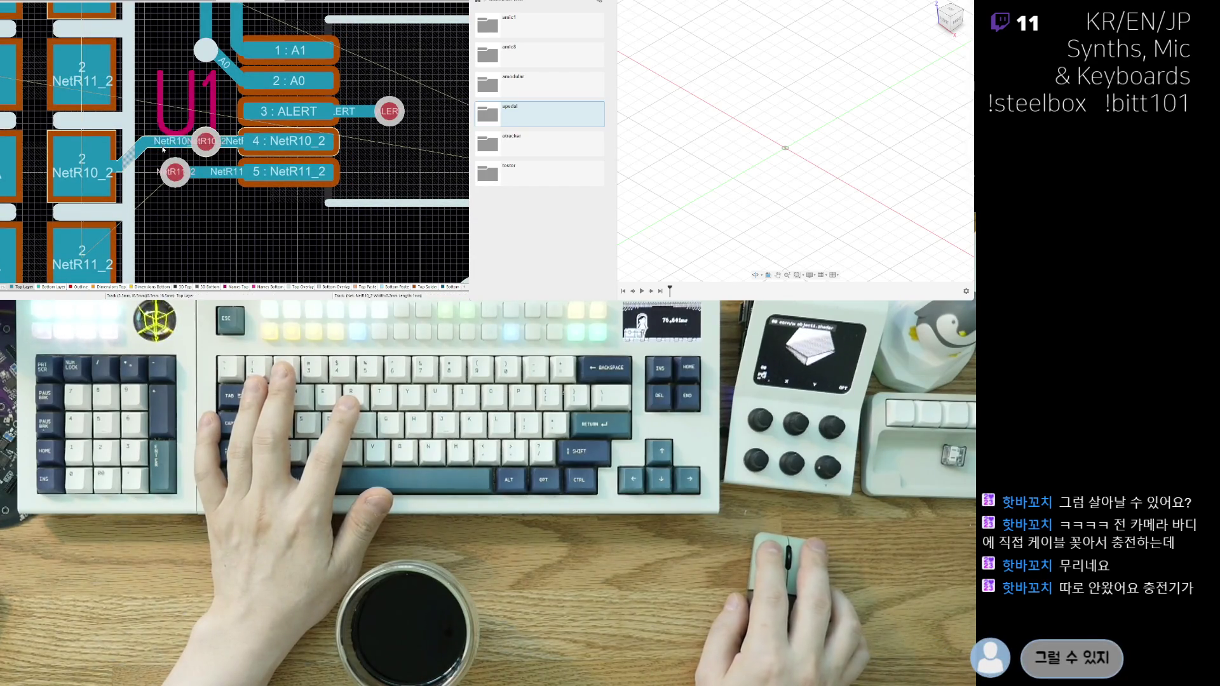
{"action": "left_click_drag", "start_coordinate": [173, 107], "coordinate": [345, 261]}
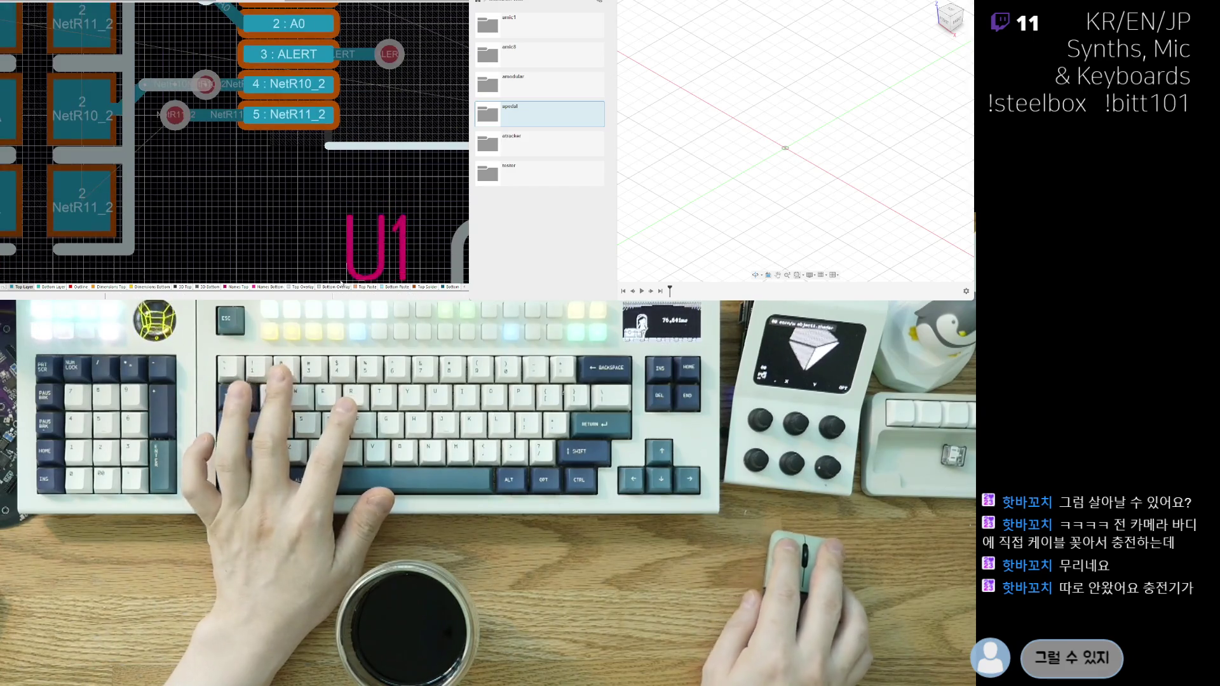
{"action": "mouse_move", "coordinate": [254, 272]}
{"action": "right_mouse_down"}
{"action": "mouse_move", "coordinate": [198, 239]}
{"action": "mouse_move", "coordinate": [134, 266]}
{"action": "right_mouse_up"}
{"action": "key", "text": "ctrl+z"}
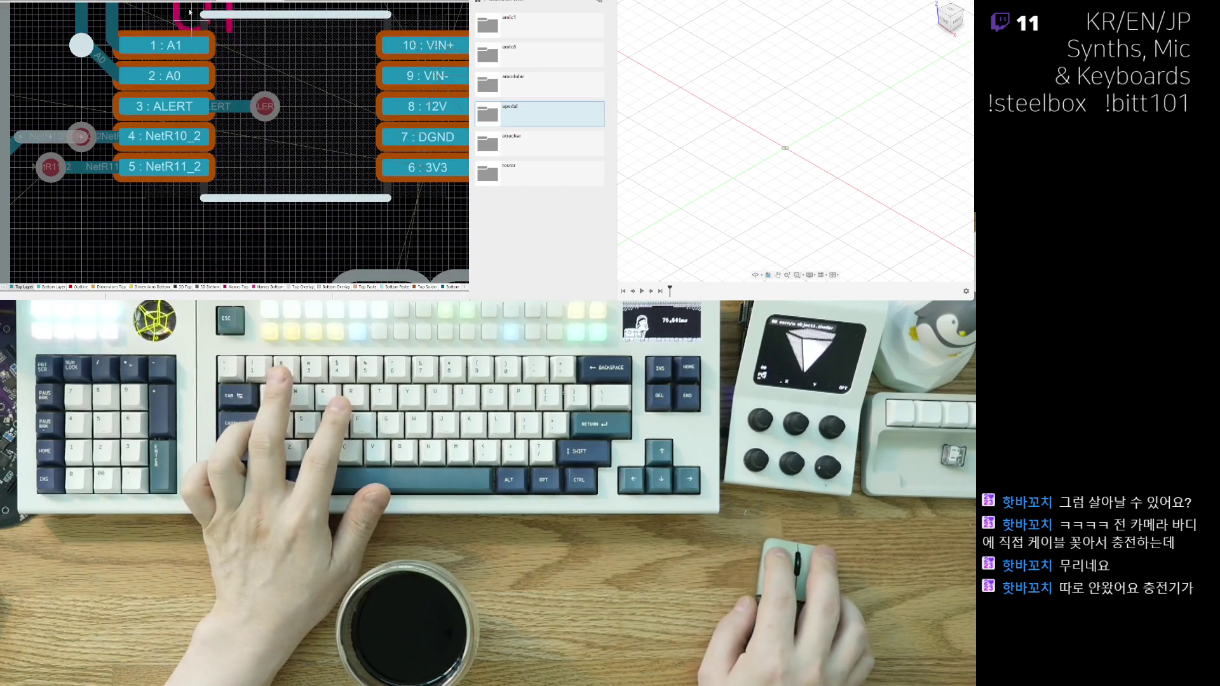
{"action": "scroll", "coordinate": [136, 64], "scroll_direction": "up", "scroll_amount": 2}
{"action": "right_click_drag", "start_coordinate": [144, 209], "coordinate": [212, 183]}
- Route a new NetR11_2 track from its resistor pad toward U1 pin 5
{"action": "key", "text": "ctrl+w"}
{"action": "right_click_drag", "start_coordinate": [159, 216], "coordinate": [236, 188]}
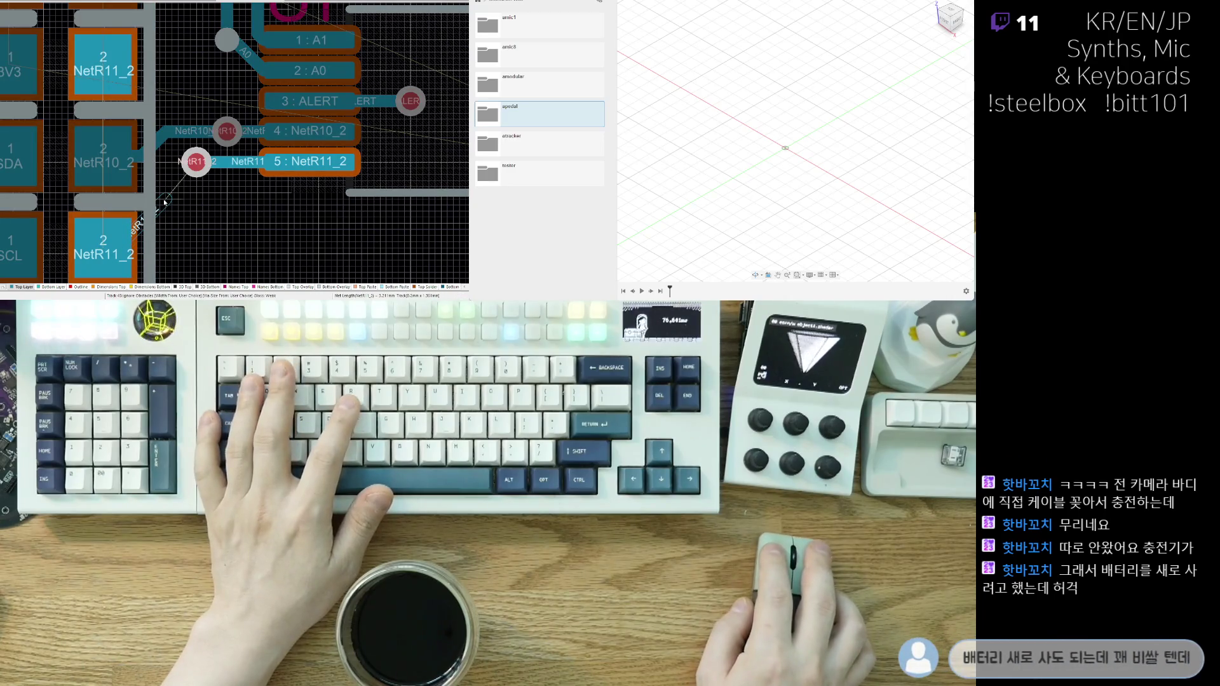
{"action": "left_click", "coordinate": [181, 162]}
{"action": "right_click", "coordinate": [191, 219]}
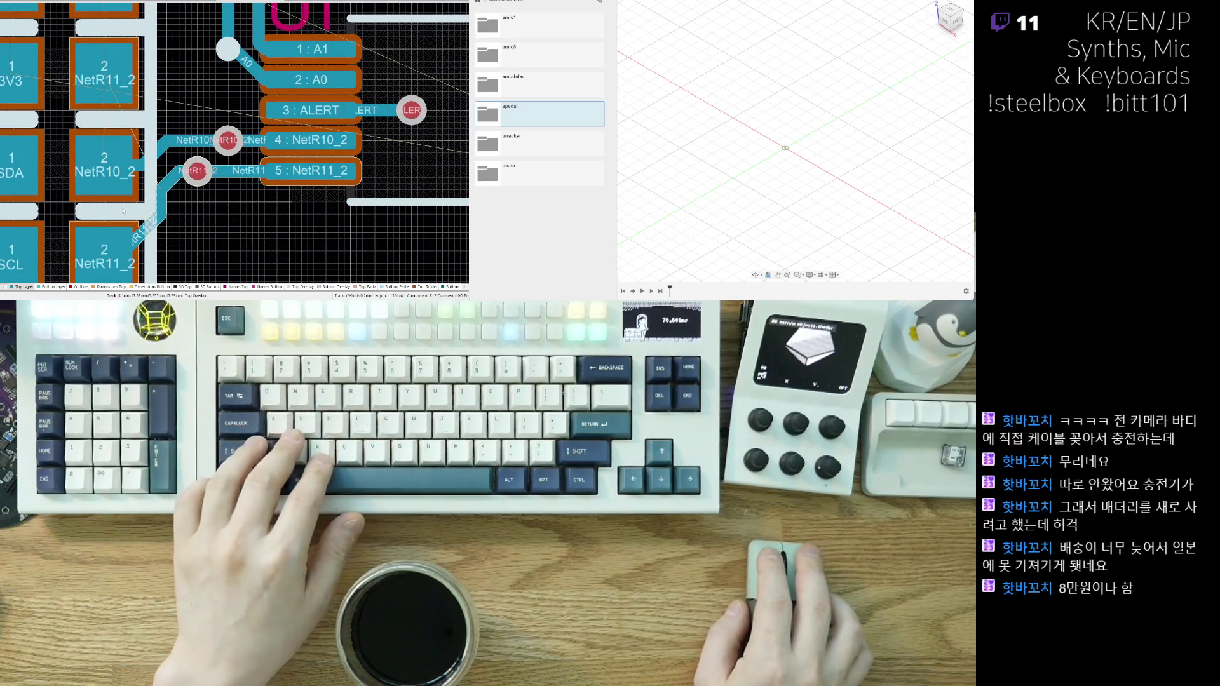
{"action": "scroll", "coordinate": [170, 203], "scroll_direction": "up", "scroll_amount": 2, "text": "ctrl"}
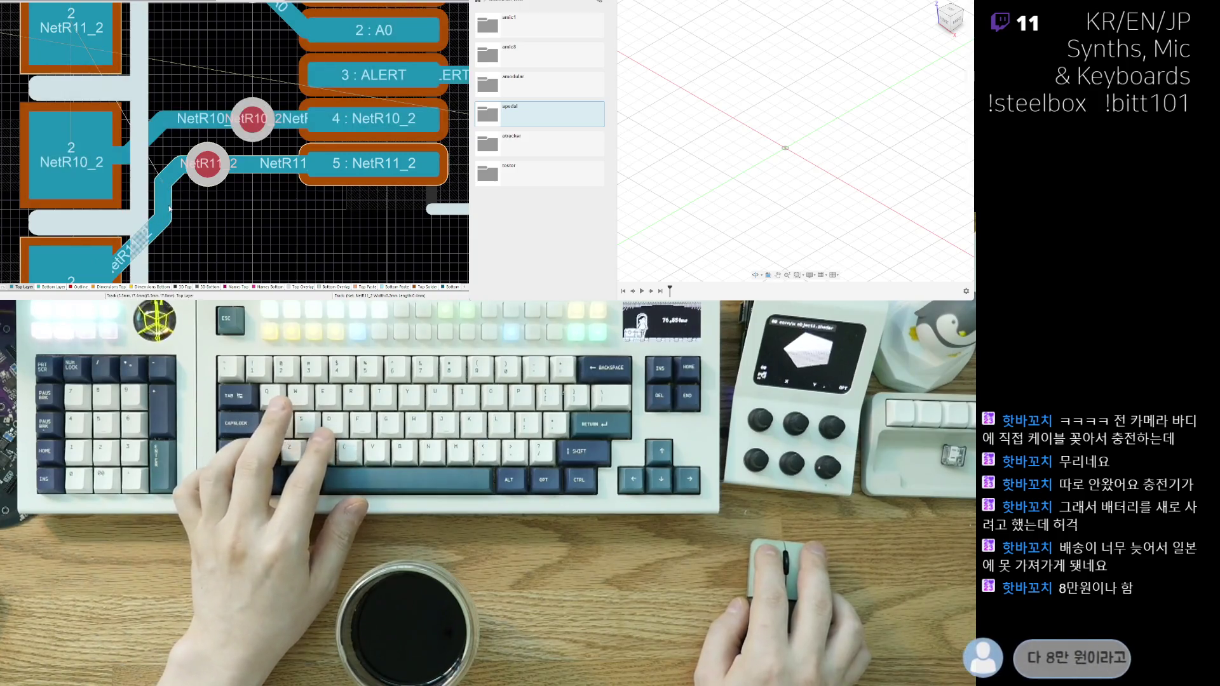
{"action": "key", "text": "ctrl+w"}
{"action": "left_click", "coordinate": [170, 206]}
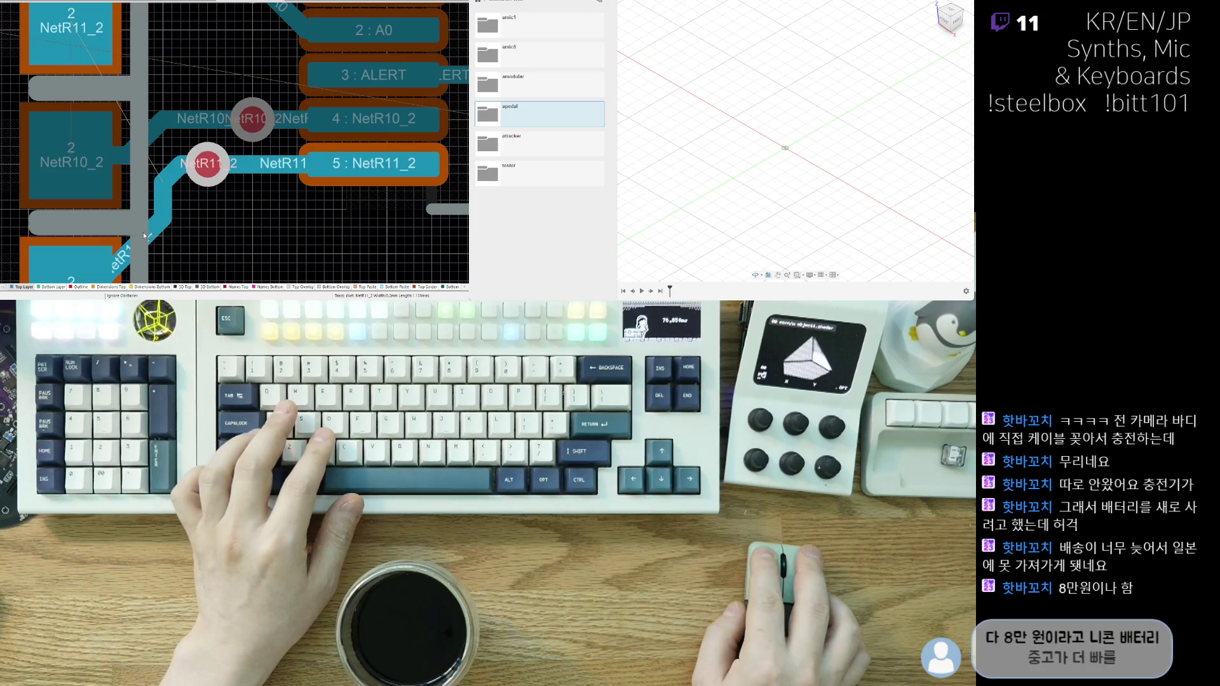
{"action": "left_click", "coordinate": [145, 239]}
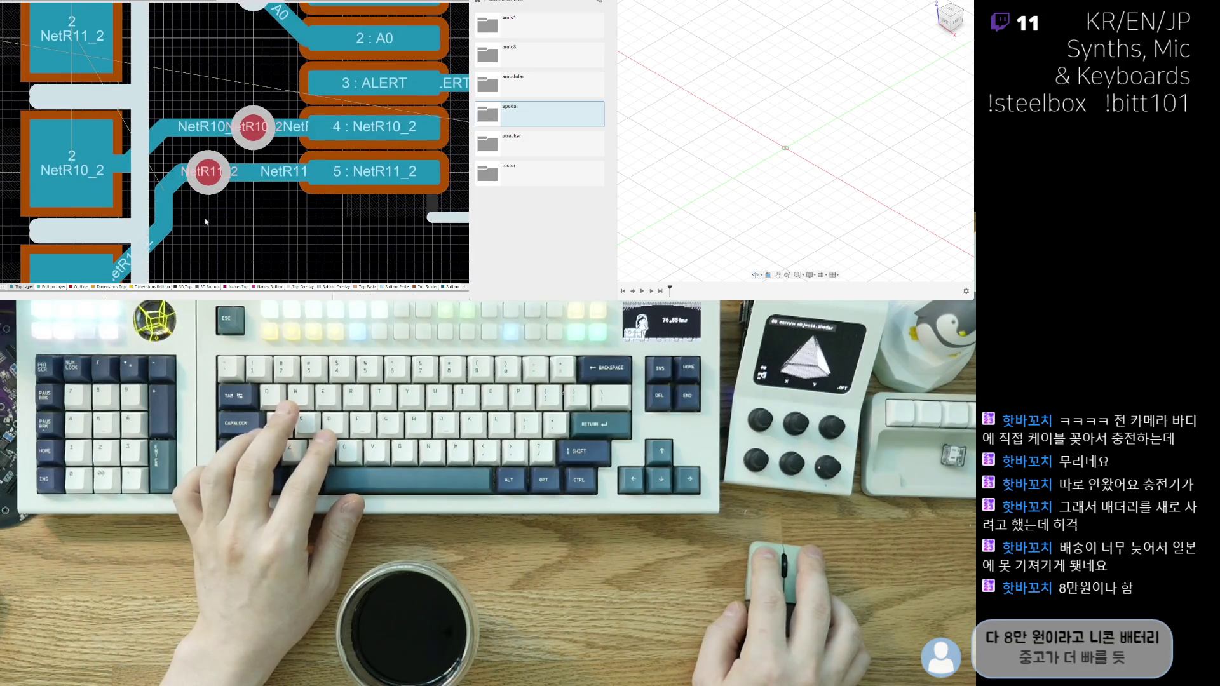
{"action": "left_click", "coordinate": [119, 168]}
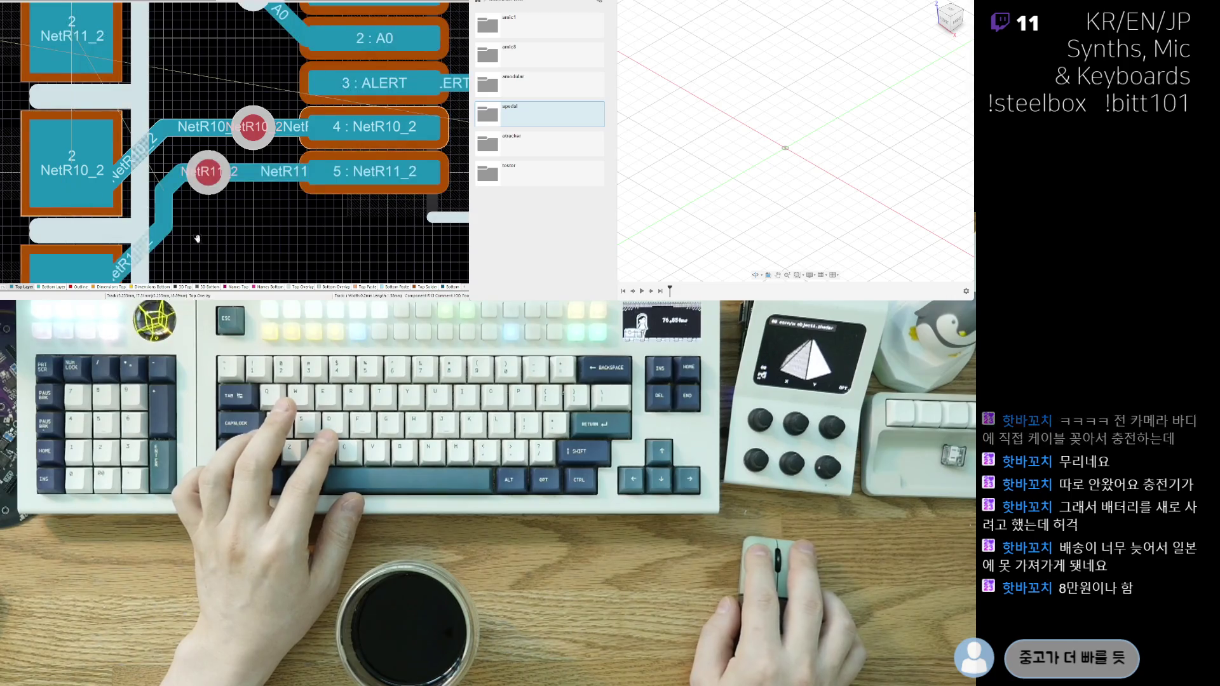
- Reshape the NetR10_2 track into a diagonal path into U1 pin 4
{"action": "right_click_drag", "start_coordinate": [198, 239], "coordinate": [223, 238]}
{"action": "left_click", "coordinate": [159, 156]}
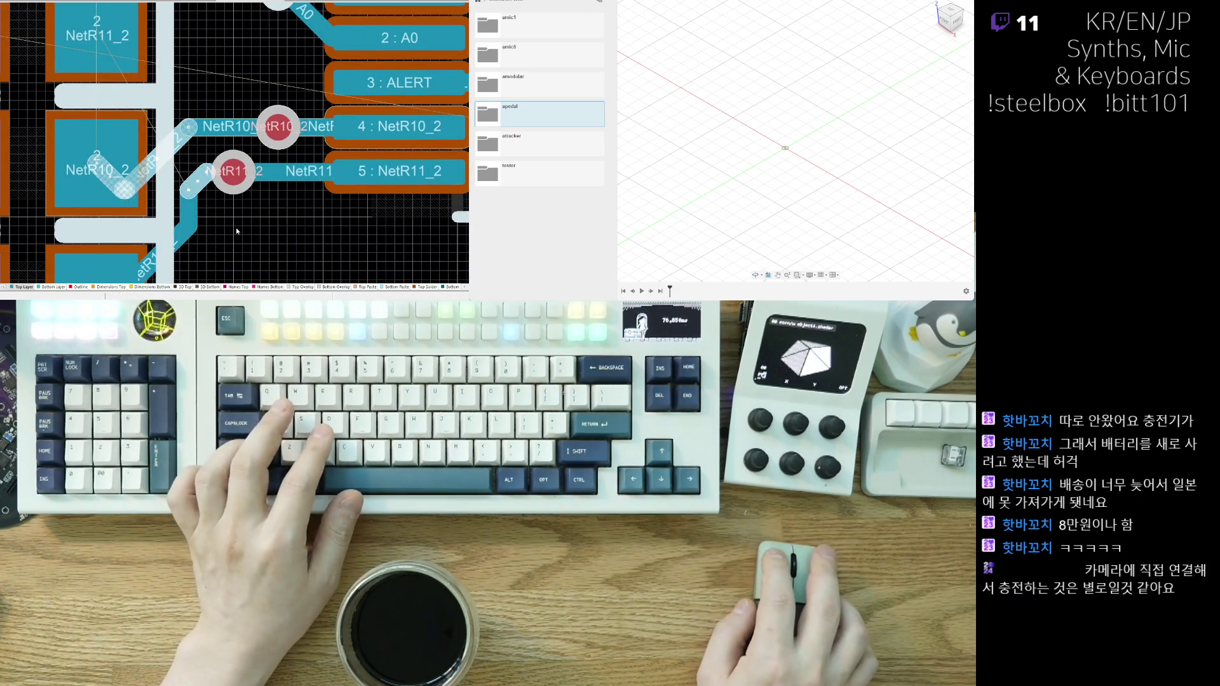
{"action": "left_click", "coordinate": [237, 231]}
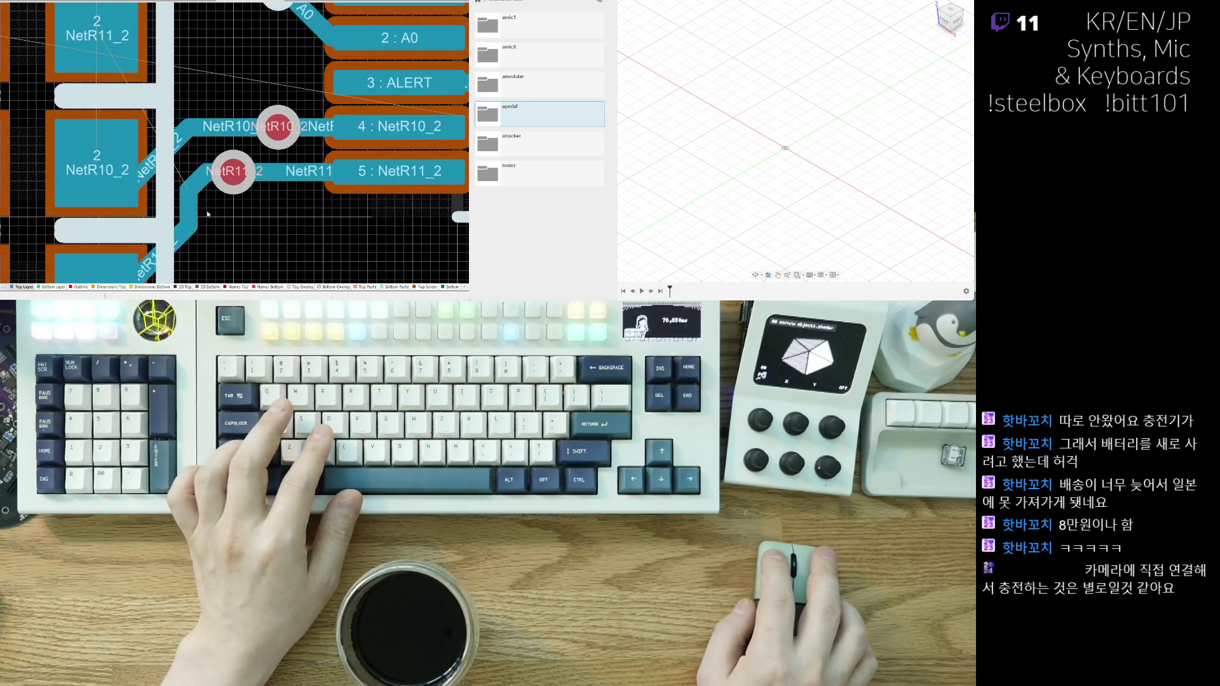
{"action": "left_click", "coordinate": [70, 216]}
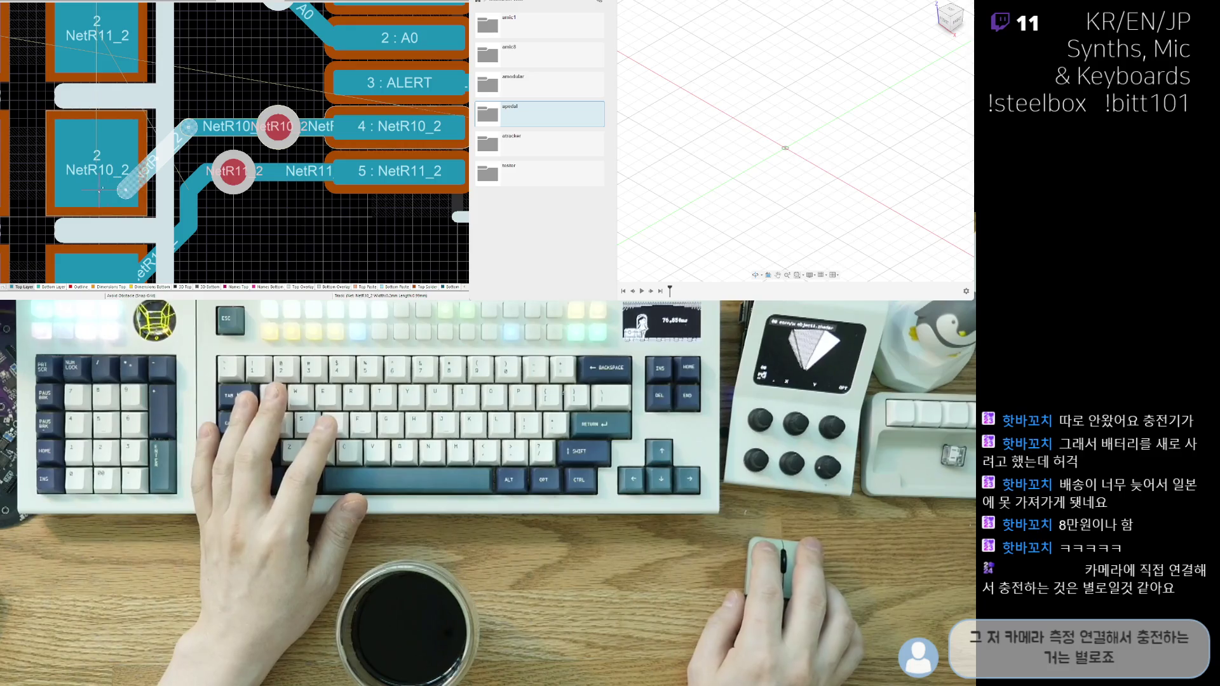
{"action": "left_click_drag", "start_coordinate": [100, 189], "coordinate": [159, 153]}
{"action": "left_click", "coordinate": [179, 212]}
- Shorten the NetR11_2 diagonal, adjust the NetR10_2 diagonal, and slide NetR11_2 down-left
{"action": "left_click_drag", "start_coordinate": [179, 212], "coordinate": [182, 211]}
{"action": "scroll", "coordinate": [191, 191], "scroll_direction": "down", "scroll_amount": 1}
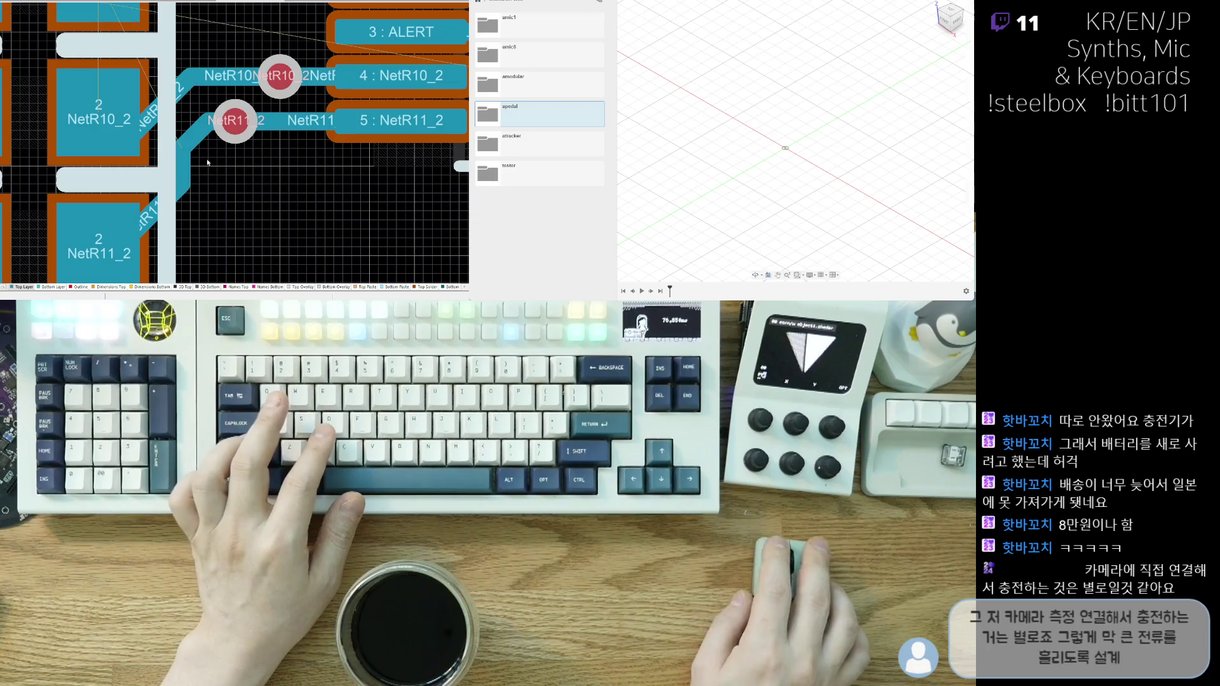
{"action": "left_click", "coordinate": [171, 102]}
{"action": "left_click_drag", "start_coordinate": [172, 101], "coordinate": [190, 189]}
{"action": "left_click", "coordinate": [195, 154]}
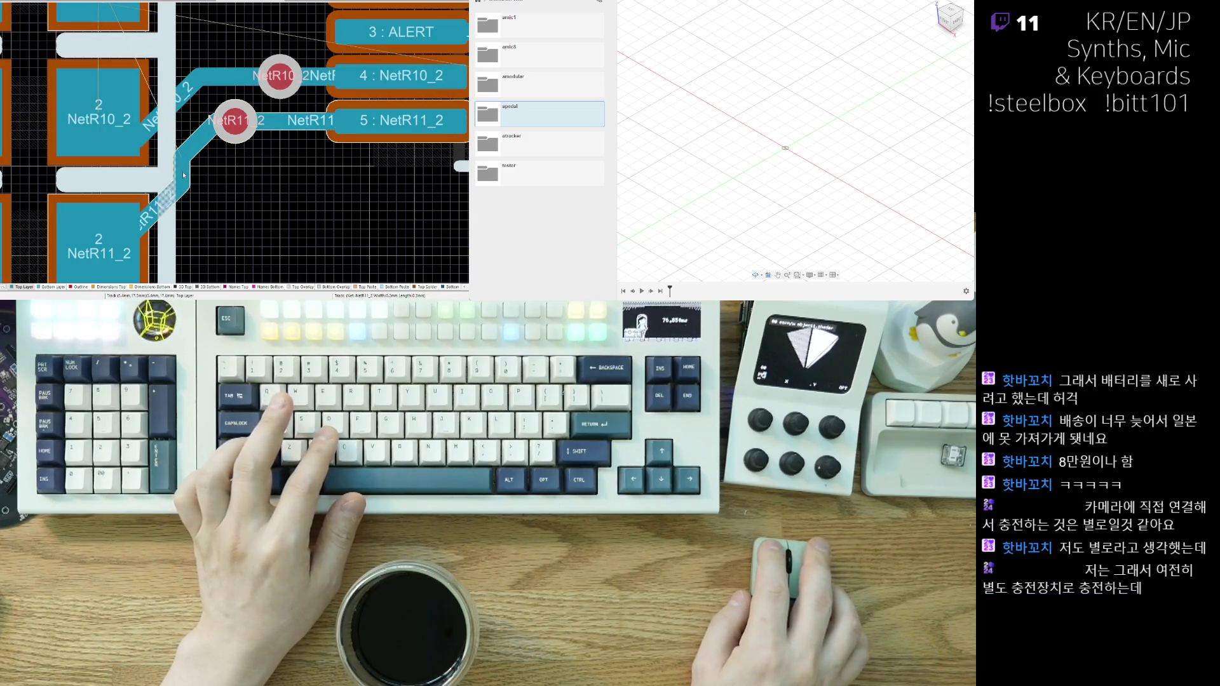
{"action": "left_click_drag", "start_coordinate": [185, 178], "coordinate": [169, 204]}
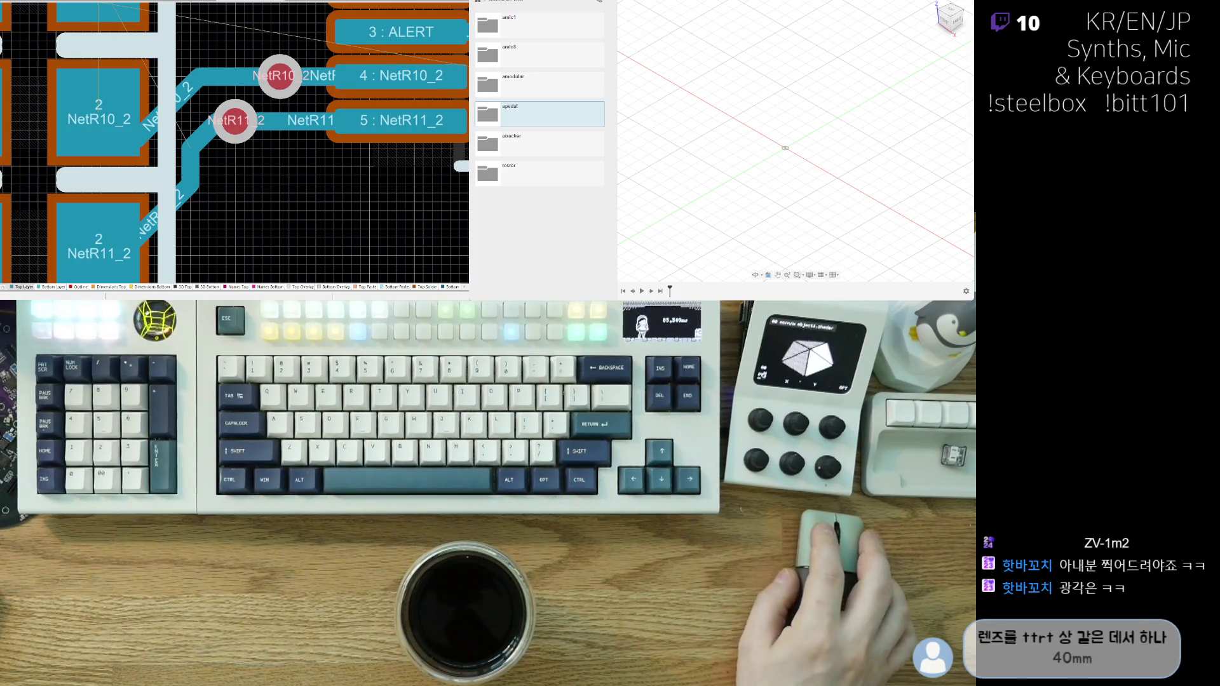
- Move R11 up beside R7, drop R8 lower, set R7 just above R8, and reposition R10
{"action": "scroll", "coordinate": [151, 144], "scroll_direction": "down", "scroll_amount": 6, "text": "ctrl"}
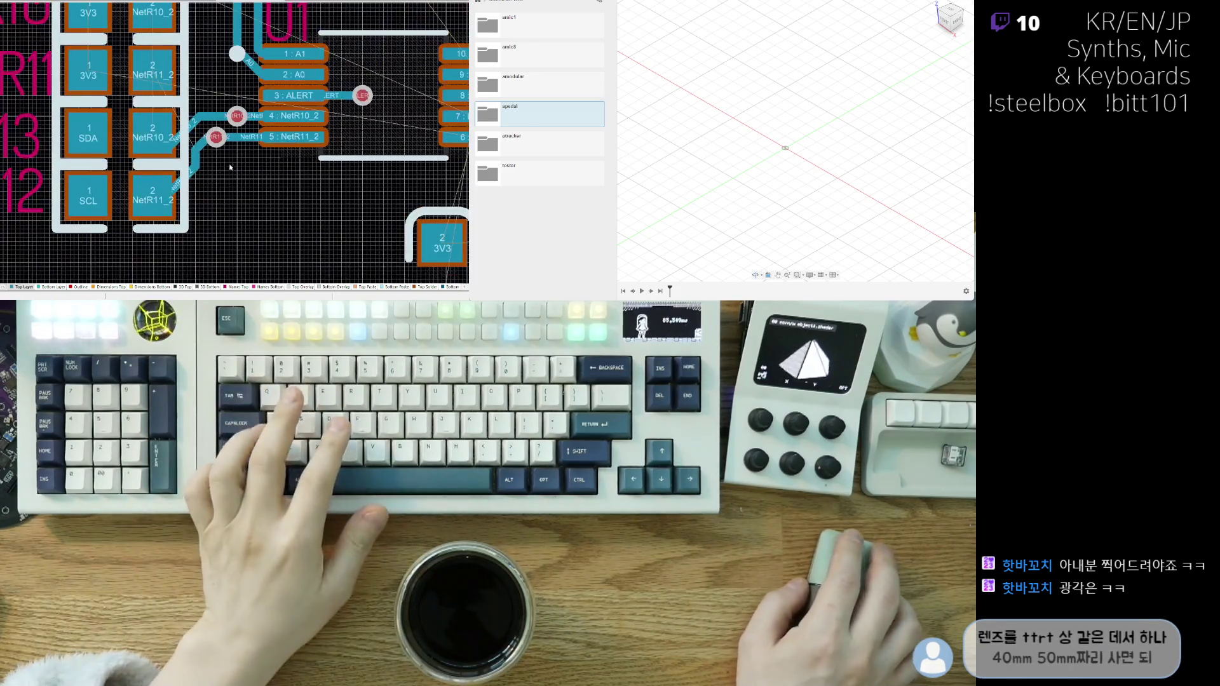
{"action": "scroll", "coordinate": [152, 143], "scroll_direction": "down", "scroll_amount": 5, "text": "ctrl"}
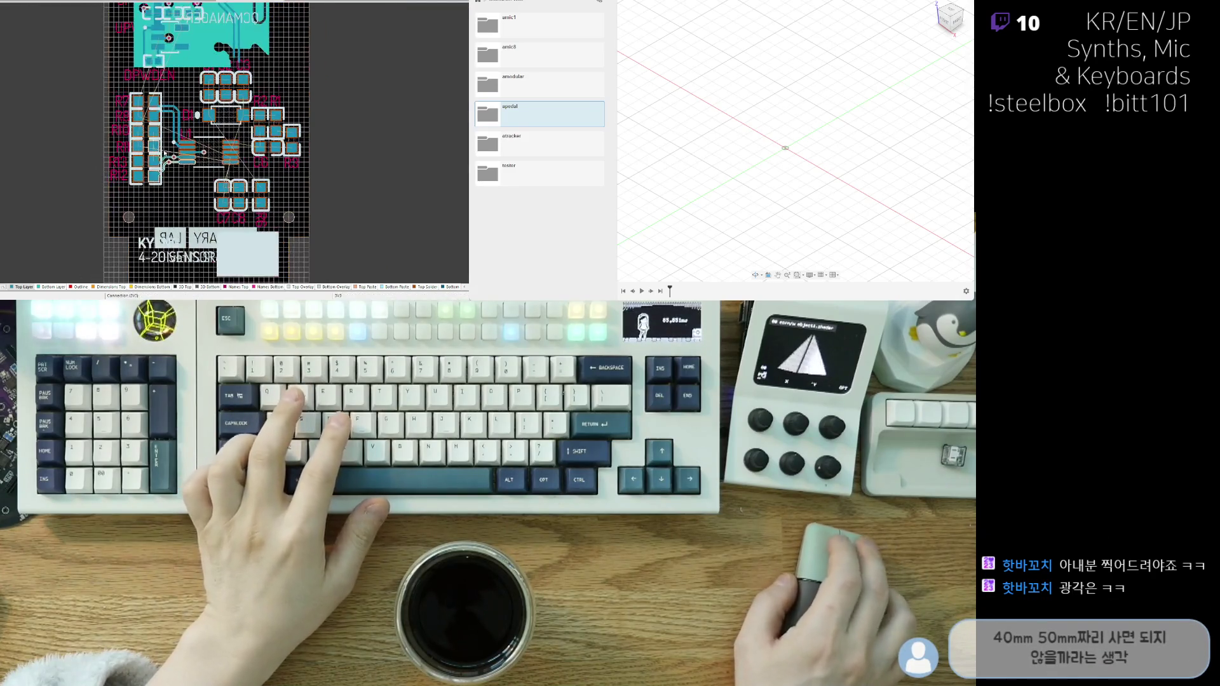
{"action": "scroll", "coordinate": [145, 180], "scroll_direction": "up", "scroll_amount": 8, "text": "ctrl"}
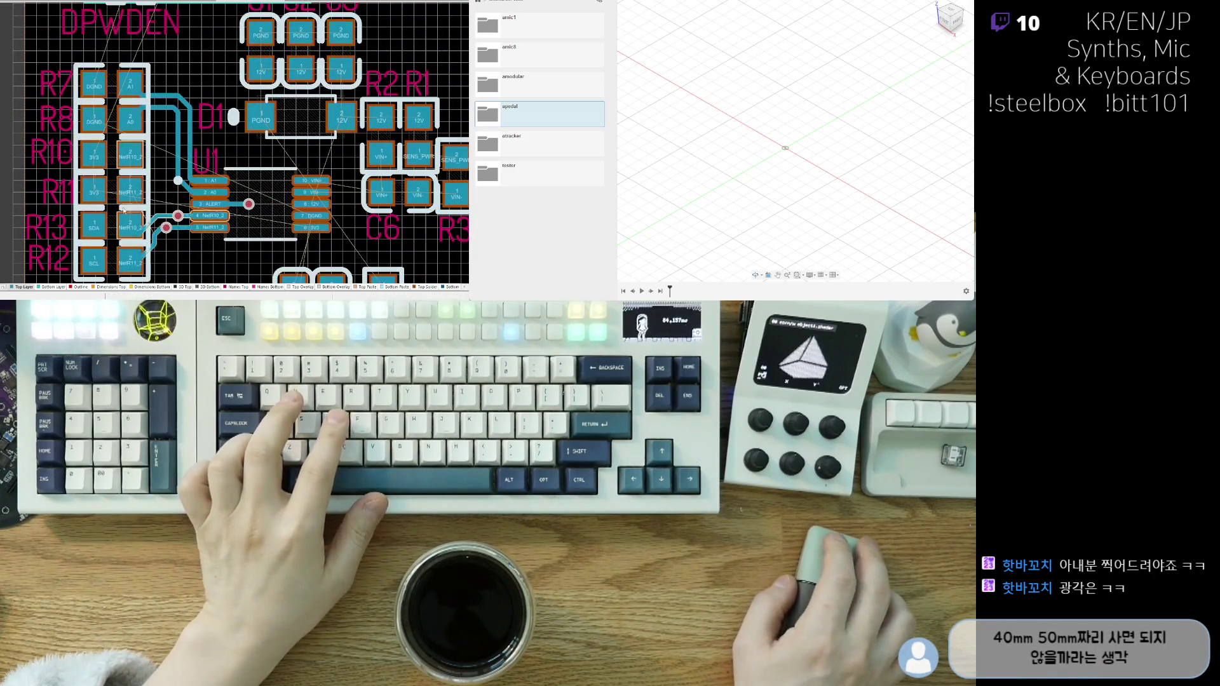
{"action": "right_click_drag", "start_coordinate": [127, 183], "coordinate": [130, 219]}
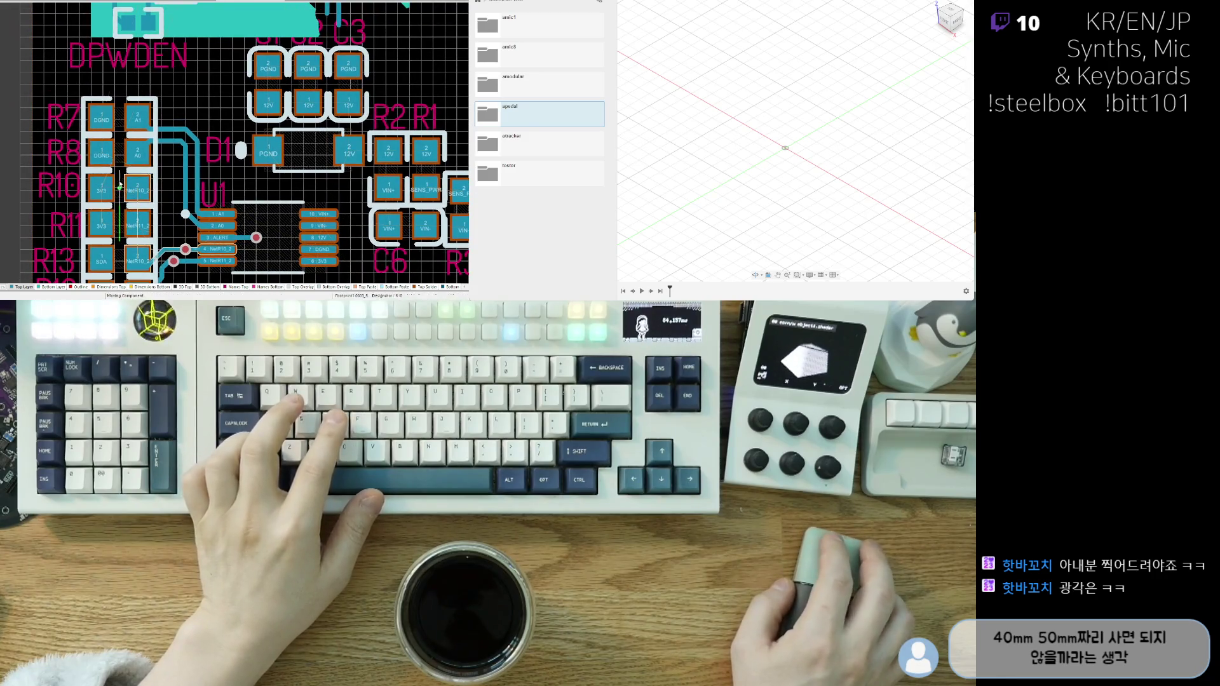
{"action": "left_click_drag", "start_coordinate": [129, 219], "coordinate": [86, 106]}
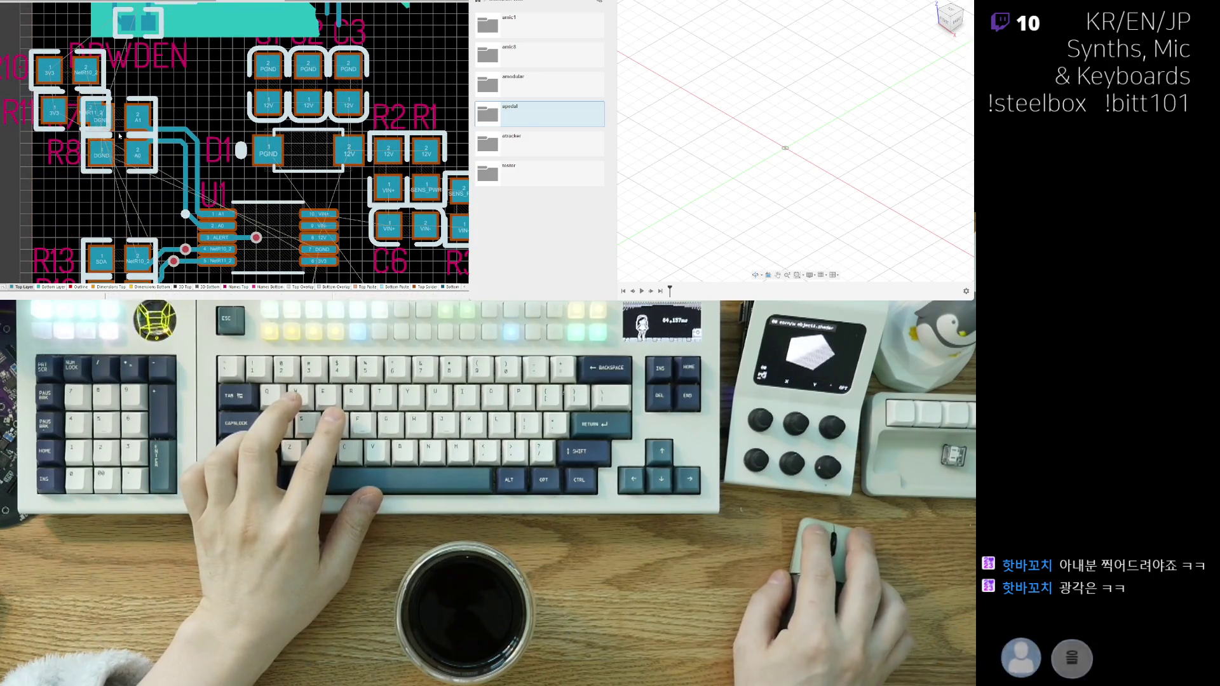
{"action": "left_click_drag", "start_coordinate": [121, 156], "coordinate": [119, 223]}
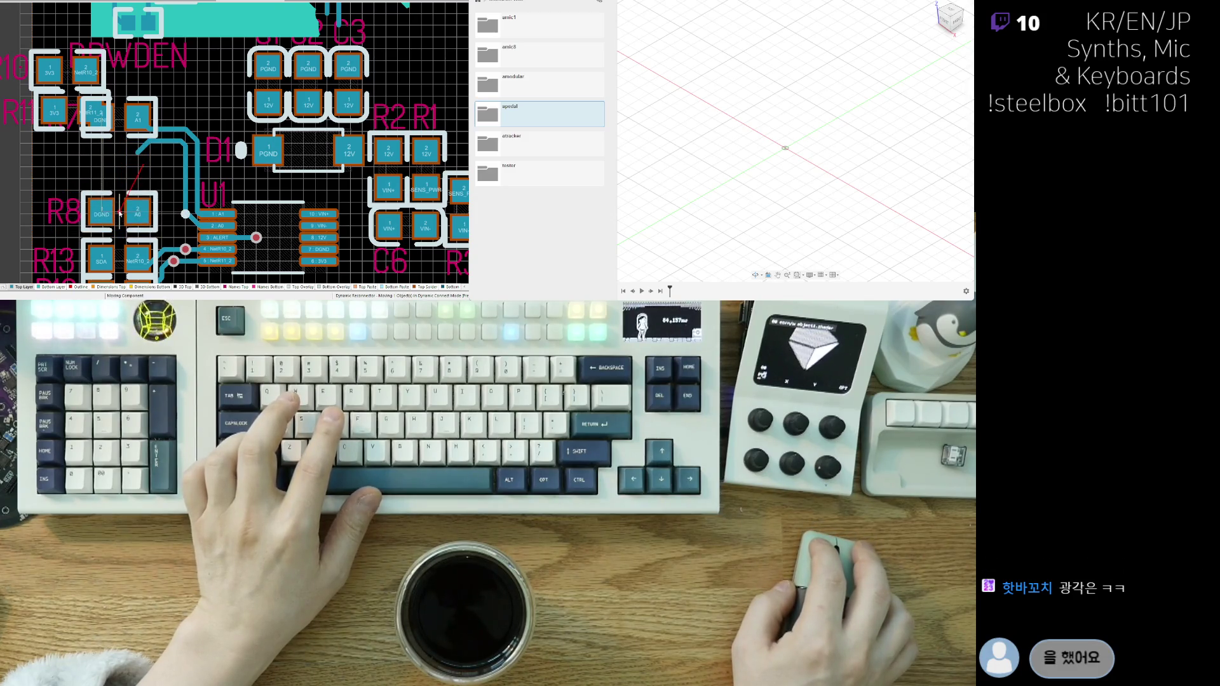
{"action": "left_click_drag", "start_coordinate": [118, 116], "coordinate": [129, 193]}
{"action": "scroll", "coordinate": [120, 177], "scroll_direction": "down", "scroll_amount": 2}
{"action": "scroll", "coordinate": [120, 177], "scroll_direction": "up", "scroll_amount": 5}
{"action": "left_click_drag", "start_coordinate": [85, 142], "coordinate": [129, 159]}
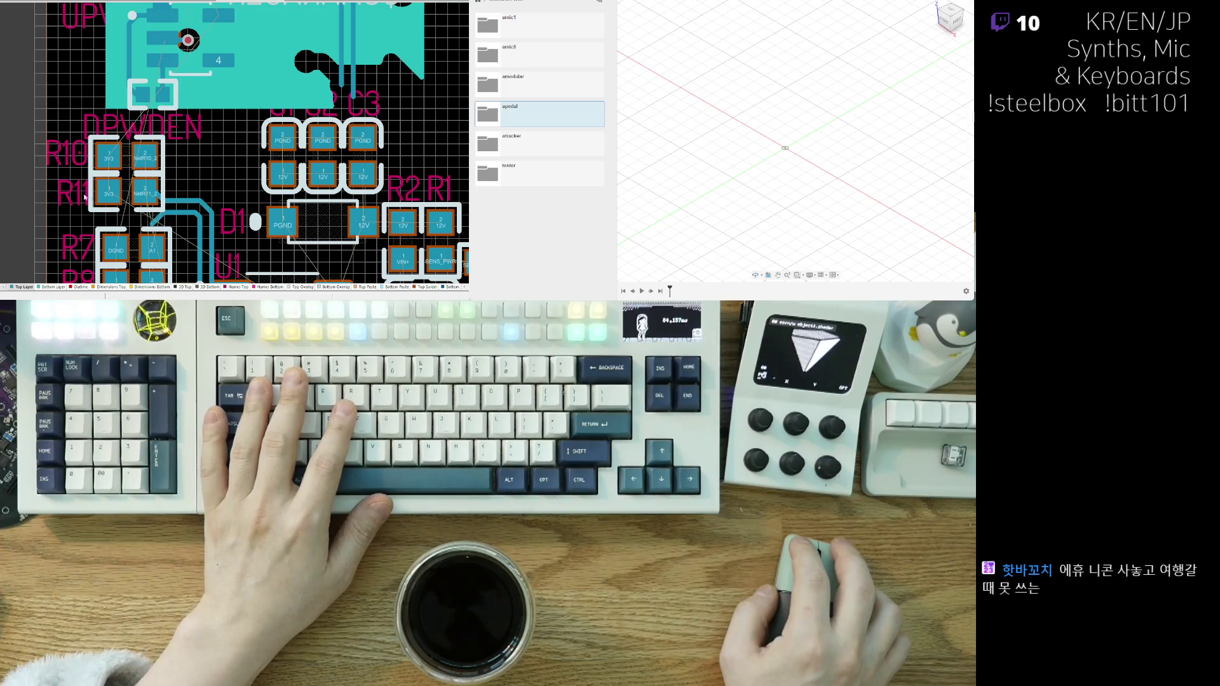
- Delete the A0 and A1 track bends and remaining tracks leading into U1 pins 1 and 2
{"action": "scroll", "coordinate": [123, 205], "scroll_direction": "up", "scroll_amount": 3, "text": "ctrl"}
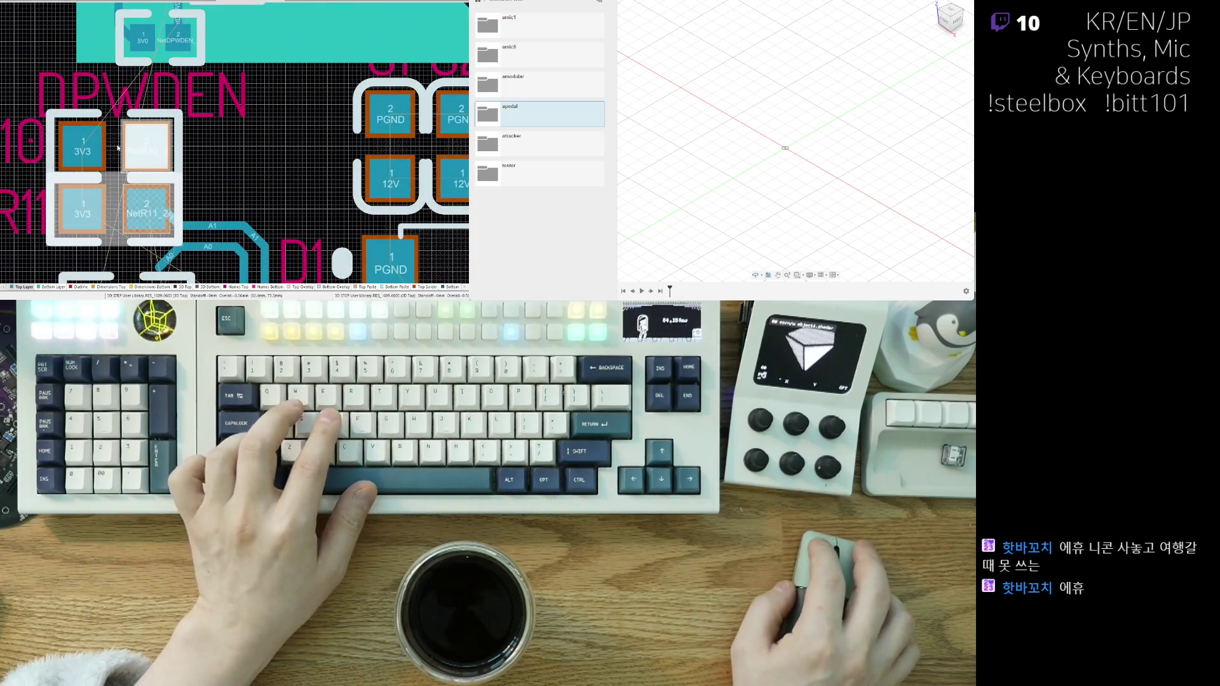
{"action": "scroll", "coordinate": [212, 147], "scroll_direction": "down", "scroll_amount": 2}
{"action": "scroll", "coordinate": [196, 180], "scroll_direction": "right", "scroll_amount": 1, "text": "shift"}
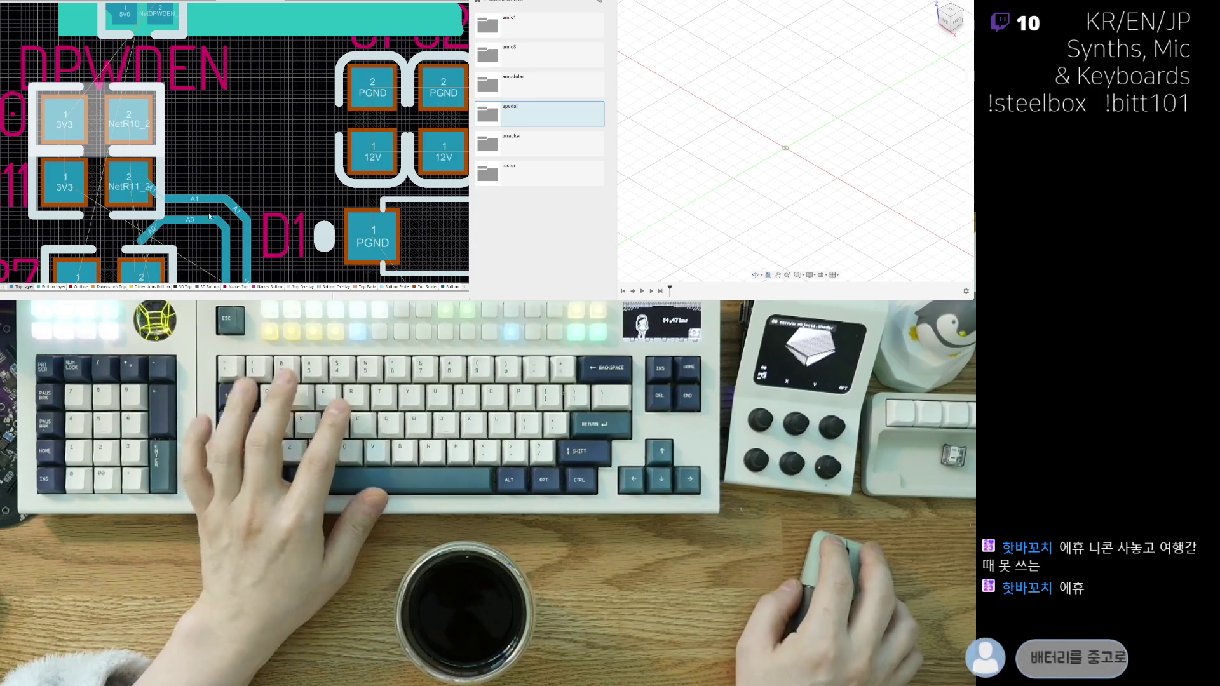
{"action": "scroll", "coordinate": [244, 168], "scroll_direction": "down", "scroll_amount": 1}
{"action": "left_click", "coordinate": [103, 239]}
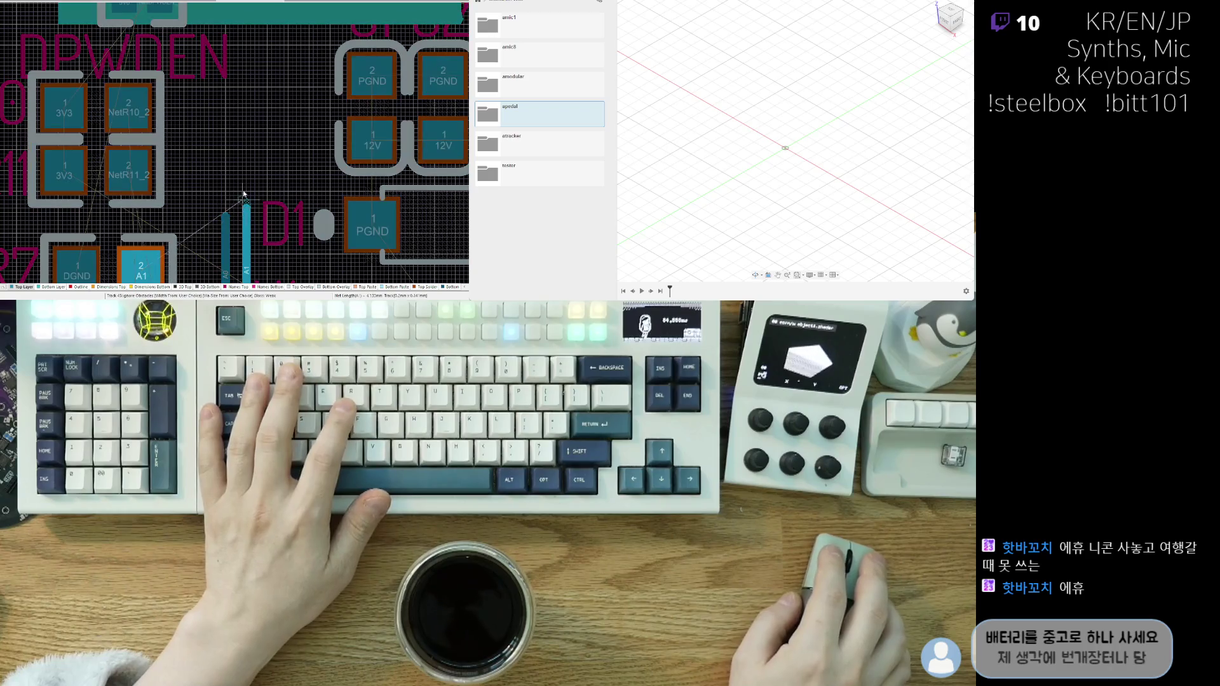
{"action": "scroll", "coordinate": [162, 167], "scroll_direction": "down", "scroll_amount": 3}
{"action": "scroll", "coordinate": [161, 167], "scroll_direction": "up", "scroll_amount": 1, "text": "ctrl"}
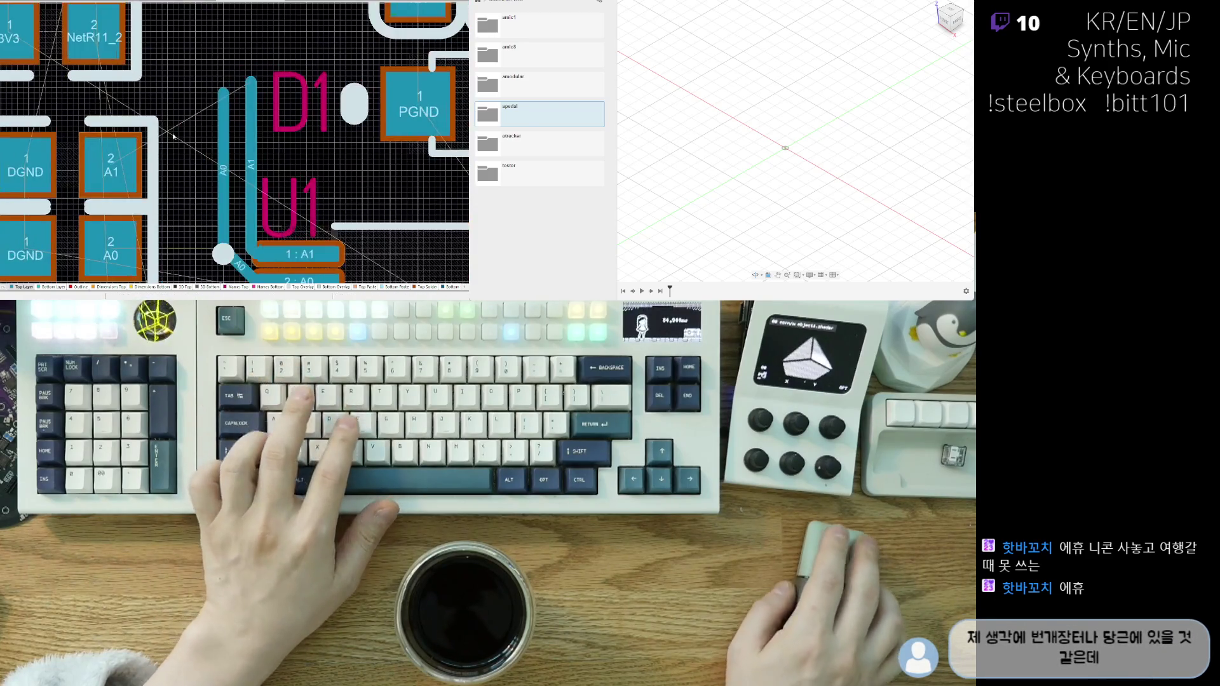
{"action": "scroll", "coordinate": [324, 282], "scroll_direction": "down", "scroll_amount": 2}
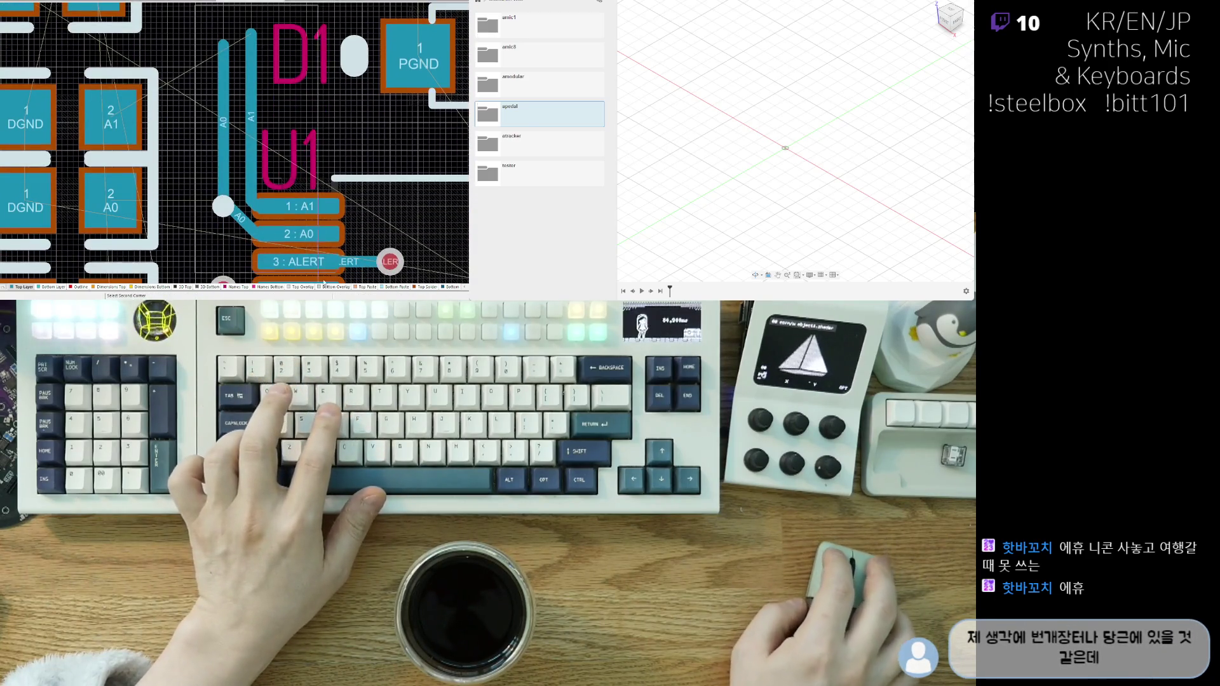
{"action": "left_click", "coordinate": [318, 243]}
- Start an interactive route from U1 pin 1 (A1), then cancel it
{"action": "key", "text": "ctrl+w"}
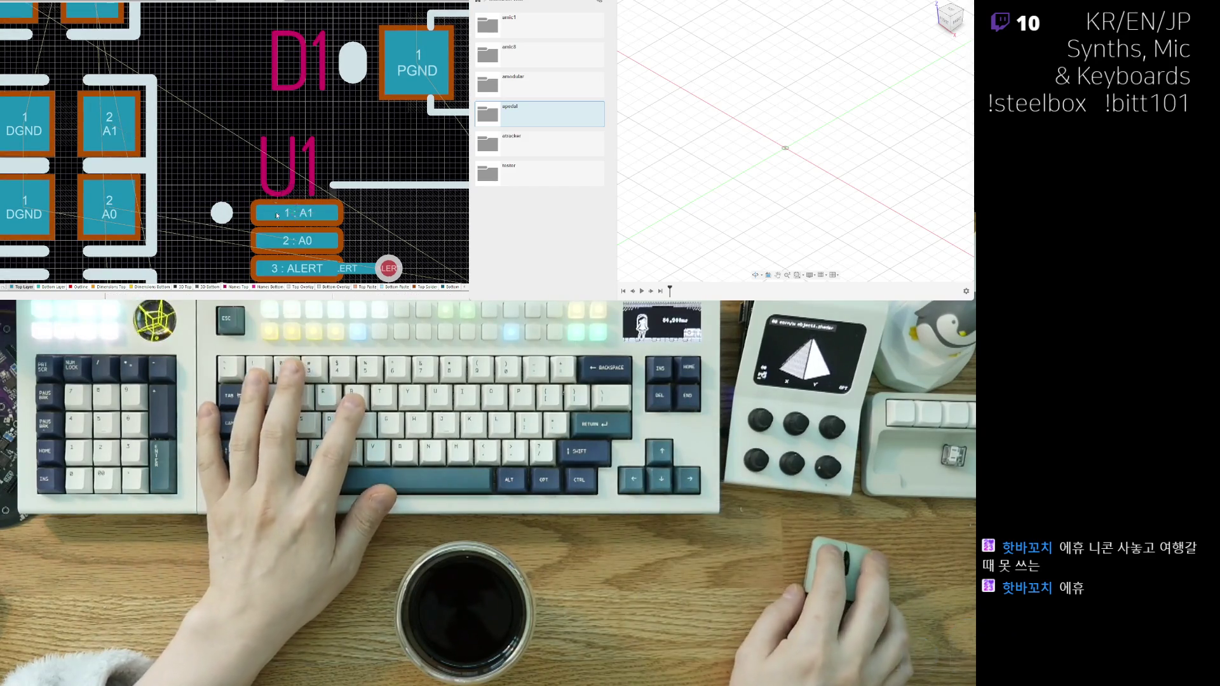
{"action": "left_click", "coordinate": [254, 212]}
{"action": "right_click", "coordinate": [194, 180]}
{"action": "scroll", "coordinate": [194, 180], "scroll_direction": "down", "scroll_amount": 3}
{"action": "scroll", "coordinate": [195, 178], "scroll_direction": "down", "scroll_amount": 2, "text": "ctrl"}
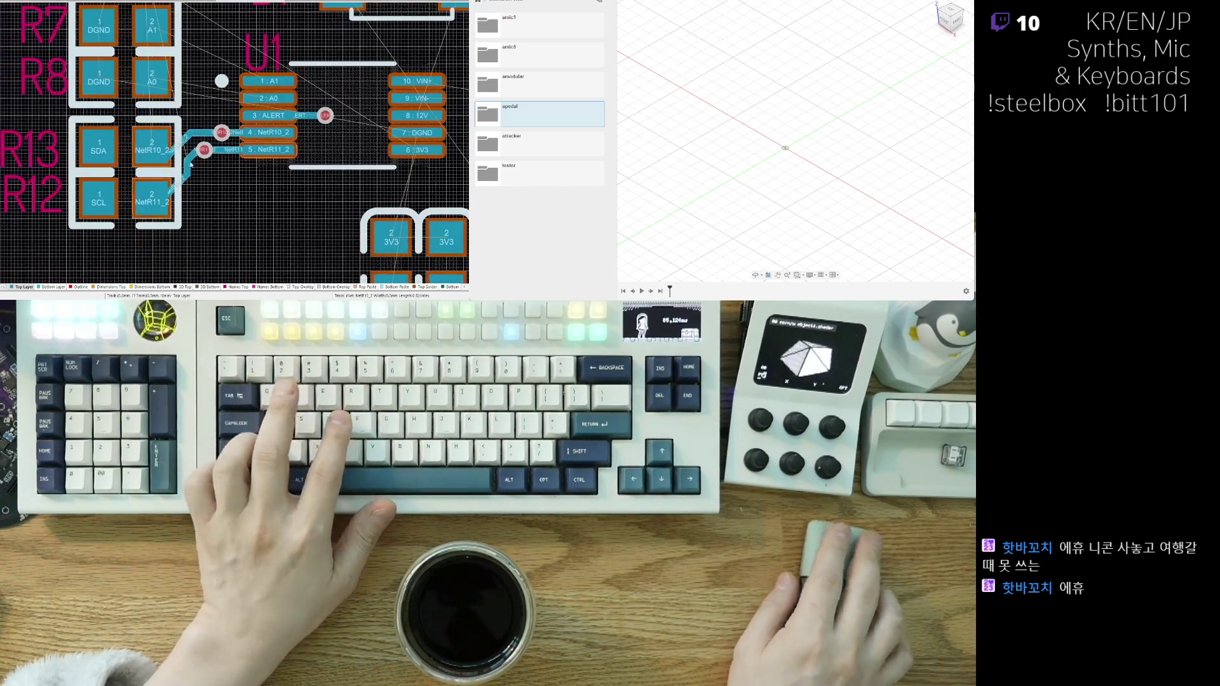
- Lay the first VIN+ track segment out from U1 pin 10
{"action": "scroll", "coordinate": [202, 165], "scroll_direction": "up", "scroll_amount": 2}
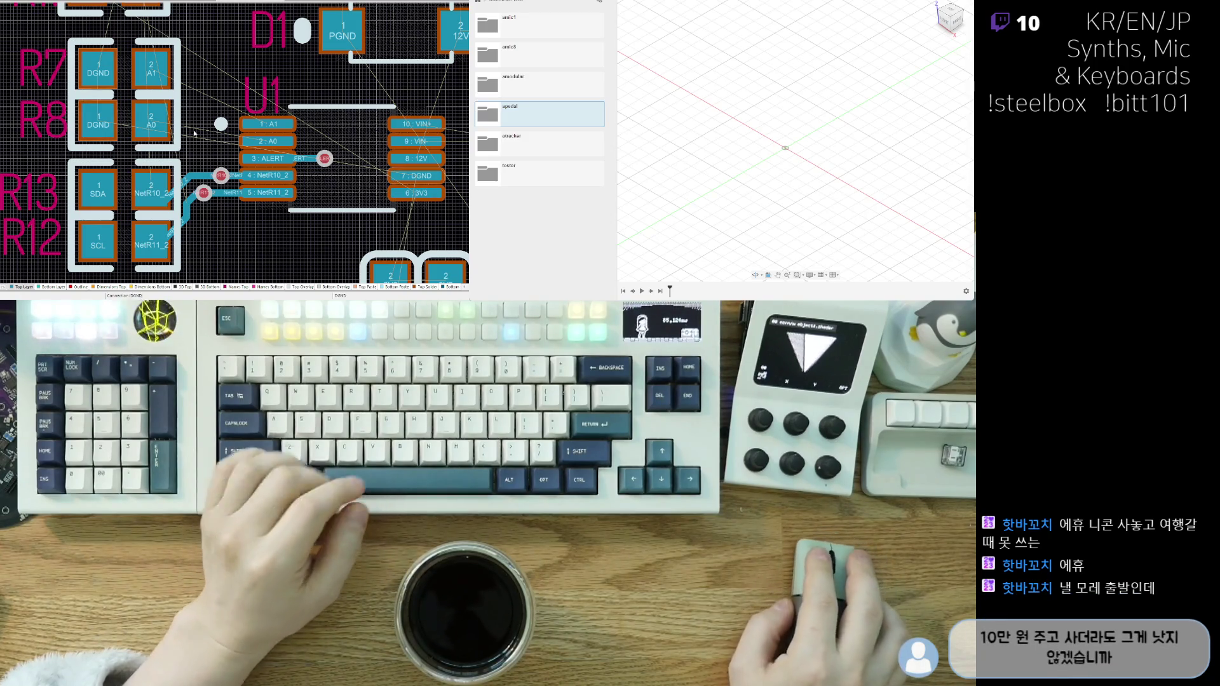
{"action": "scroll", "coordinate": [166, 55], "scroll_direction": "down", "scroll_amount": 3}
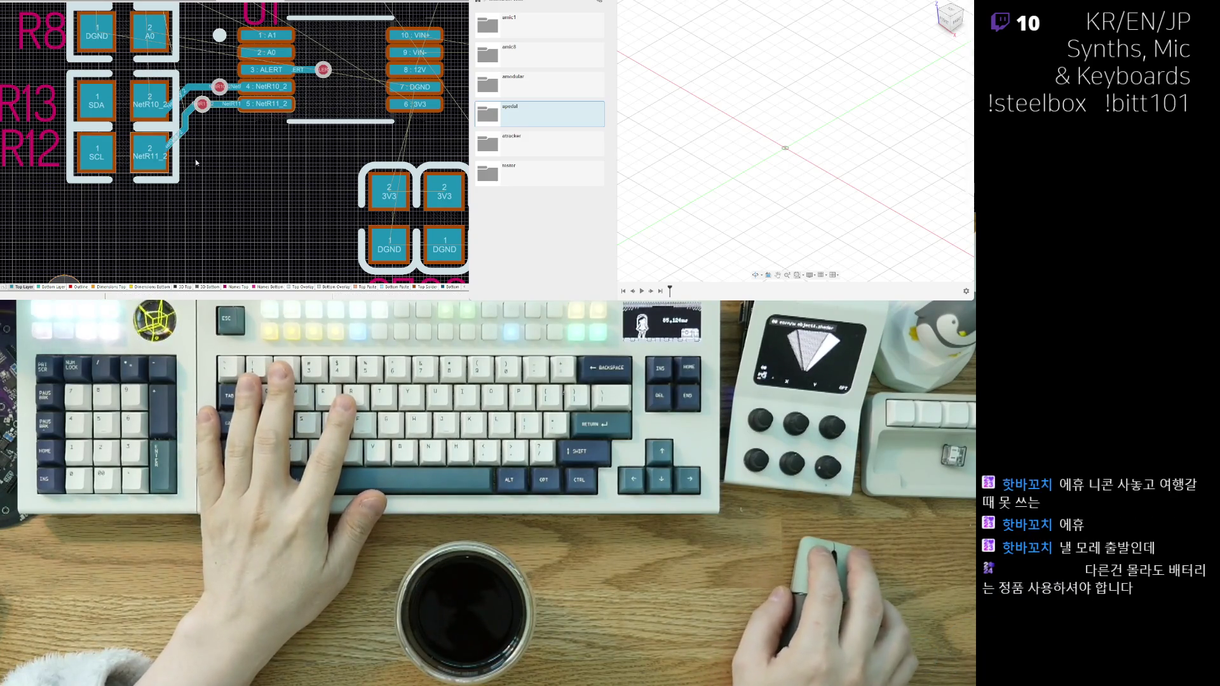
{"action": "scroll", "coordinate": [161, 197], "scroll_direction": "down", "scroll_amount": 5}
{"action": "scroll", "coordinate": [242, 169], "scroll_direction": "up", "scroll_amount": 3}
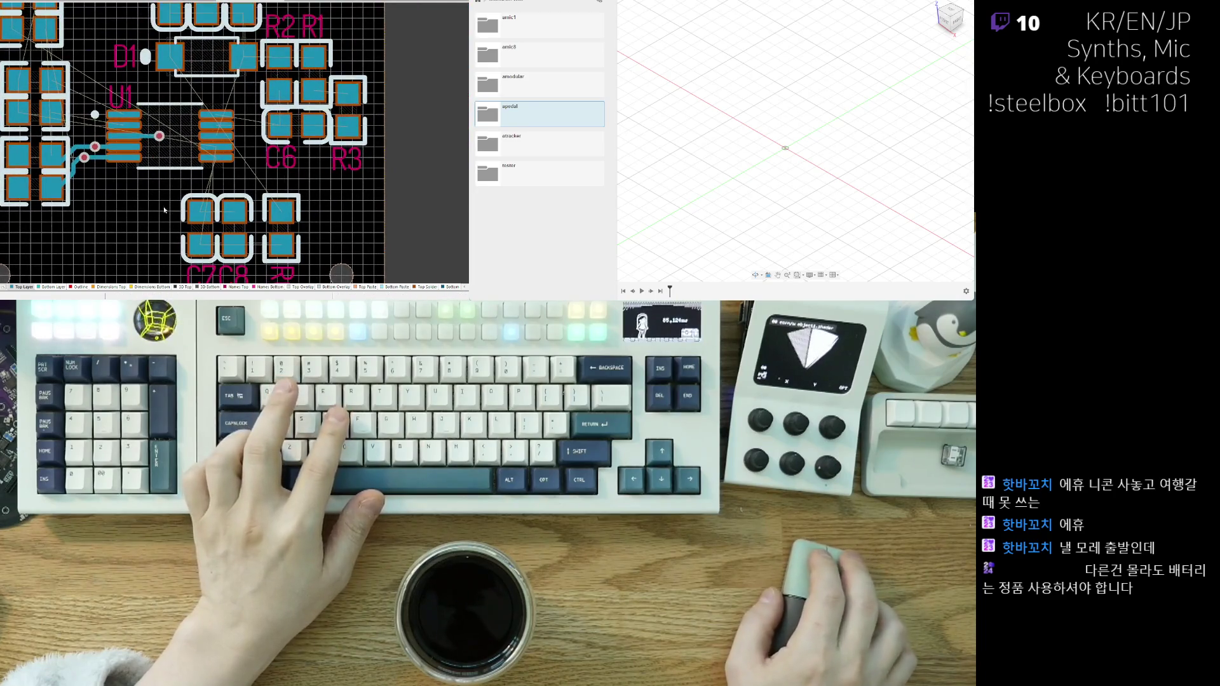
{"action": "scroll", "coordinate": [241, 169], "scroll_direction": "up", "scroll_amount": 2}
{"action": "scroll", "coordinate": [210, 170], "scroll_direction": "down", "scroll_amount": 3}
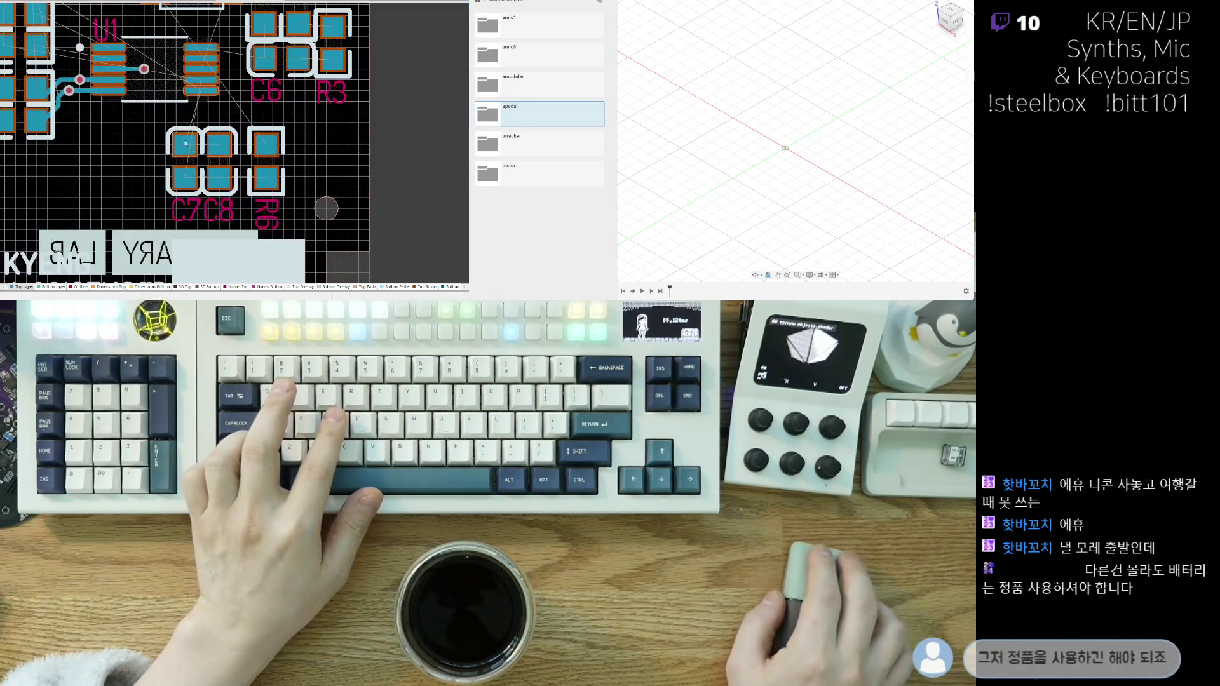
{"action": "scroll", "coordinate": [210, 170], "scroll_direction": "up", "scroll_amount": 4}
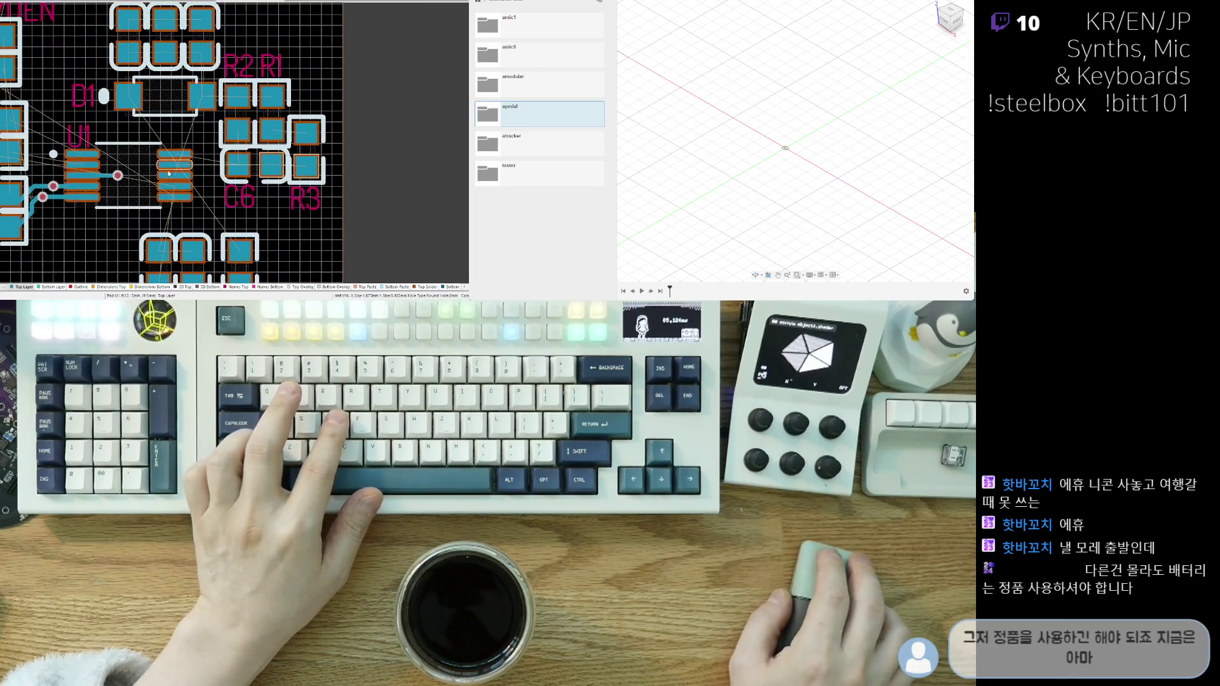
{"action": "key", "text": "ctrl+w"}
{"action": "left_click", "coordinate": [161, 139]}
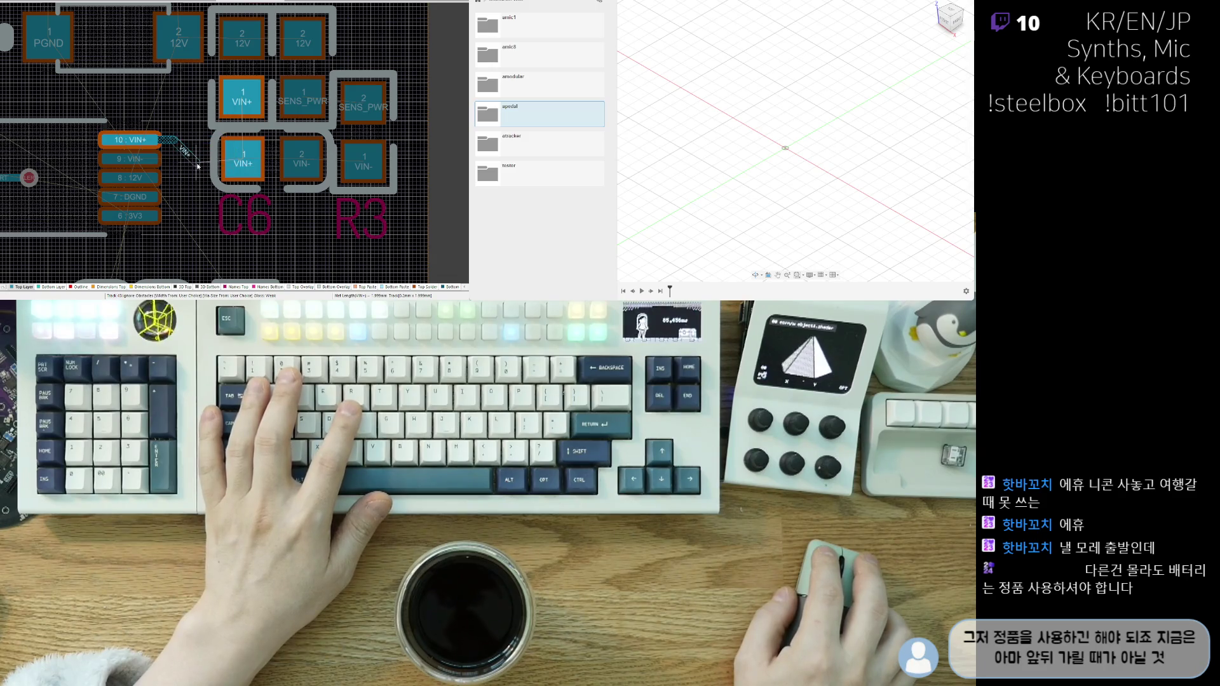
{"action": "scroll", "coordinate": [214, 127], "scroll_direction": "up", "scroll_amount": 3}
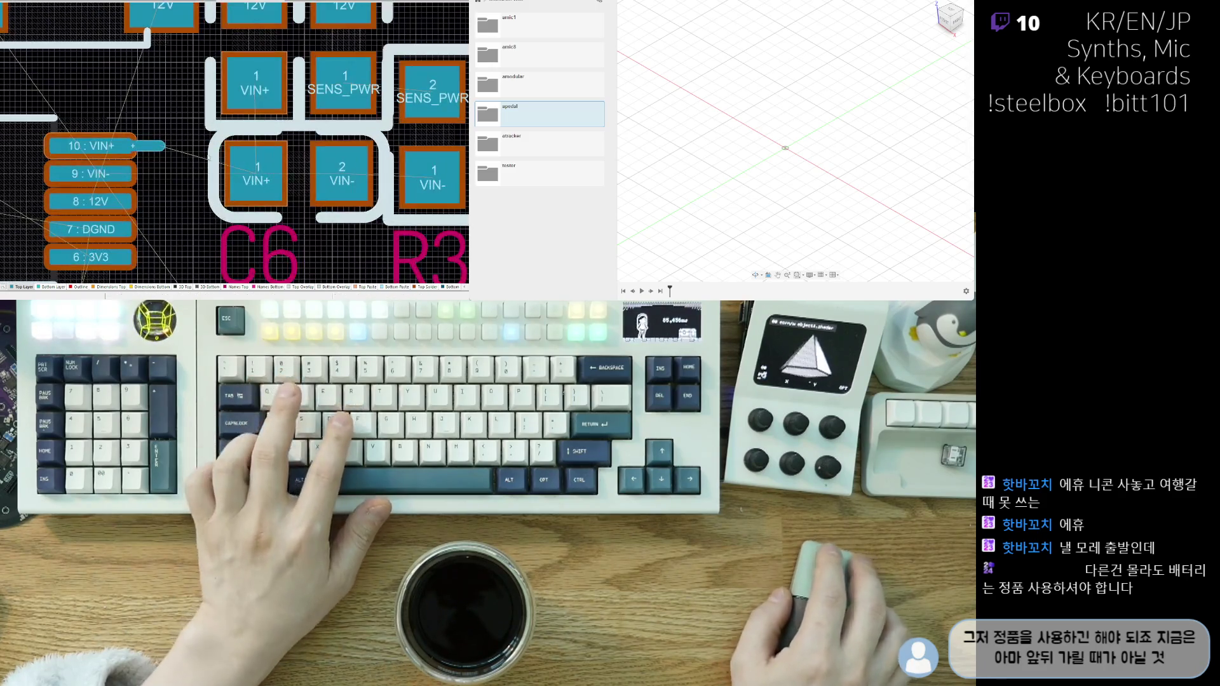
{"action": "left_click", "coordinate": [160, 146]}
{"action": "right_click", "coordinate": [160, 146]}
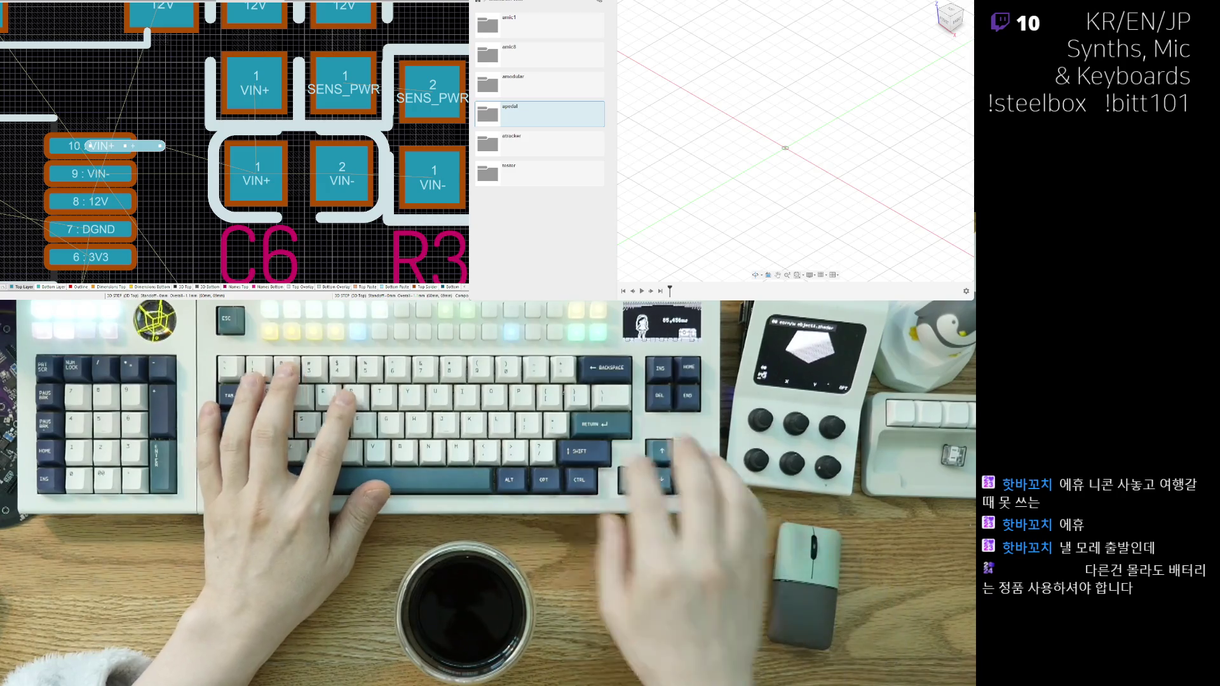
- Continue the VIN+ track onto C6's pin 1 pad and up to the upper VIN+ pad
{"action": "left_click", "coordinate": [162, 146]}
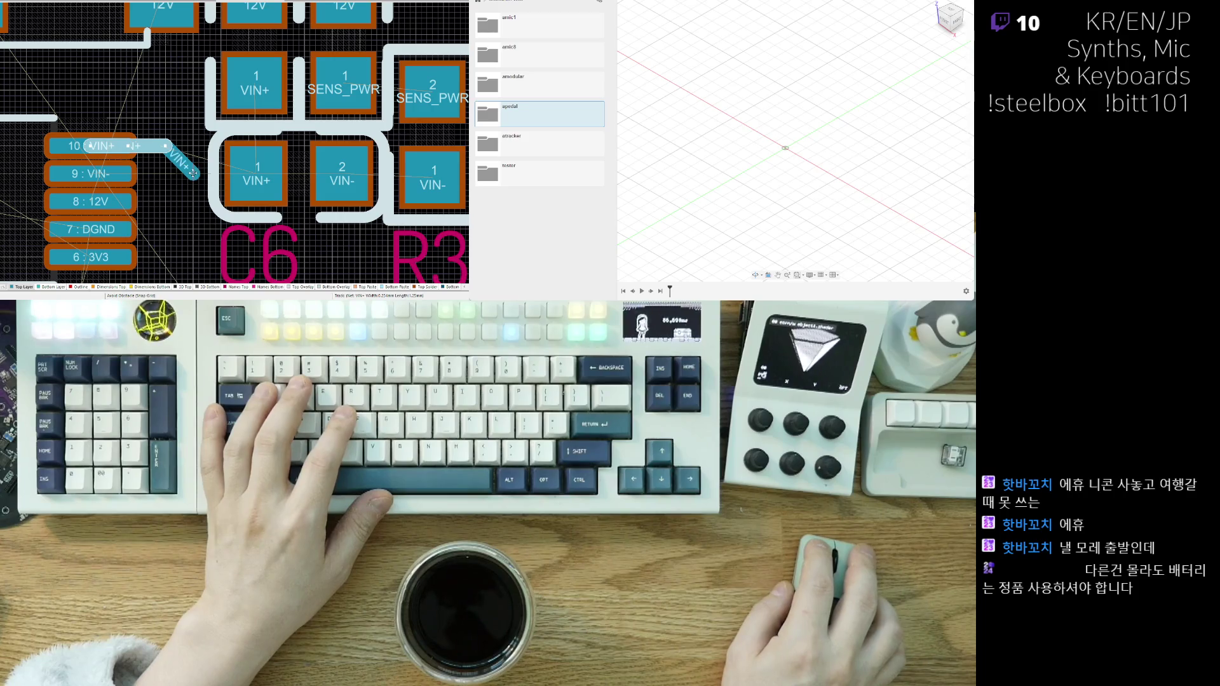
{"action": "left_click", "coordinate": [258, 173]}
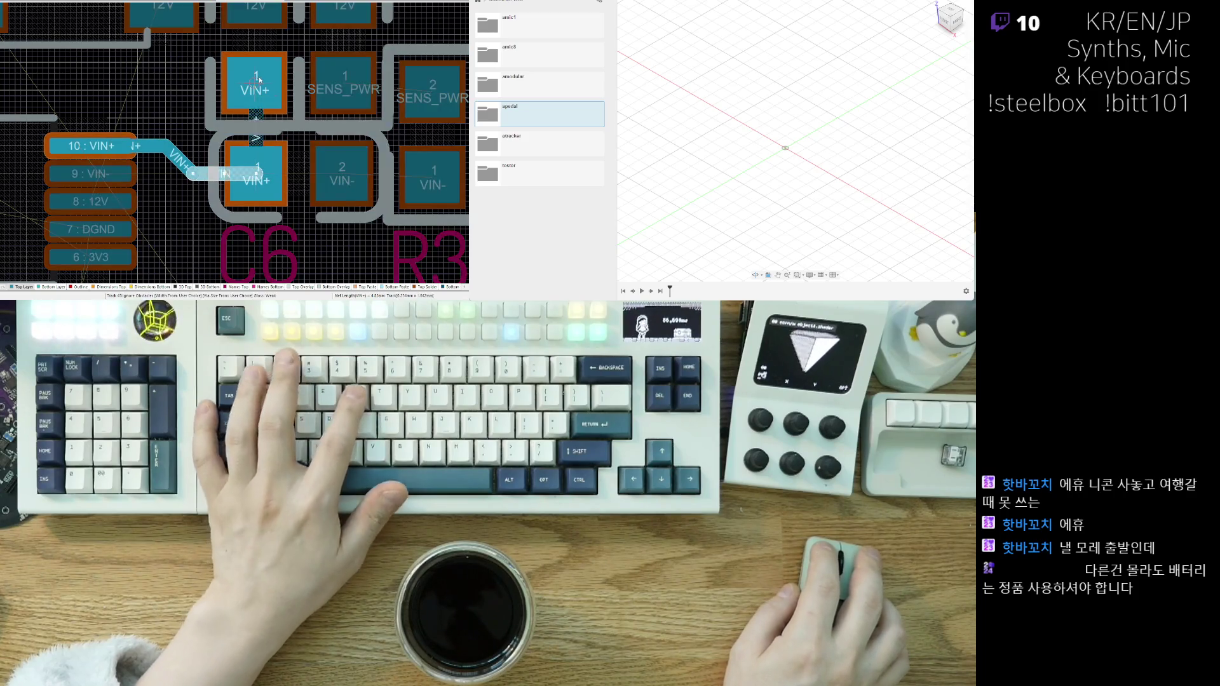
{"action": "left_click", "coordinate": [259, 79]}
{"action": "scroll", "coordinate": [237, 202], "scroll_direction": "down", "scroll_amount": 2, "text": "ctrl"}
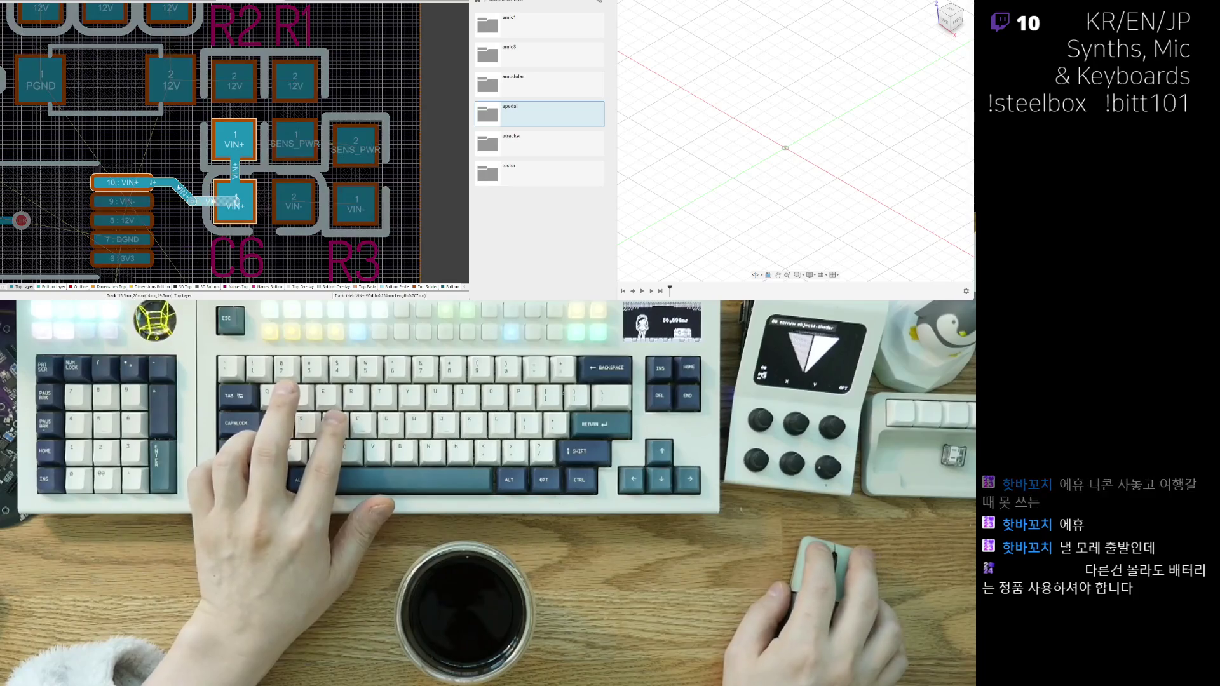
{"action": "scroll", "coordinate": [237, 202], "scroll_direction": "down", "scroll_amount": 3, "text": "ctrl"}
{"action": "scroll", "coordinate": [174, 154], "scroll_direction": "up", "scroll_amount": 3, "text": "ctrl"}
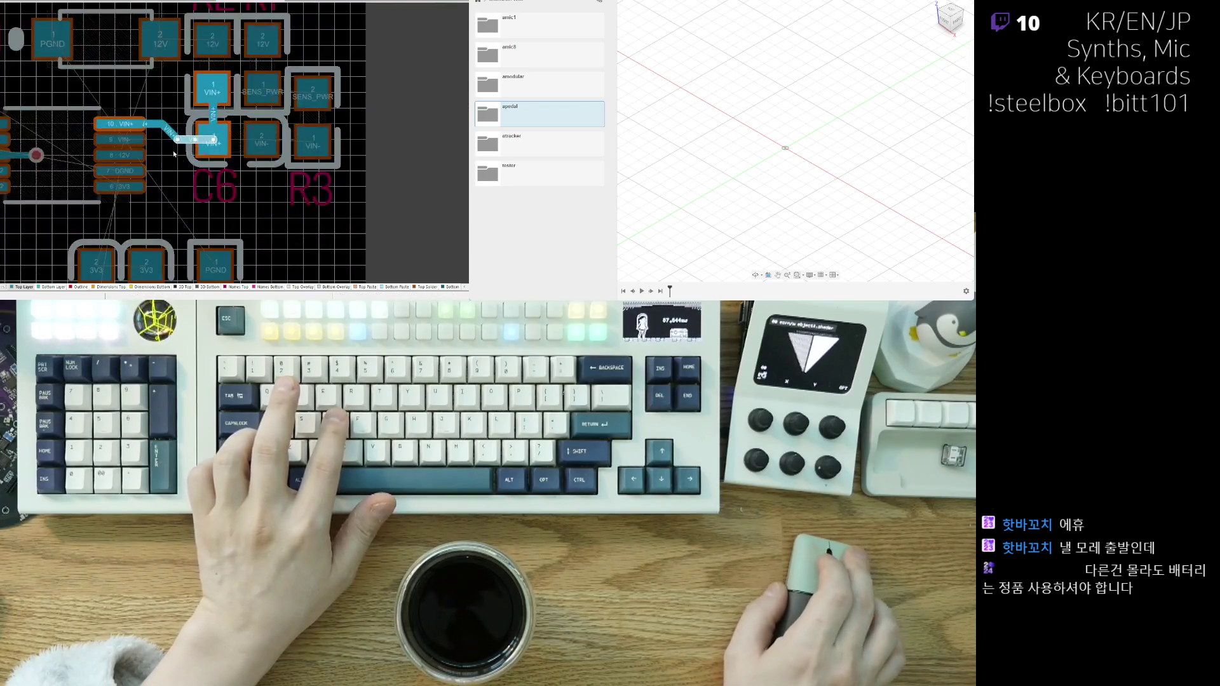
- Widen the VIN+ track segment at C6 and nudge it upward
{"action": "scroll", "coordinate": [174, 154], "scroll_direction": "up", "scroll_amount": 4, "text": "ctrl"}
{"action": "left_click", "coordinate": [176, 153]}
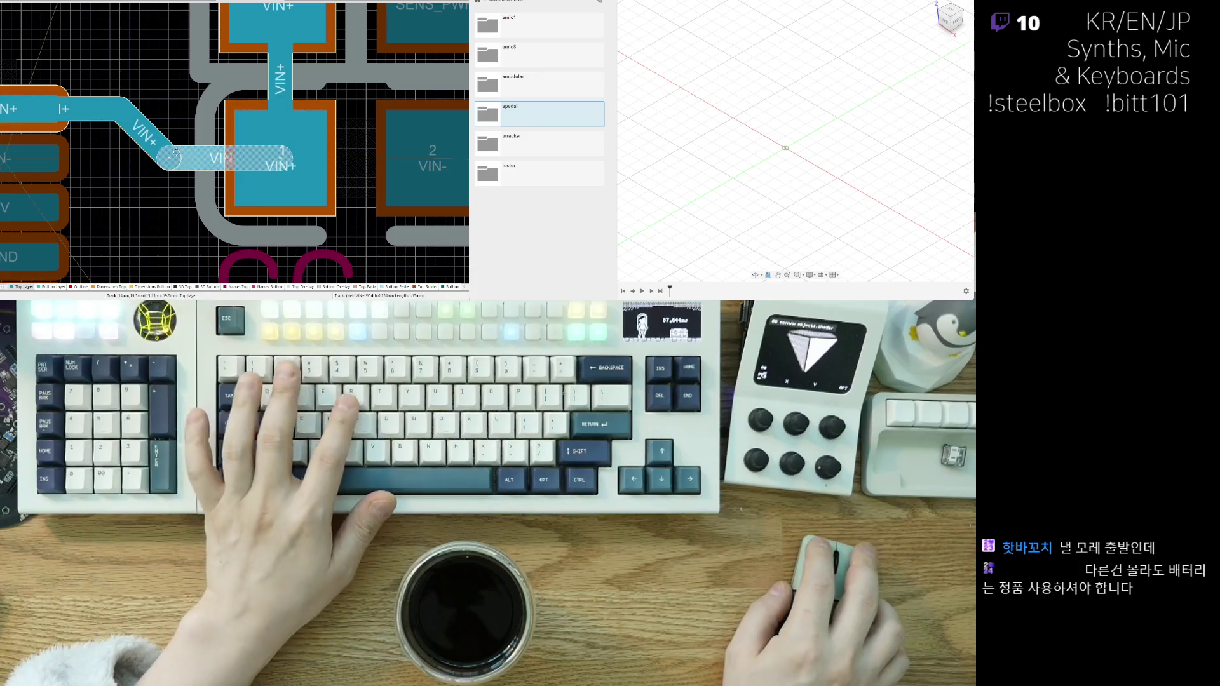
{"action": "key", "text": "Return"}
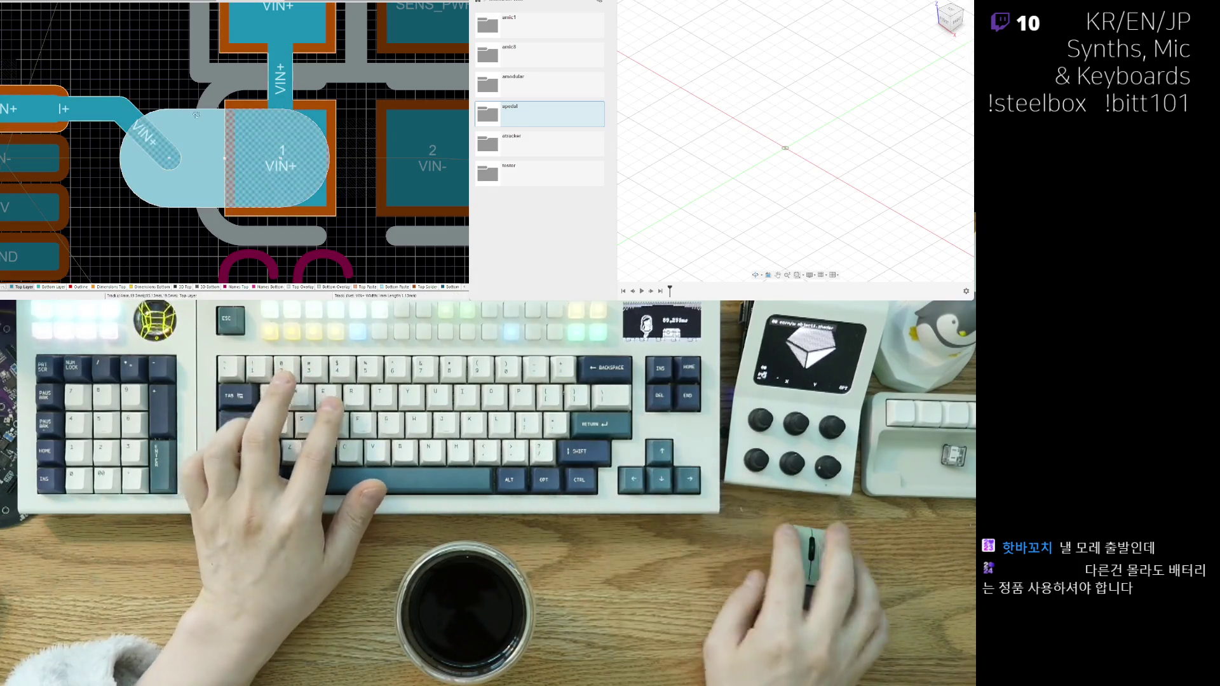
{"action": "left_click", "coordinate": [169, 97]}
{"action": "left_click", "coordinate": [169, 97]}
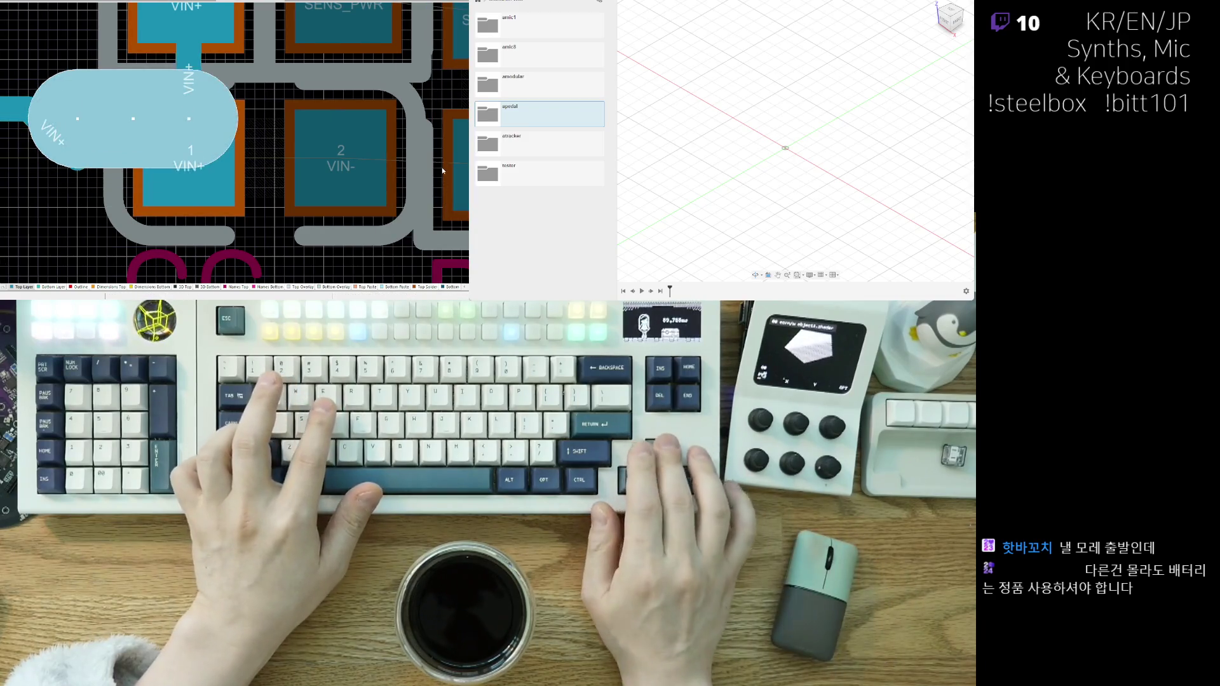
{"action": "key", "text": "Up"}
{"action": "key", "text": "Up"}
{"action": "key", "text": "Up"}
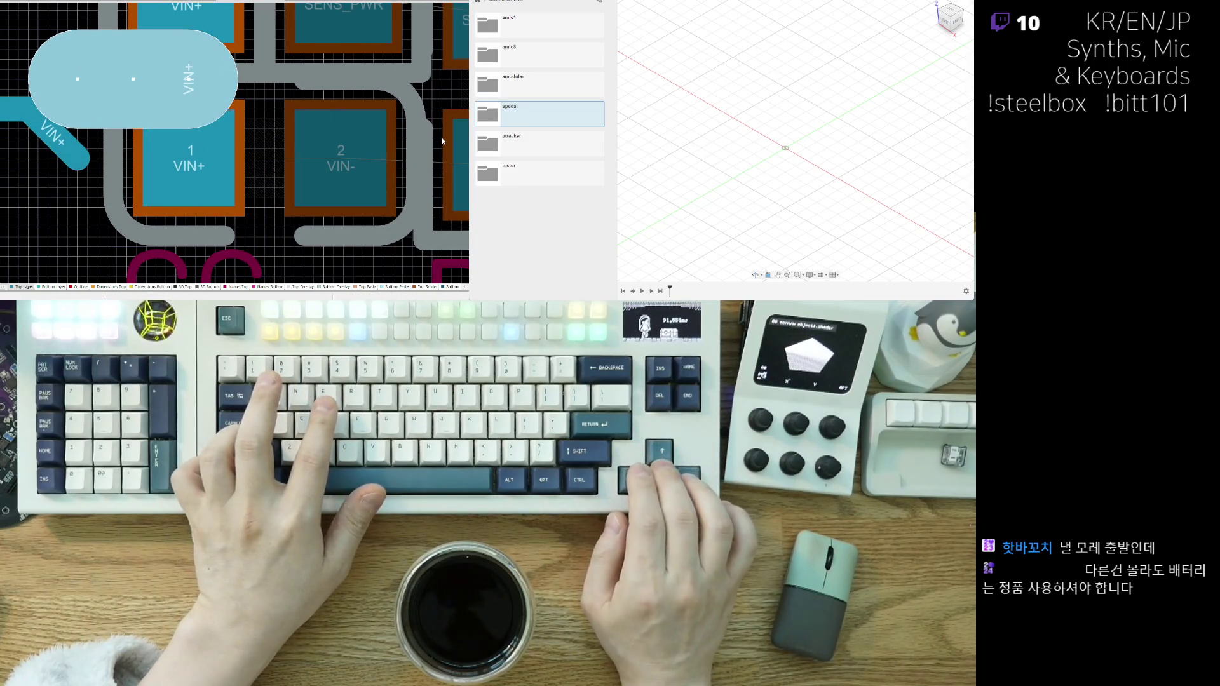
- Shorten the diagonal VIN+ track toward the pad
{"action": "right_click_drag", "start_coordinate": [81, 150], "coordinate": [217, 210]}
{"action": "left_click", "coordinate": [217, 210]}
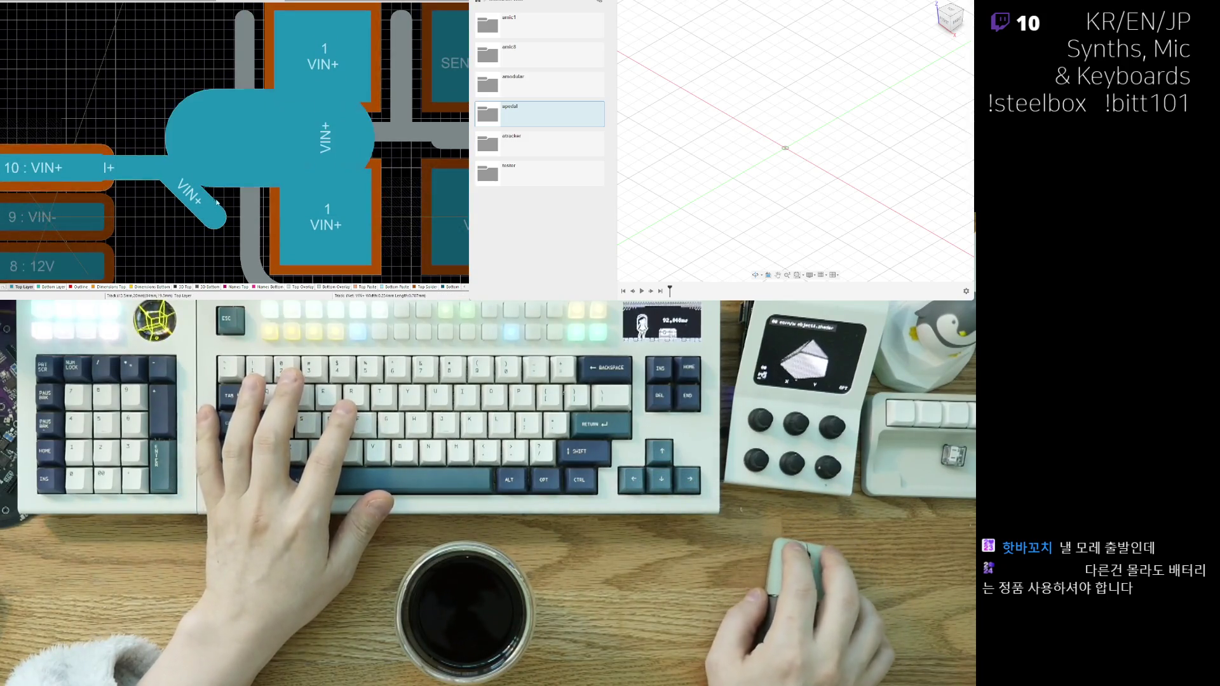
{"action": "left_click_drag", "start_coordinate": [213, 215], "coordinate": [190, 147]}
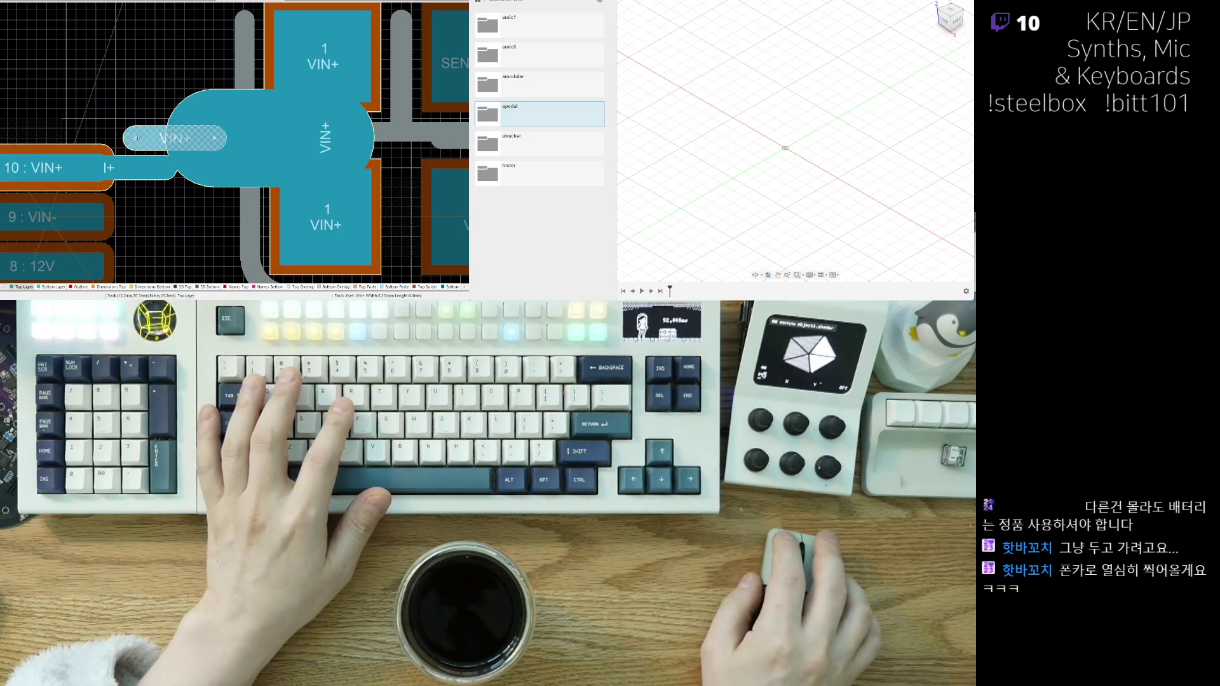
{"action": "key", "text": "ctrl+z"}
{"action": "key", "text": "ctrl+y"}
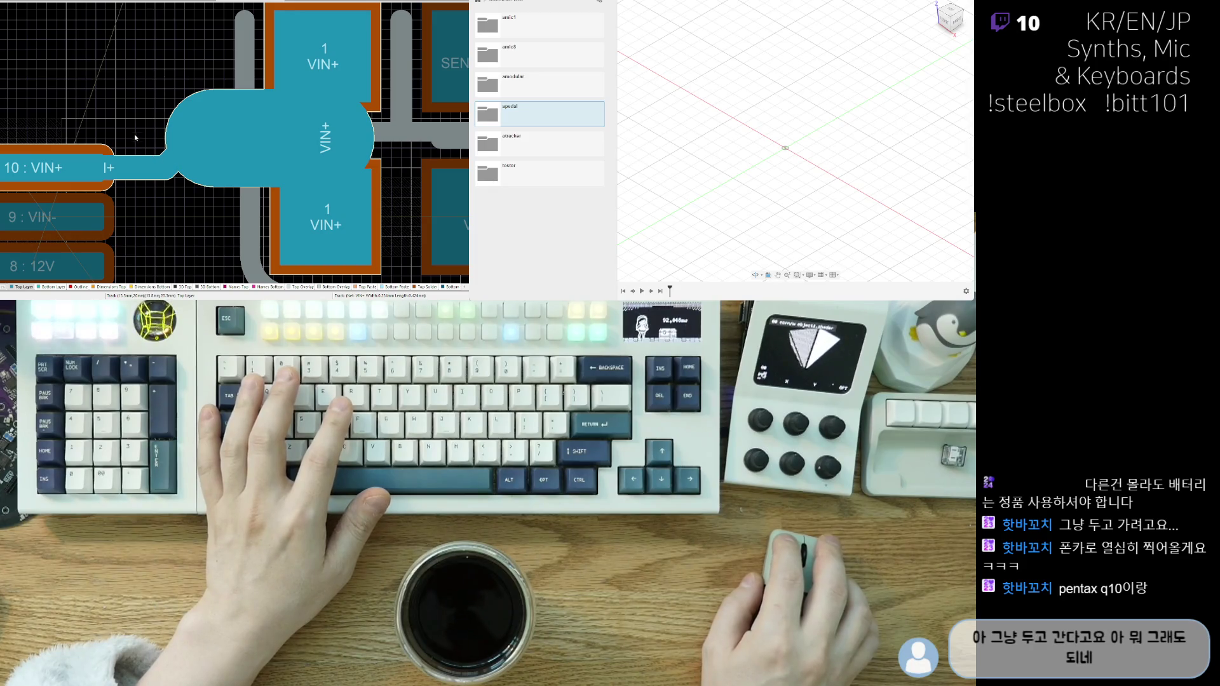
- Reshape the pin 10 VIN+ track into a jog and set its diagonal segment width to 2
{"action": "mouse_move", "coordinate": [143, 168]}
{"action": "left_mouse_down"}
{"action": "mouse_move", "coordinate": [148, 140]}
{"action": "mouse_move", "coordinate": [165, 150]}
{"action": "left_mouse_up"}
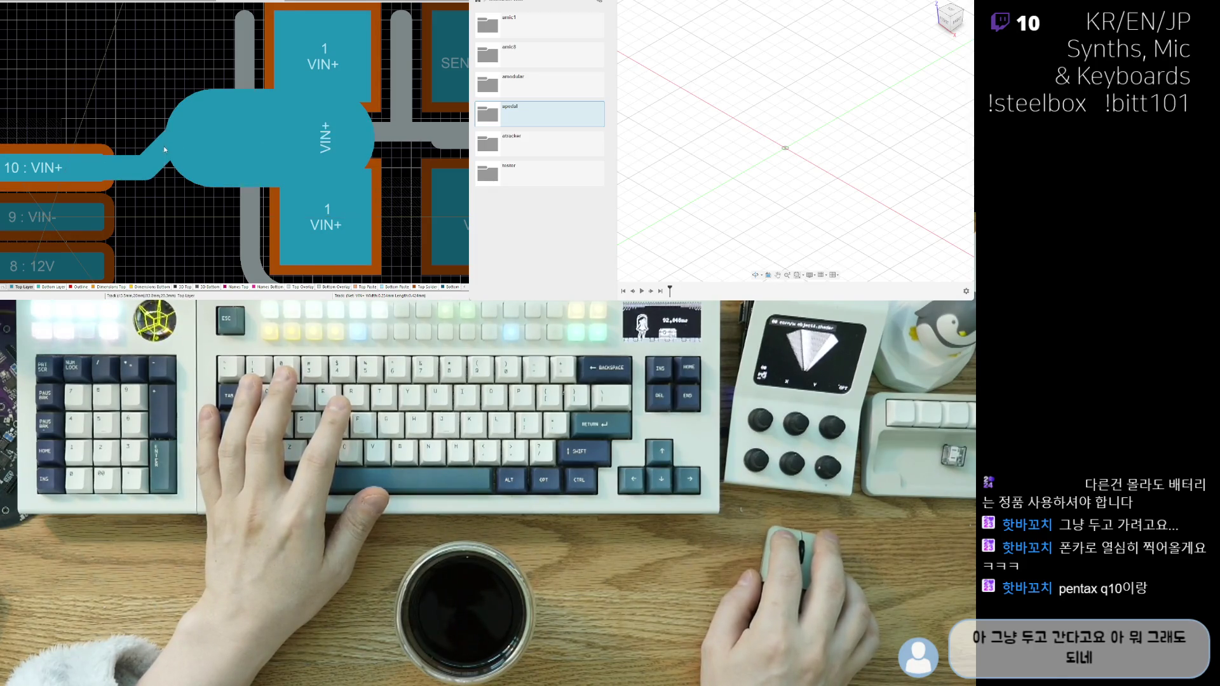
{"action": "left_click", "coordinate": [161, 150]}
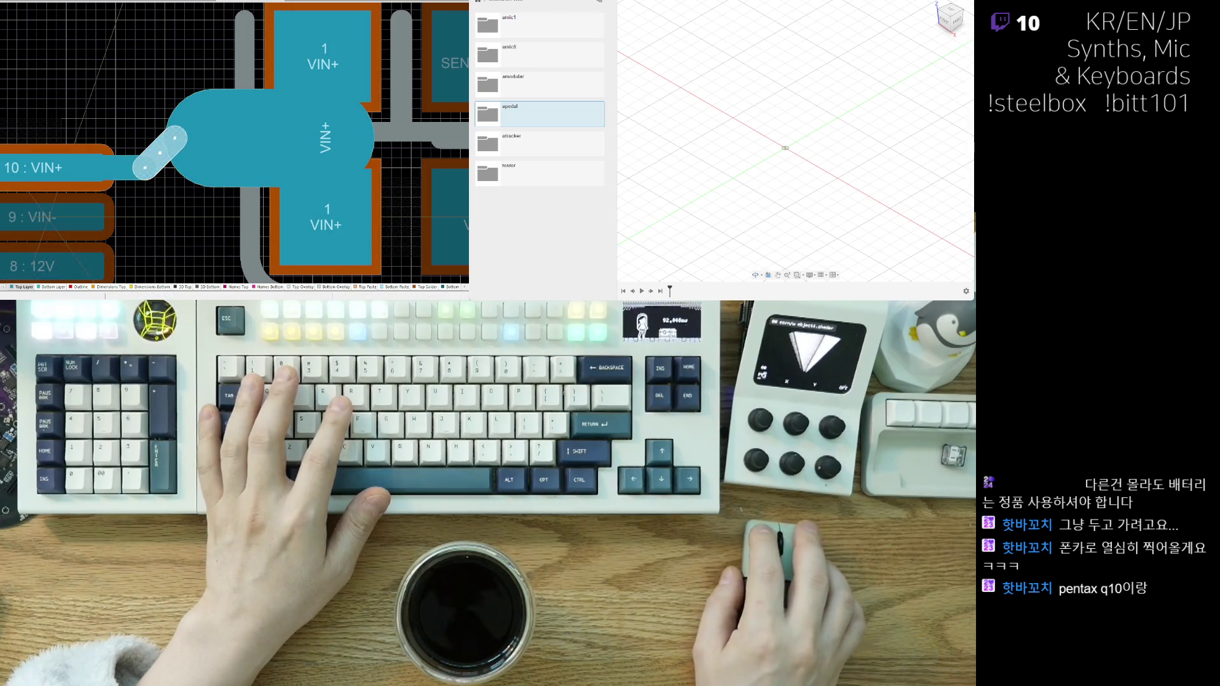
{"action": "type", "text": "2"}
{"action": "key", "text": "Return"}
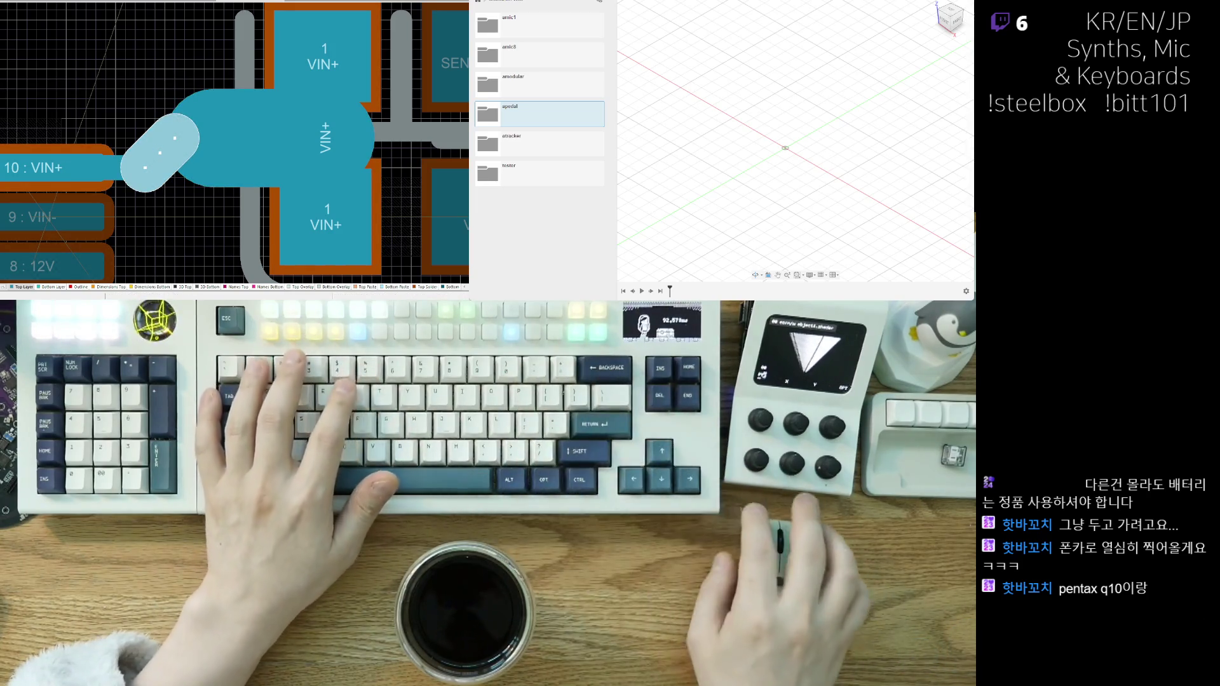
{"action": "left_click", "coordinate": [207, 218]}
{"action": "right_click_drag", "start_coordinate": [187, 226], "coordinate": [183, 201]}
{"action": "left_click", "coordinate": [210, 165]}
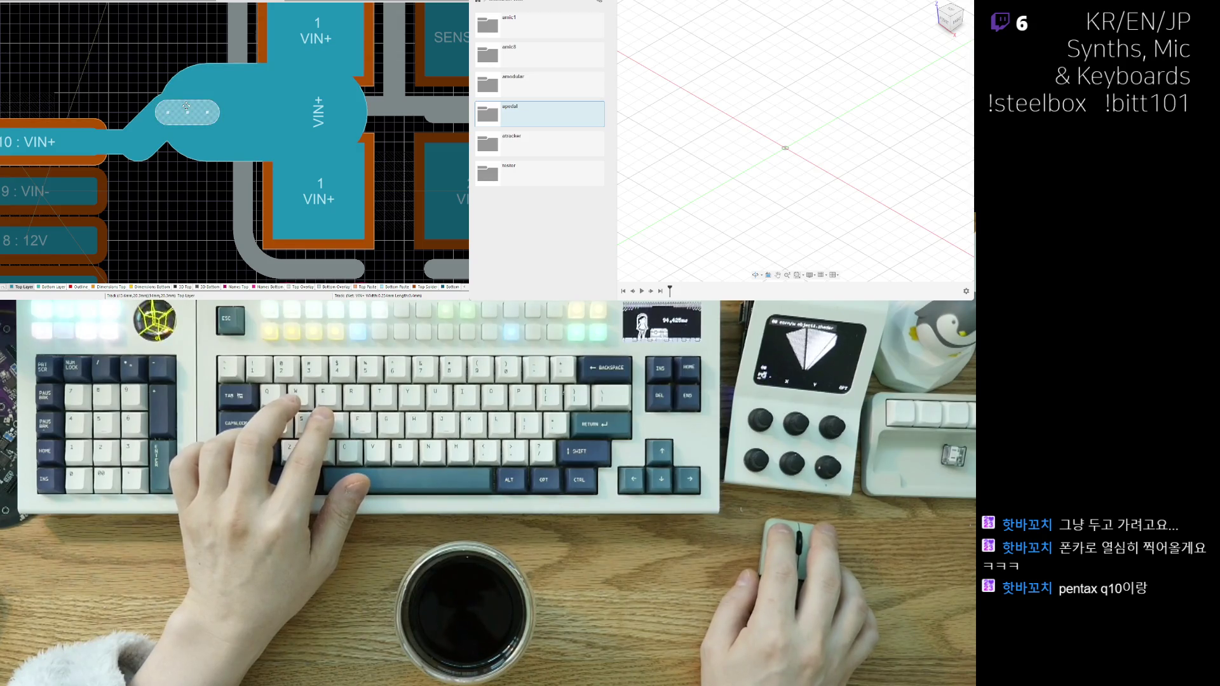
{"action": "scroll", "coordinate": [239, 194], "scroll_direction": "down", "scroll_amount": 3, "text": "ctrl"}
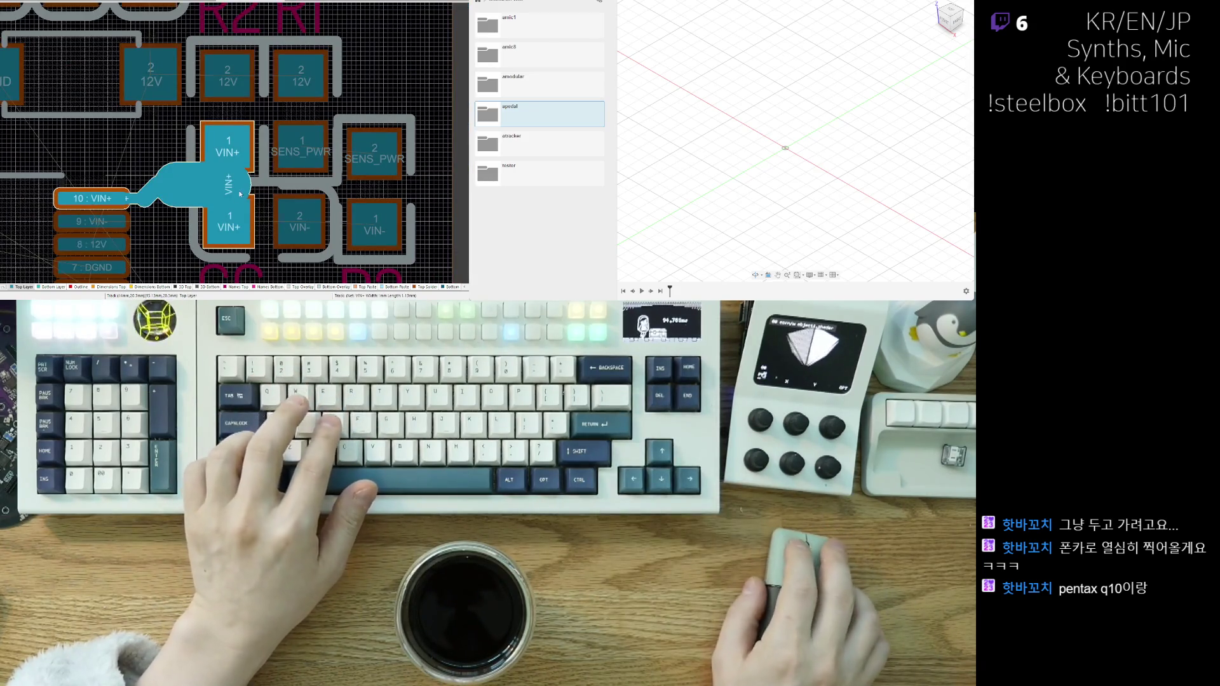
{"action": "scroll", "coordinate": [240, 194], "scroll_direction": "up", "scroll_amount": 2, "text": "ctrl"}
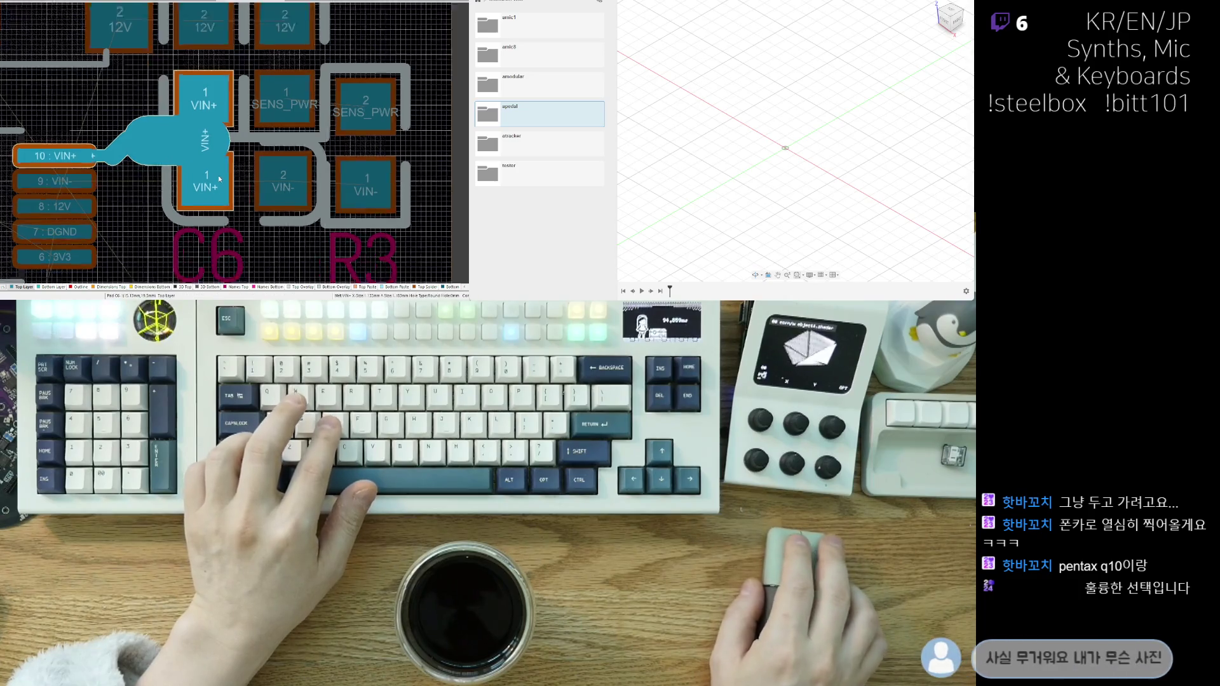
{"action": "scroll", "coordinate": [220, 179], "scroll_direction": "up", "scroll_amount": 1, "text": "ctrl"}
{"action": "left_click", "coordinate": [204, 122]}
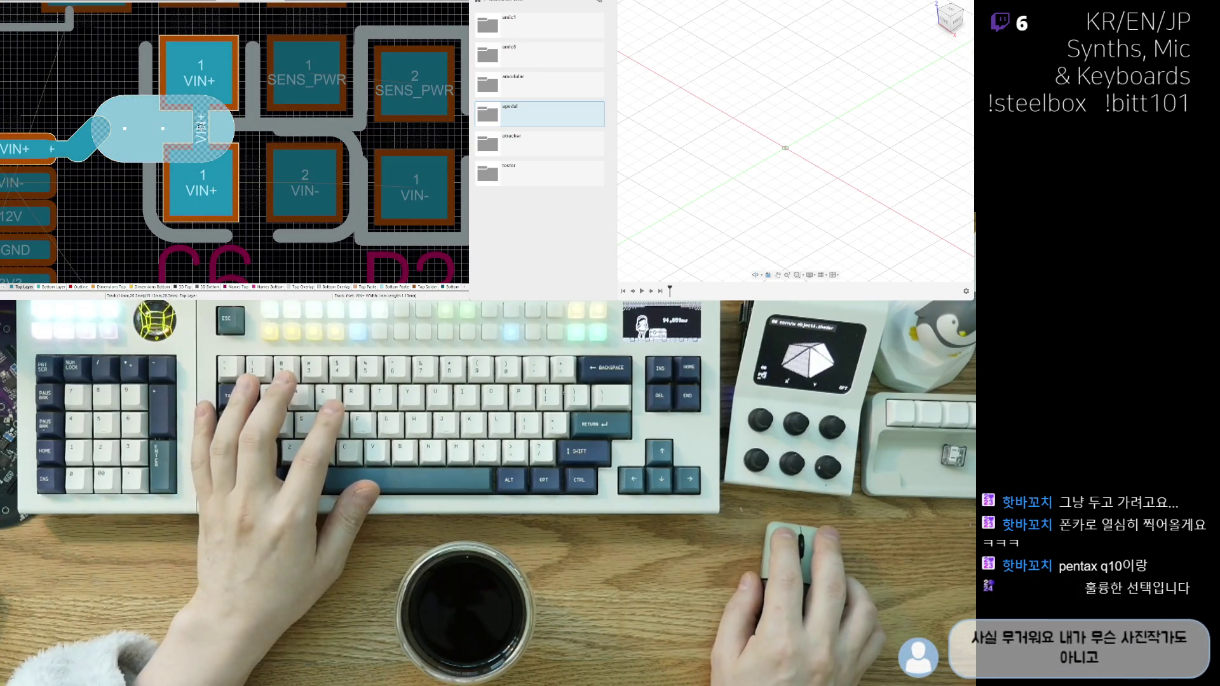
{"action": "key", "text": "Escape"}
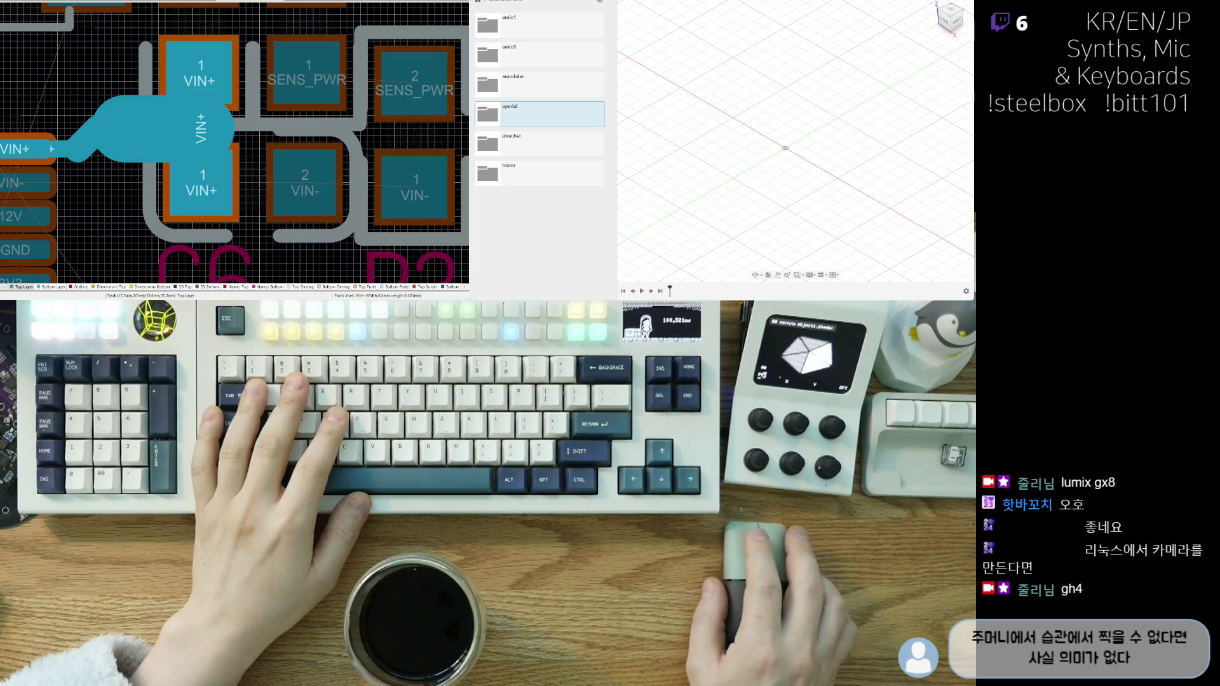
- Check the VIN+ copper region and move R3 slightly upward beside the C6–R3 VIN- track
{"action": "scroll", "coordinate": [189, 204], "scroll_direction": "down", "scroll_amount": 2, "text": "ctrl"}
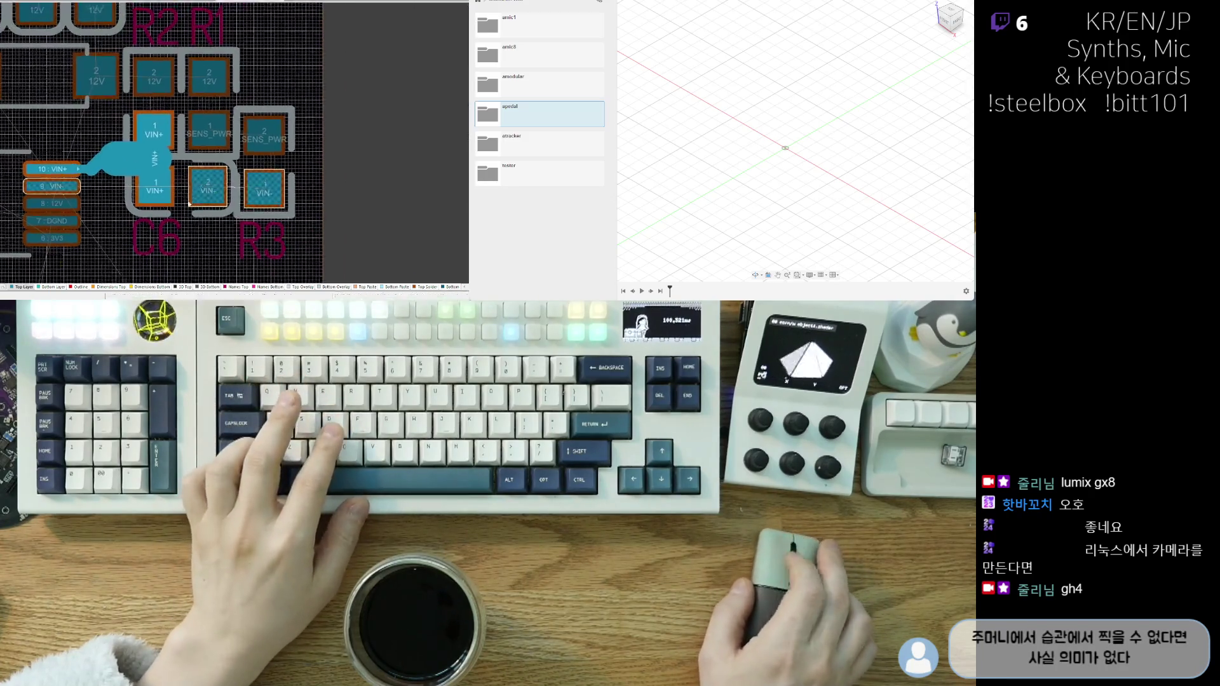
{"action": "left_click", "coordinate": [128, 172]}
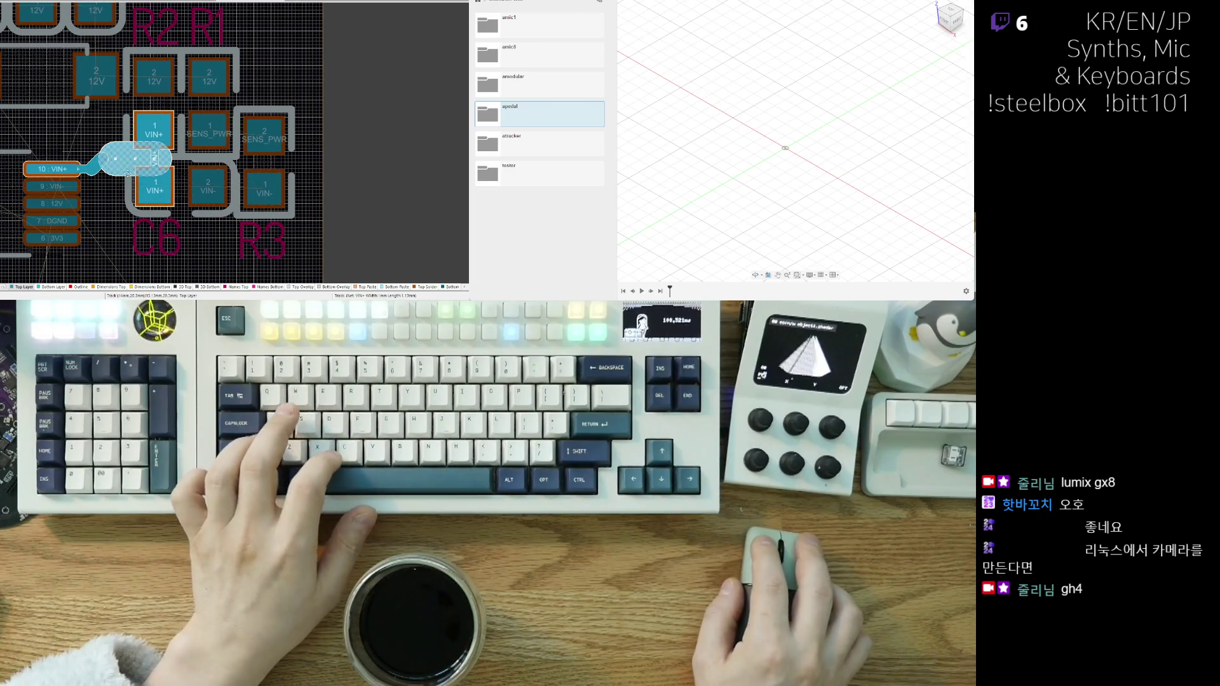
{"action": "right_click", "coordinate": [102, 159]}
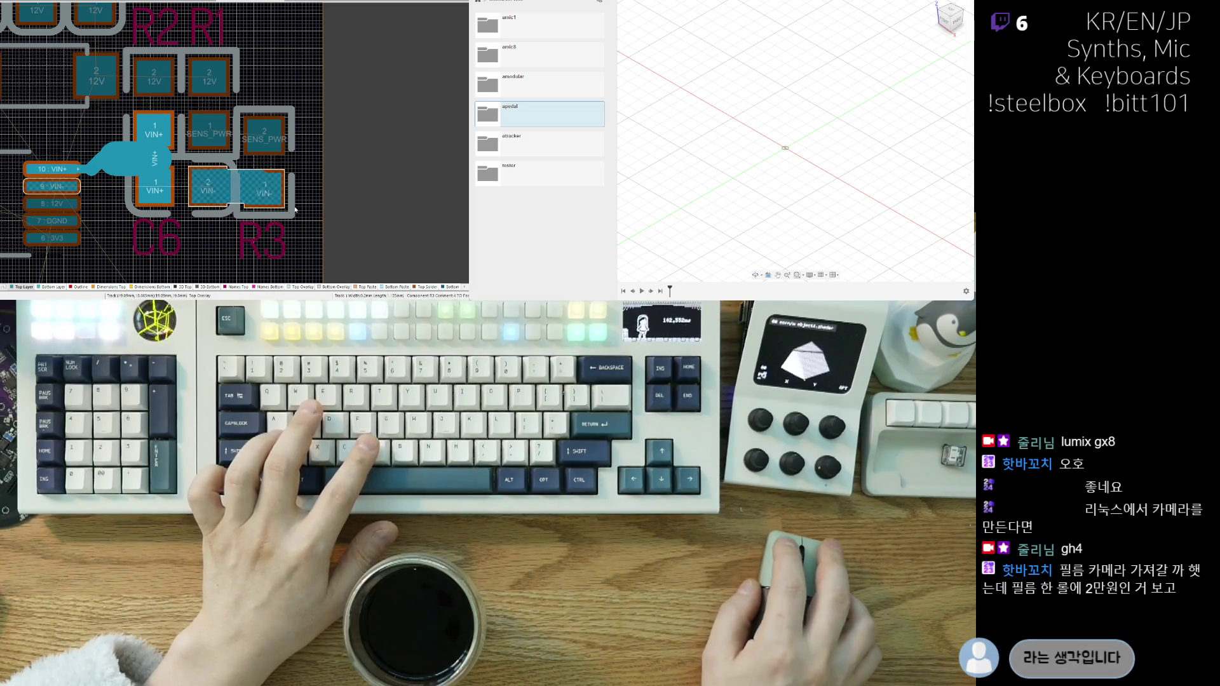
{"action": "scroll", "coordinate": [194, 251], "scroll_direction": "right", "scroll_amount": 1}
{"action": "scroll", "coordinate": [195, 250], "scroll_direction": "up", "scroll_amount": 2, "text": "ctrl"}
{"action": "left_click", "coordinate": [243, 131]}
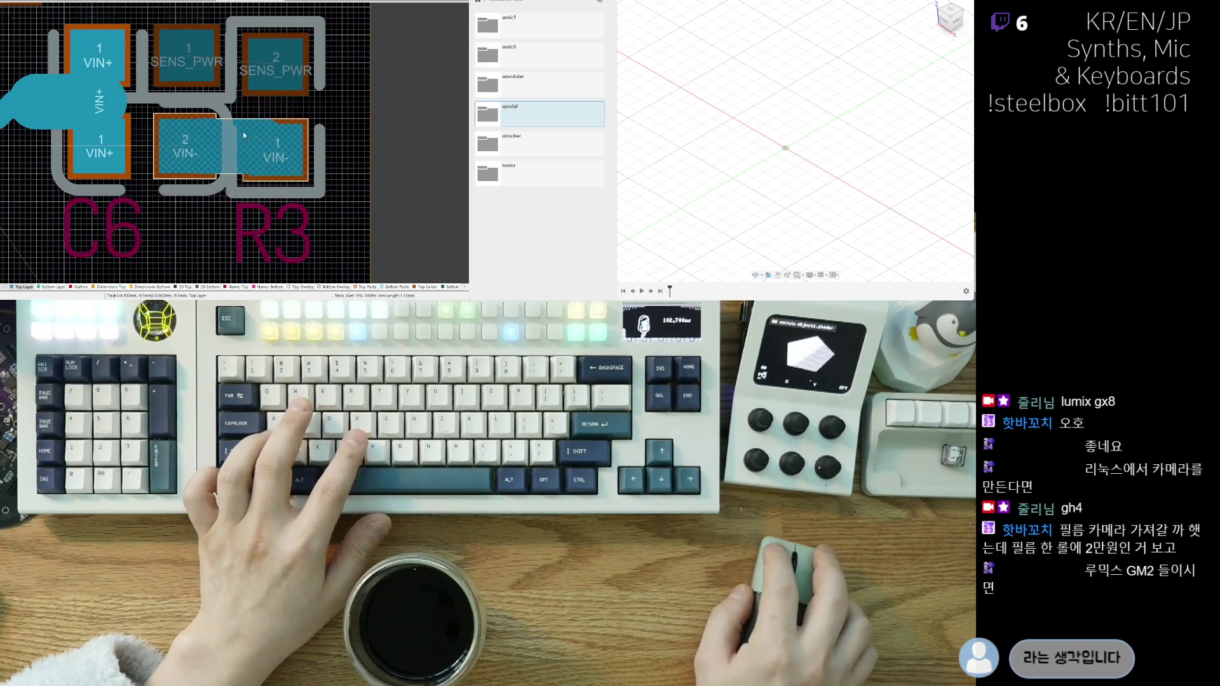
{"action": "left_click_drag", "start_coordinate": [270, 118], "coordinate": [277, 103]}
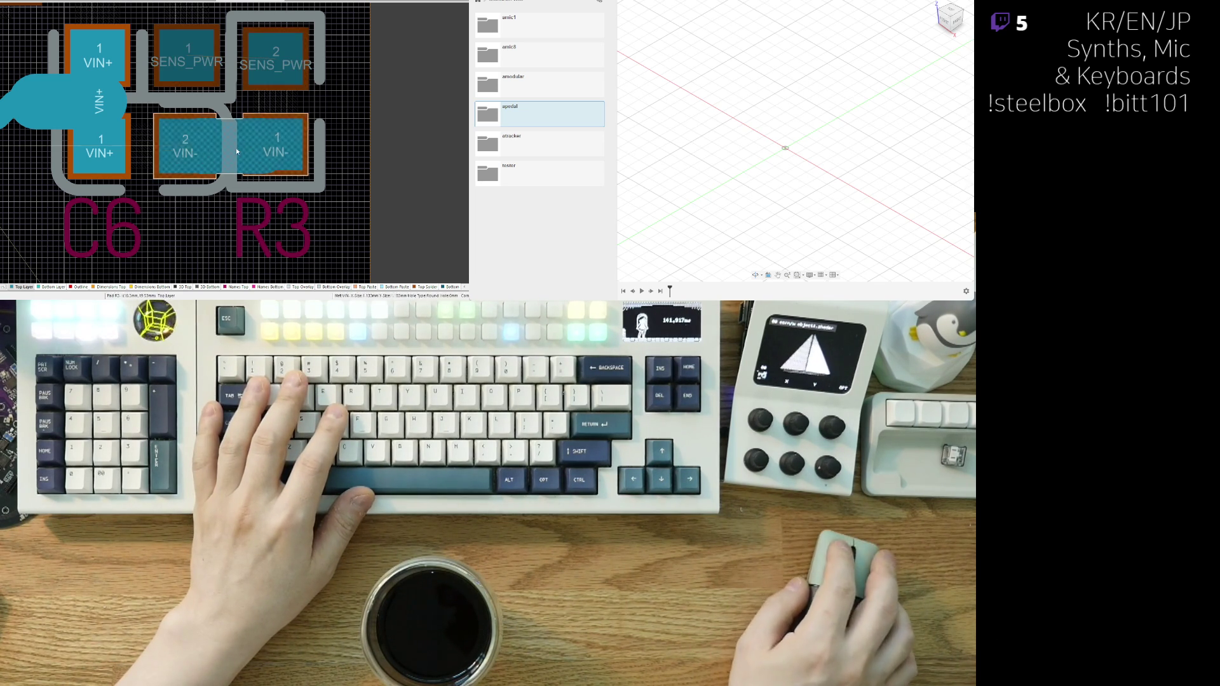
- Abandon the unfinished SENS_PWR and VIN- routes
{"action": "scroll", "coordinate": [309, 204], "scroll_direction": "down", "scroll_amount": 3}
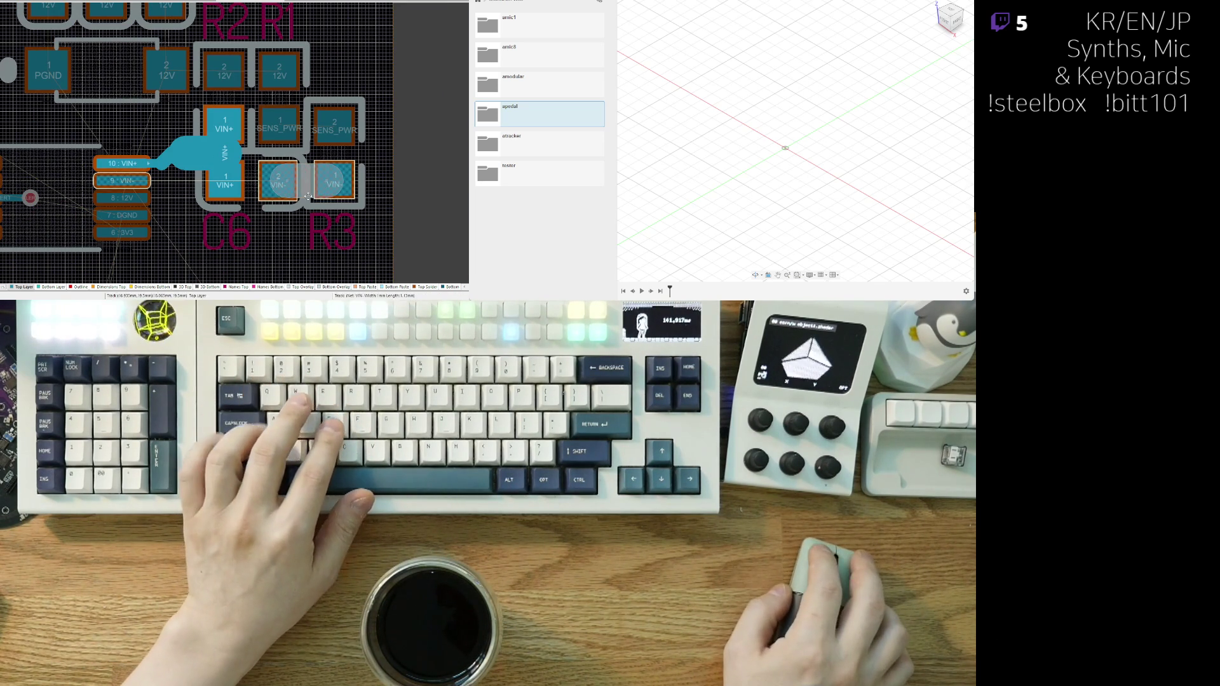
{"action": "scroll", "coordinate": [257, 230], "scroll_direction": "up", "scroll_amount": 2}
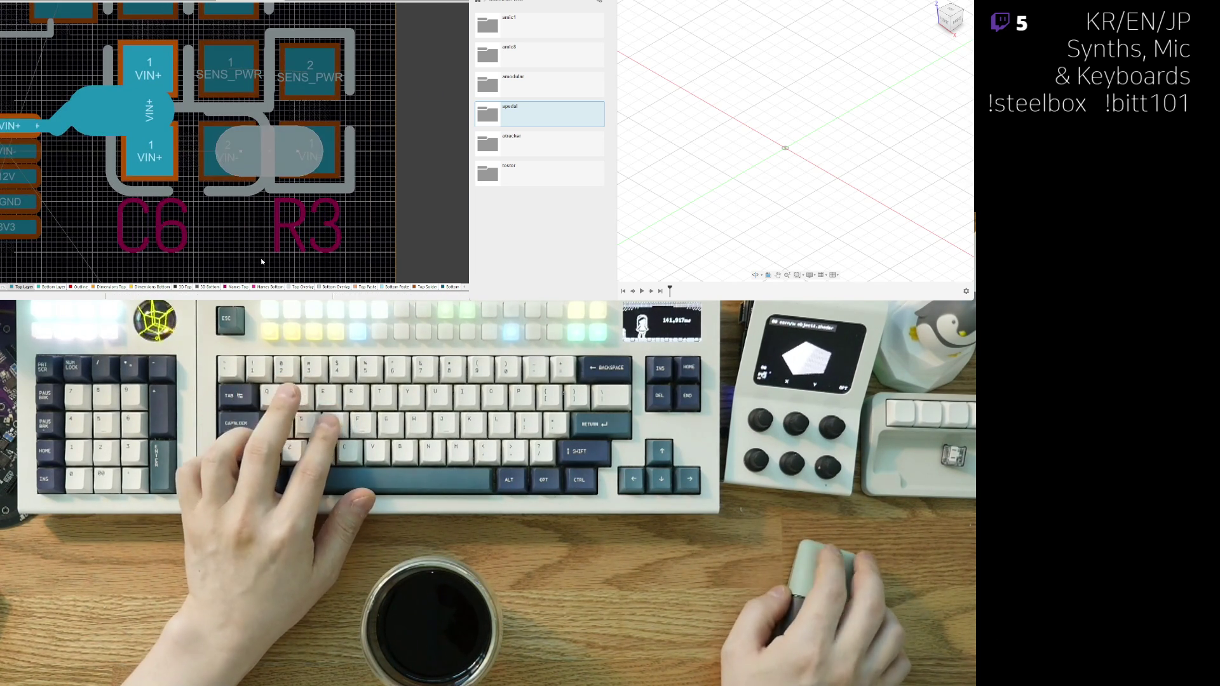
{"action": "scroll", "coordinate": [244, 253], "scroll_direction": "up", "scroll_amount": 3}
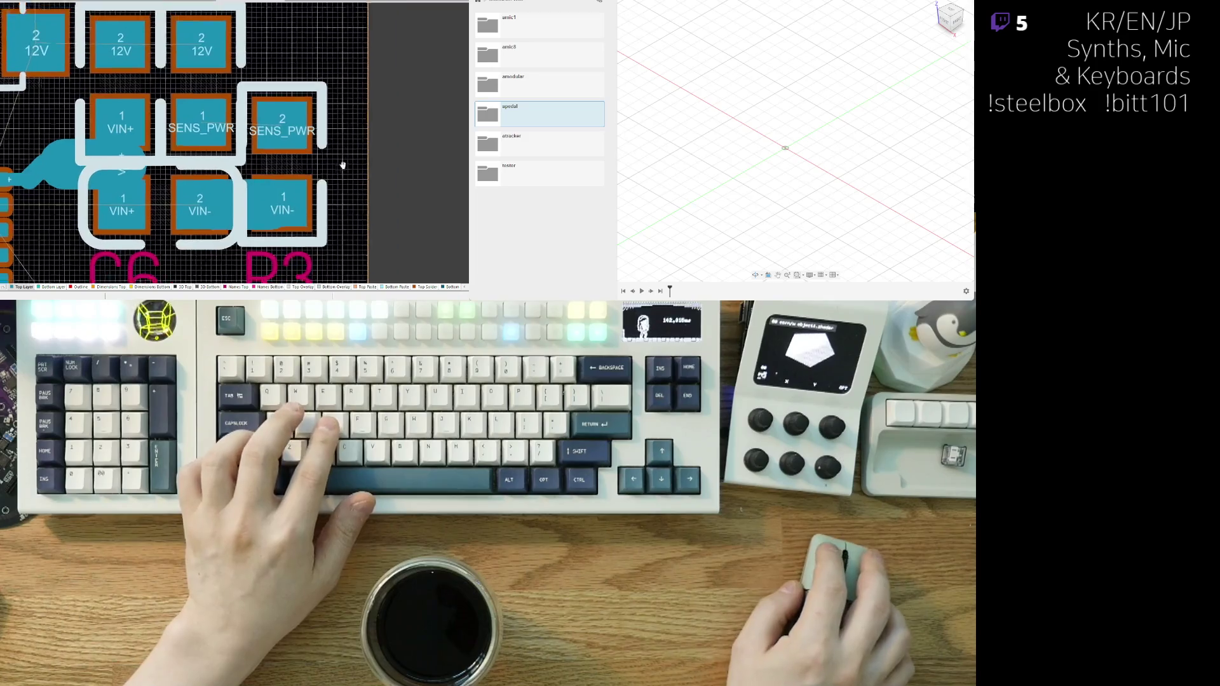
{"action": "right_click", "coordinate": [179, 156]}
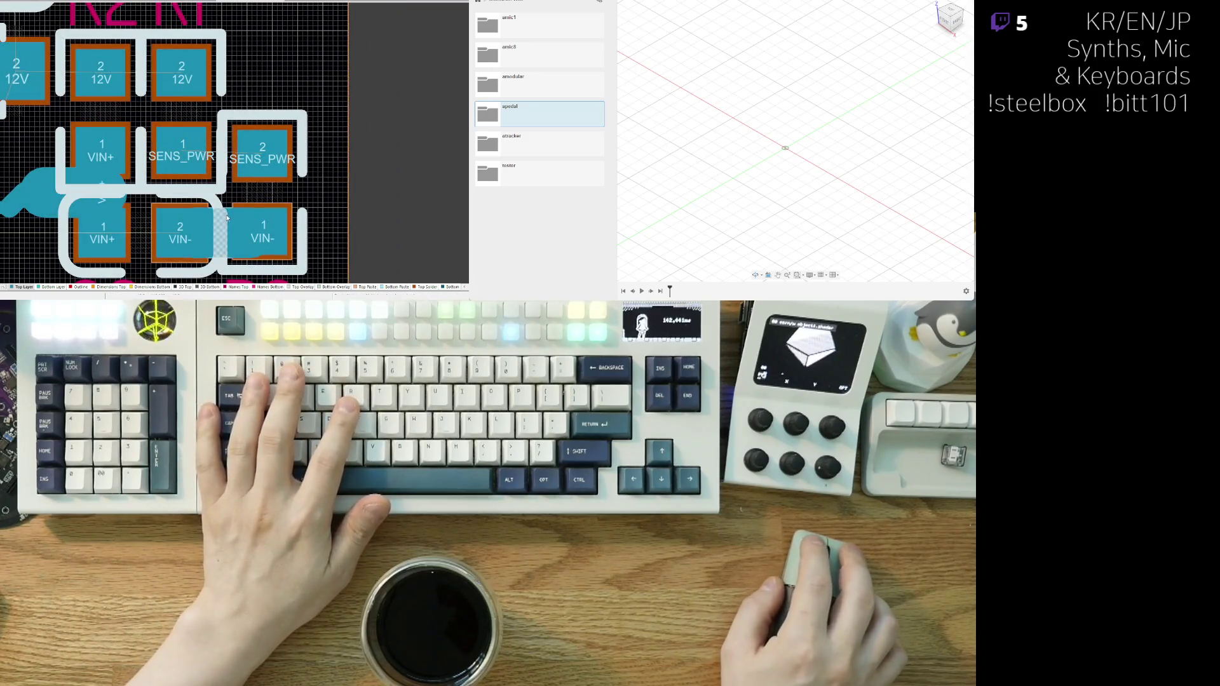
{"action": "right_click", "coordinate": [187, 232]}
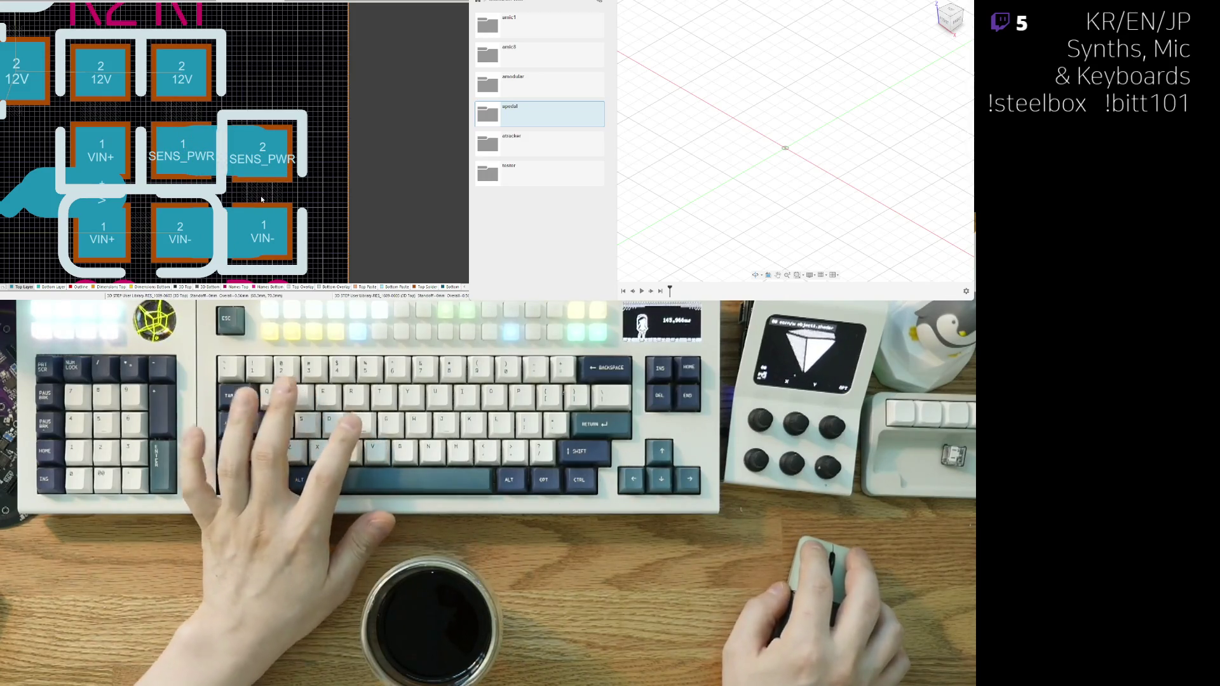
- Route a 12V track from the R2 pad to the R1 pad
{"action": "right_click_drag", "start_coordinate": [337, 185], "coordinate": [341, 156]}
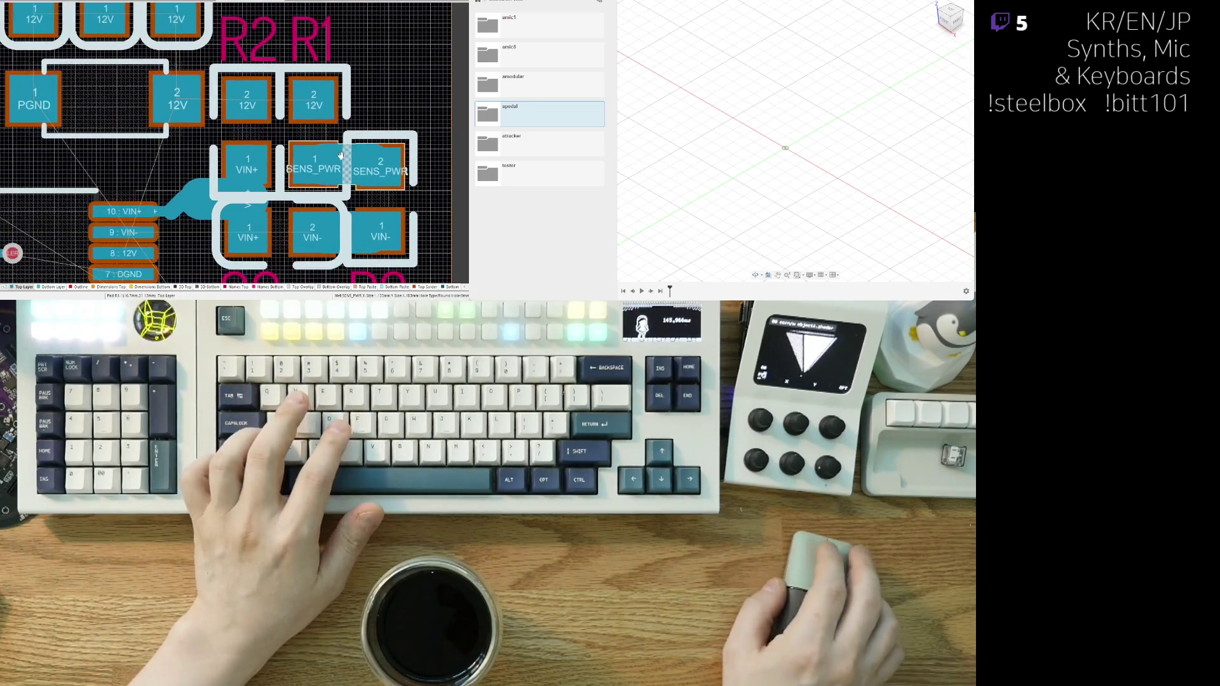
{"action": "key", "text": "ctrl+w"}
{"action": "left_click", "coordinate": [178, 104]}
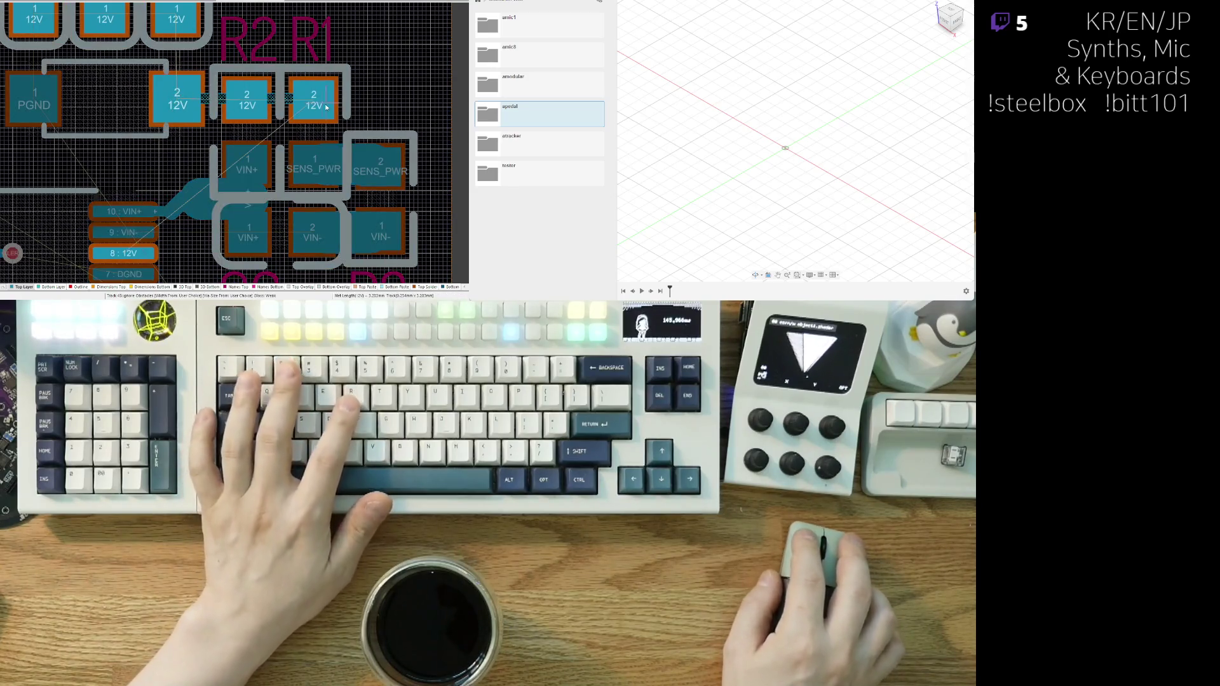
{"action": "left_click", "coordinate": [310, 105]}
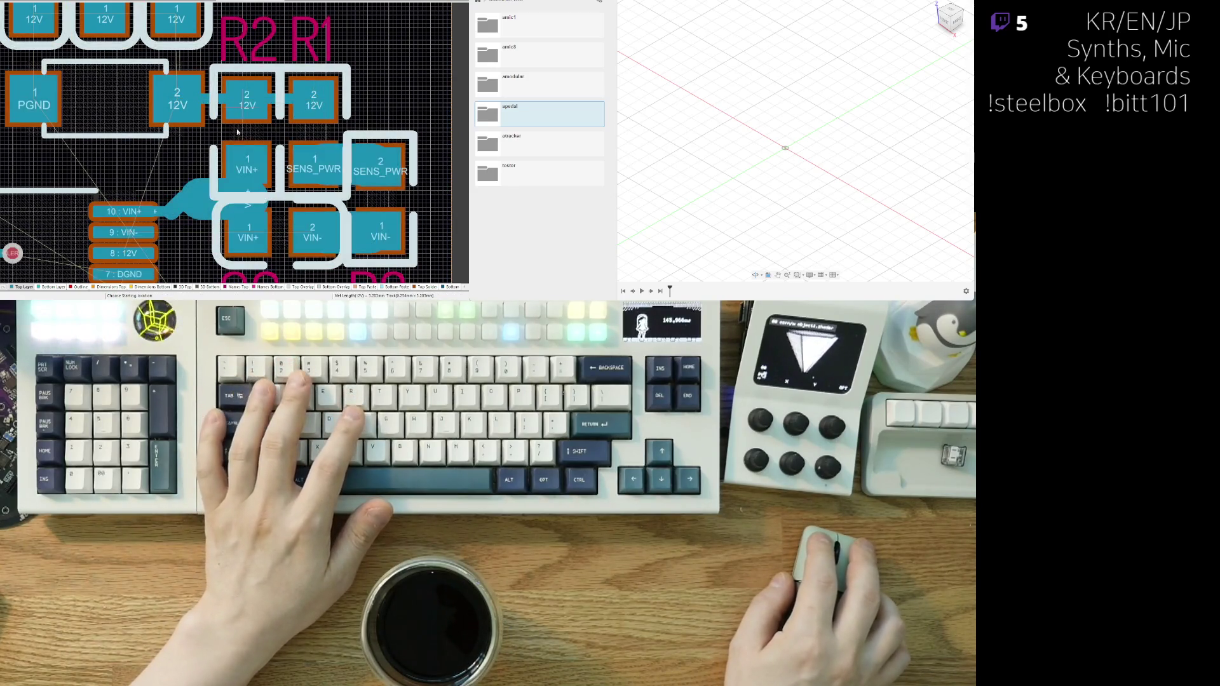
- Zoom in on the capacitor 12V pads and cancel a mistakenly started 12V route
{"action": "scroll", "coordinate": [210, 178], "scroll_direction": "down", "scroll_amount": 2, "text": "ctrl"}
{"action": "mouse_move", "coordinate": [213, 162]}
{"action": "right_mouse_down"}
{"action": "mouse_move", "coordinate": [299, 178]}
{"action": "mouse_move", "coordinate": [251, 172]}
{"action": "right_mouse_up"}
{"action": "right_click_drag", "start_coordinate": [186, 138], "coordinate": [189, 183]}
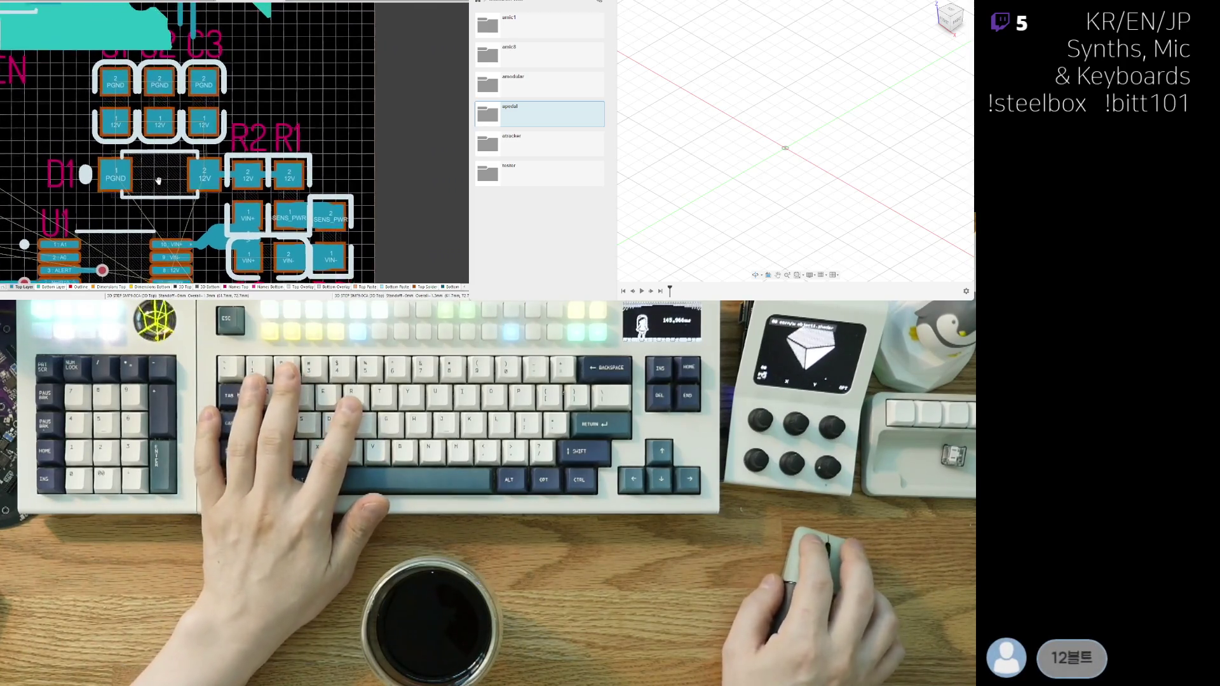
{"action": "scroll", "coordinate": [189, 183], "scroll_direction": "up", "scroll_amount": 1, "text": "ctrl"}
{"action": "left_click", "coordinate": [81, 100]}
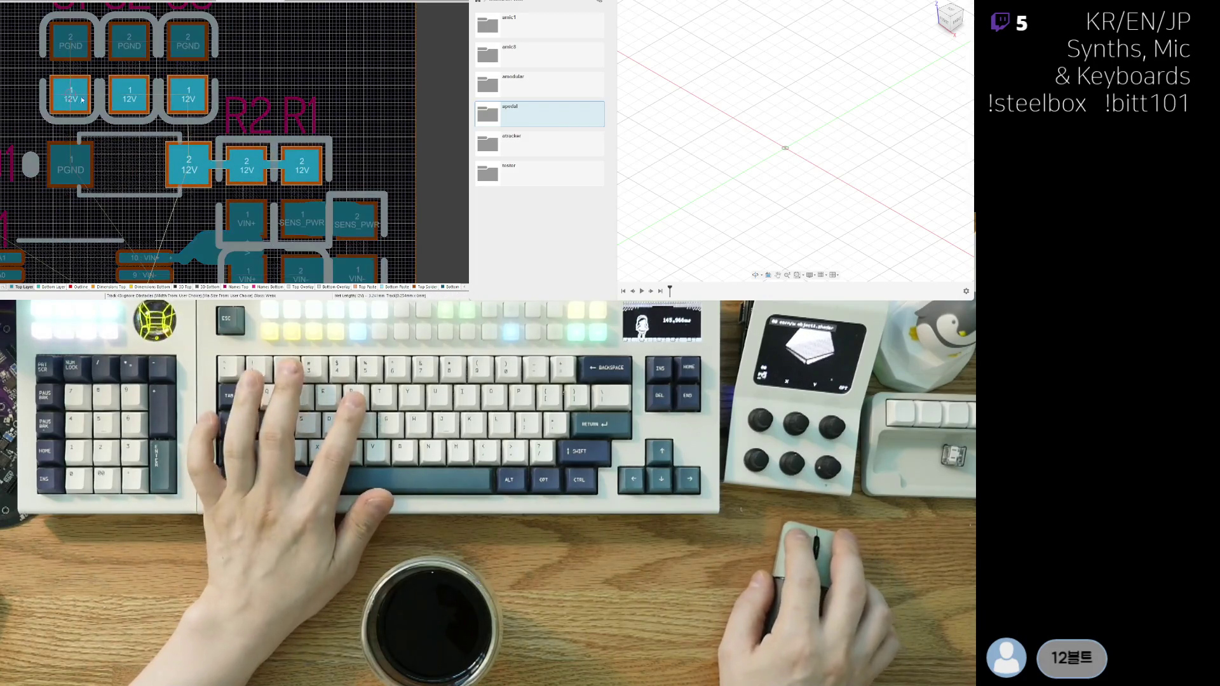
{"action": "right_click", "coordinate": [204, 100]}
- Route a 12V track from C3 pad 1 down to the 12V pad beside D1
{"action": "scroll", "coordinate": [210, 159], "scroll_direction": "down", "scroll_amount": 3, "text": "ctrl"}
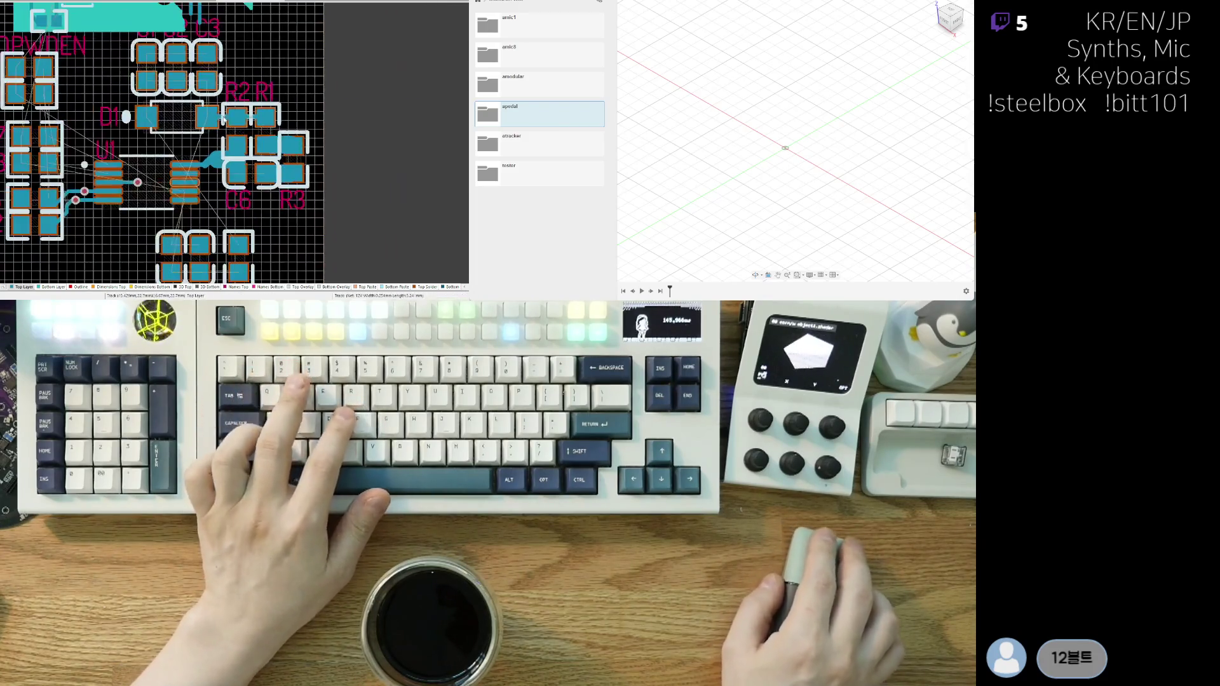
{"action": "right_click_drag", "start_coordinate": [214, 199], "coordinate": [212, 216]}
{"action": "scroll", "coordinate": [187, 167], "scroll_direction": "up", "scroll_amount": 4, "text": "ctrl"}
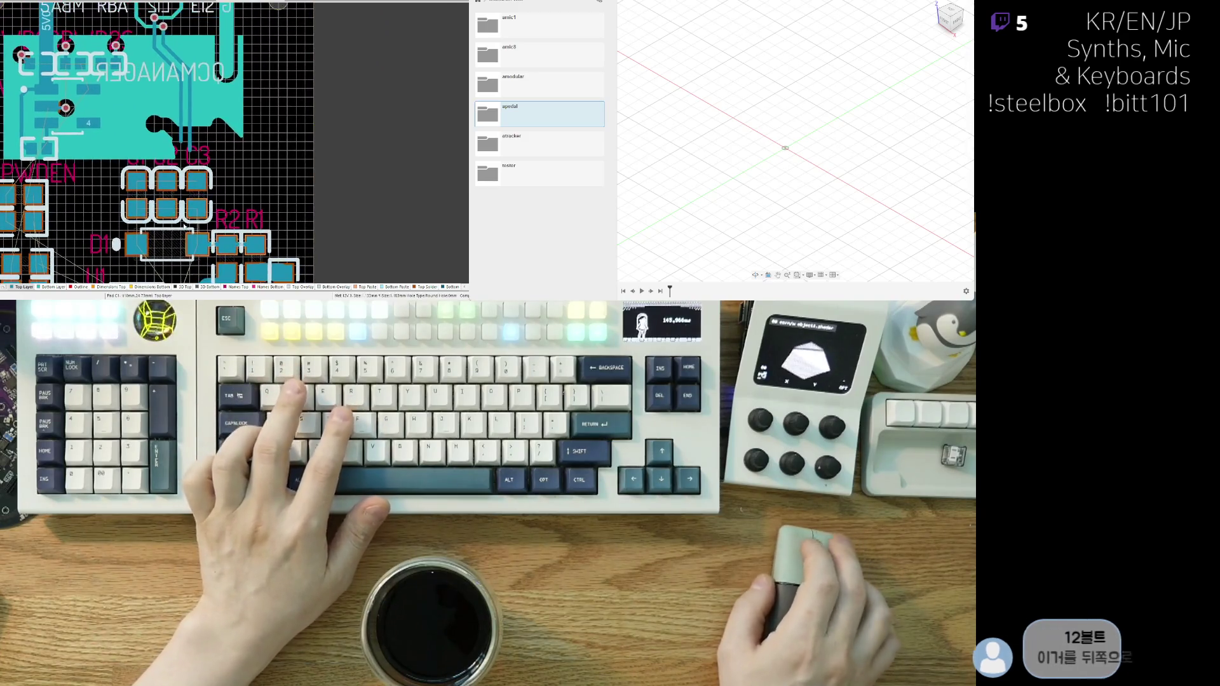
{"action": "right_click_drag", "start_coordinate": [187, 167], "coordinate": [239, 109]}
{"action": "key", "text": "ctrl+w"}
{"action": "left_click", "coordinate": [243, 113]}
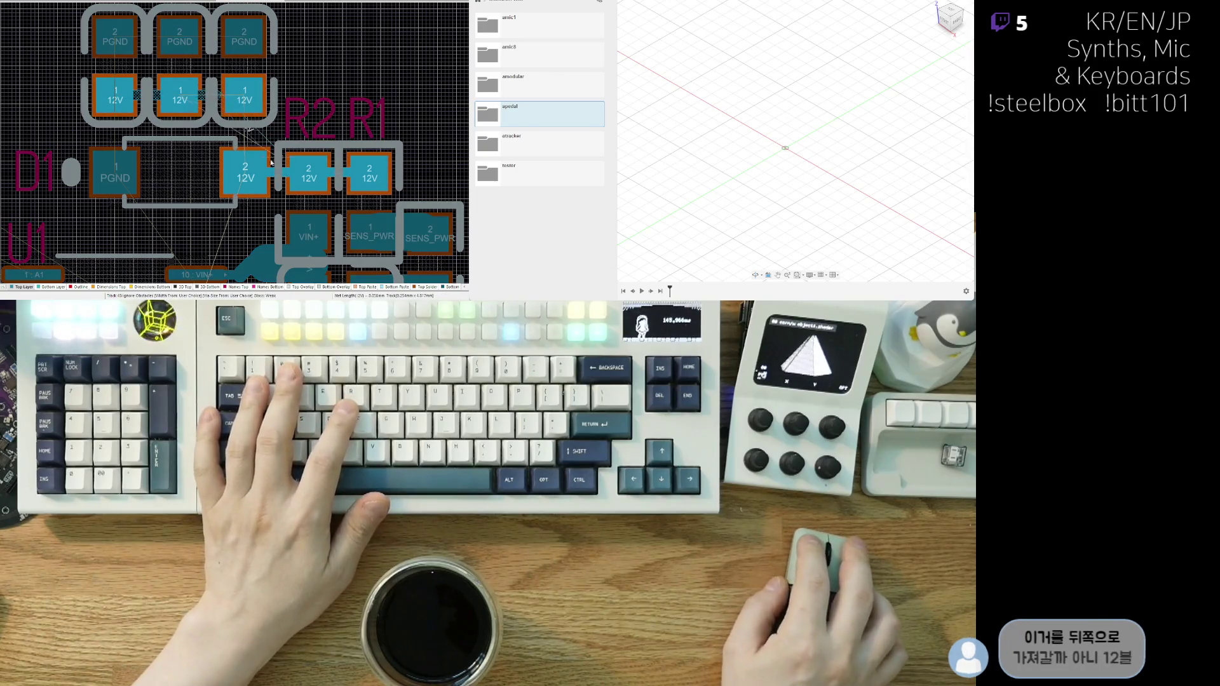
{"action": "left_click", "coordinate": [246, 176]}
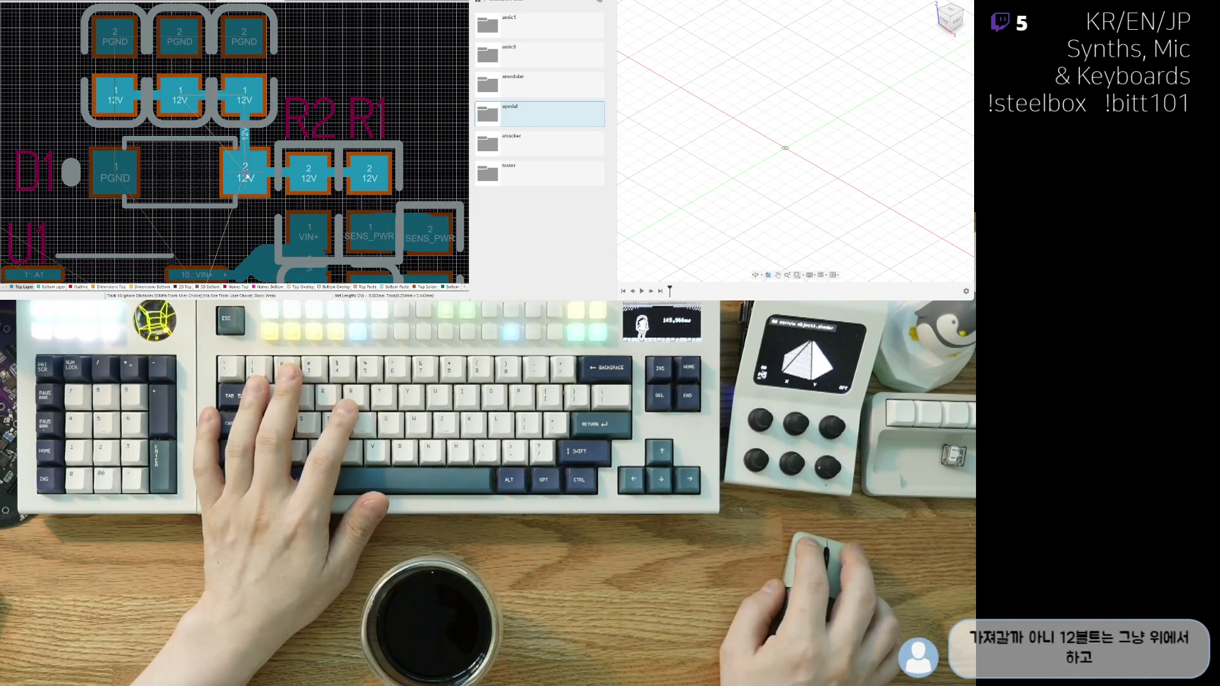
{"action": "right_click", "coordinate": [247, 176]}
{"action": "left_click", "coordinate": [173, 106]}
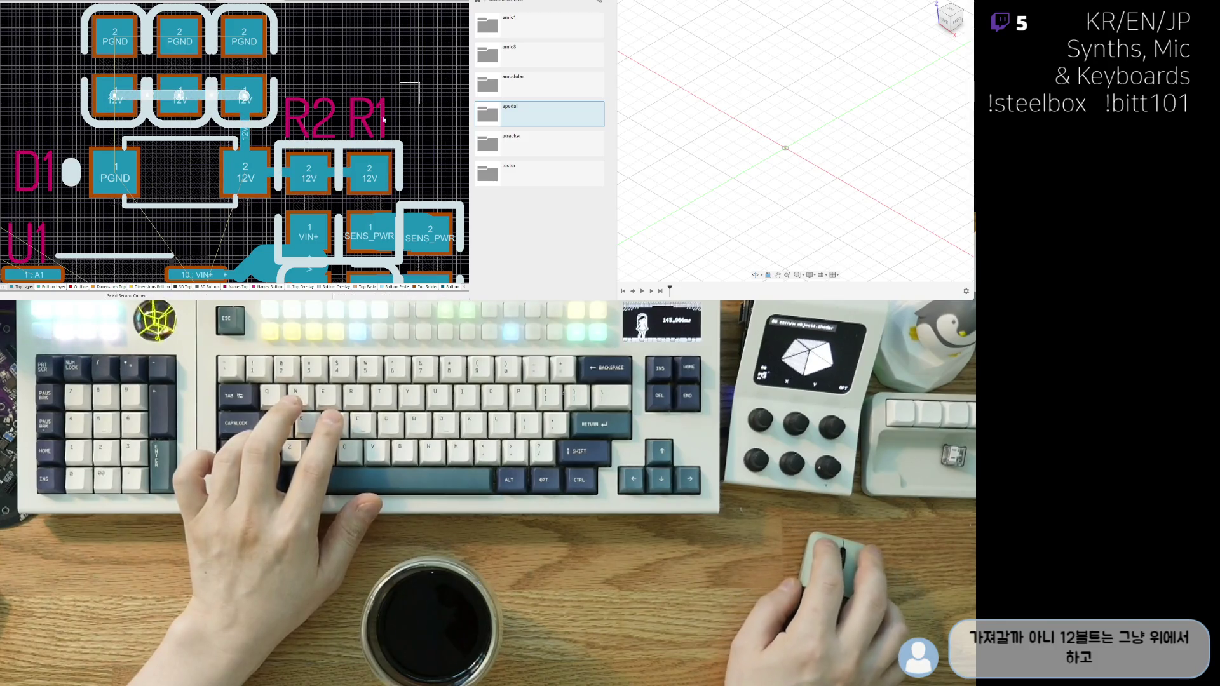
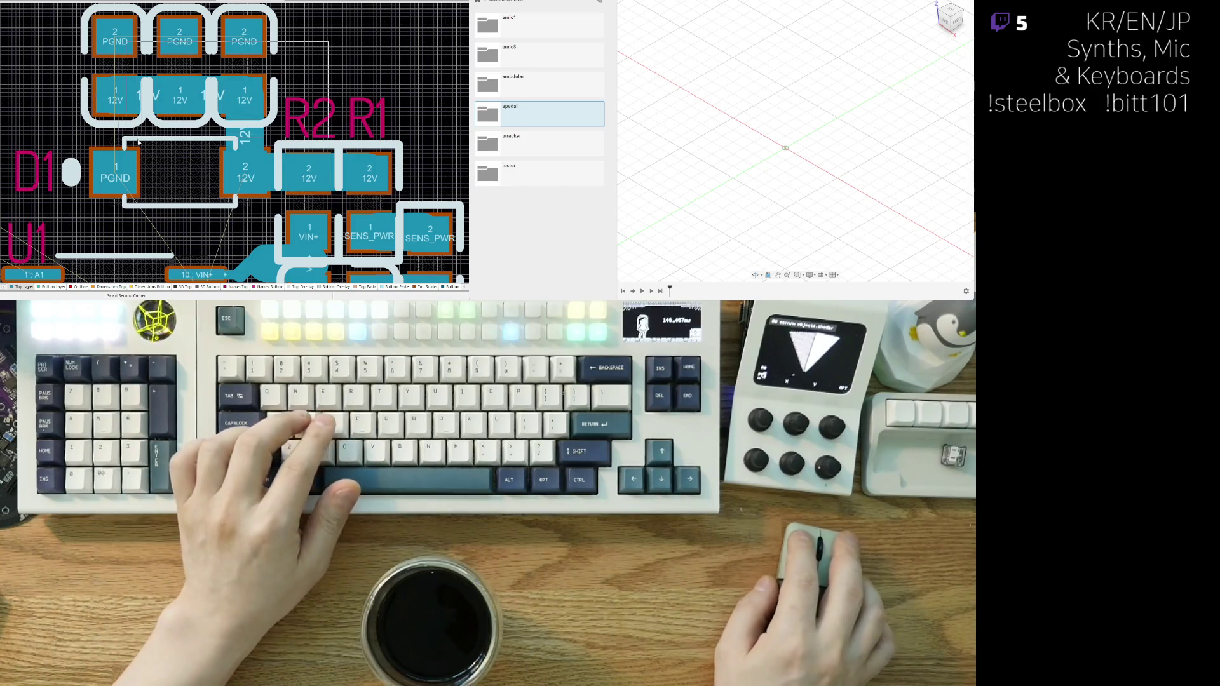
- Delete the short 12V track segments between the 12V pads near R2 and R1
{"action": "left_click", "coordinate": [138, 142]}
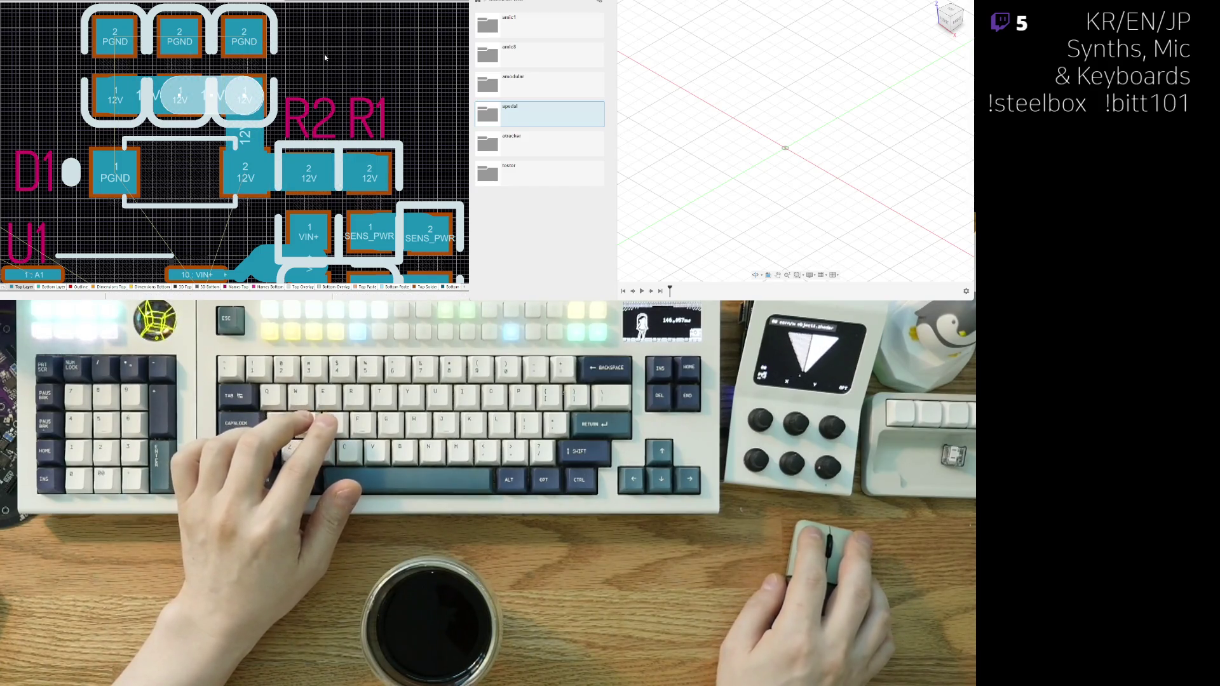
{"action": "left_click", "coordinate": [207, 135]}
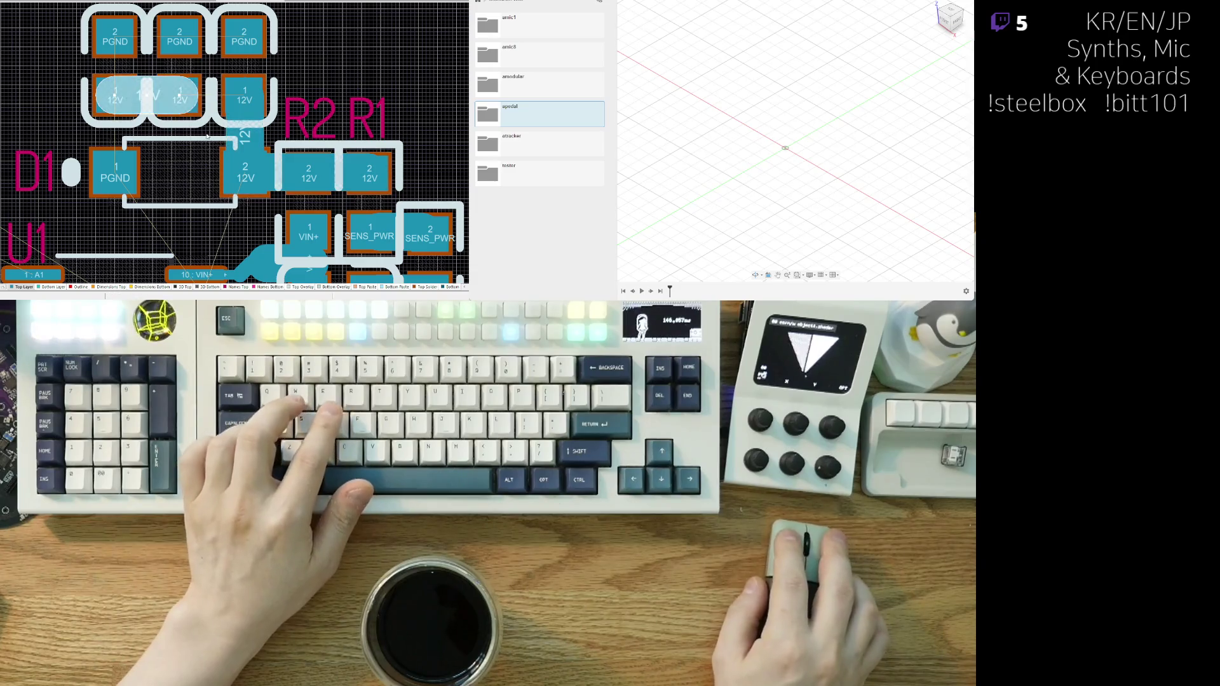
{"action": "left_click", "coordinate": [168, 100]}
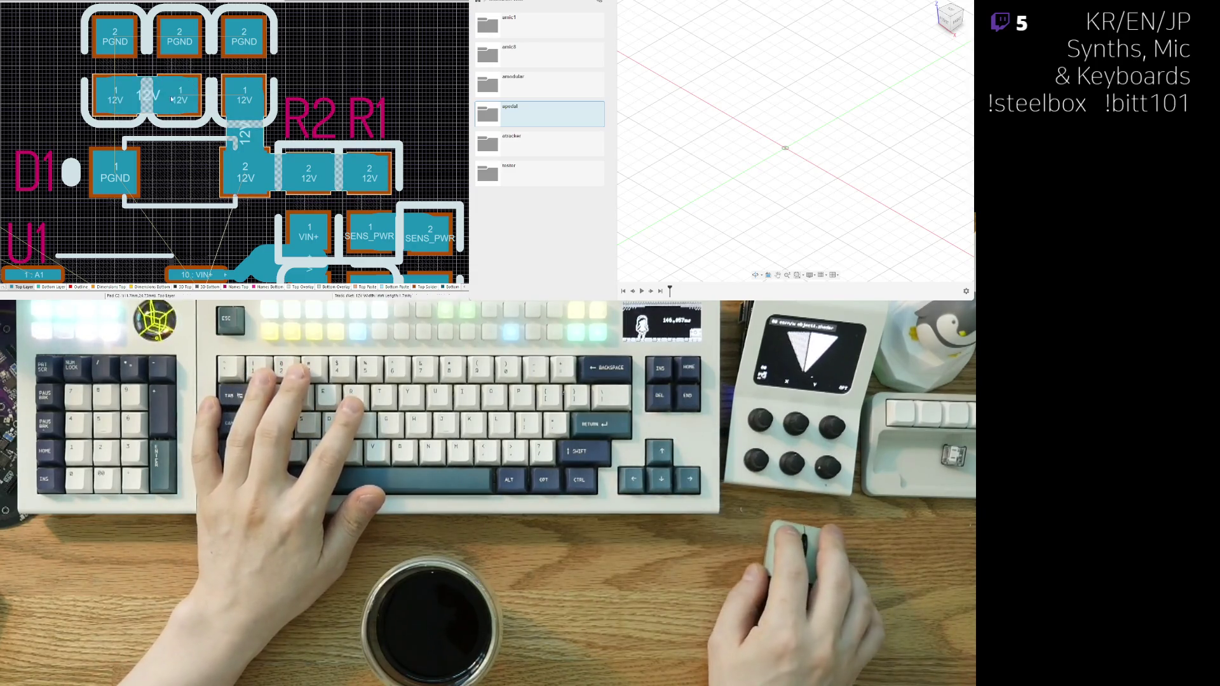
{"action": "middle_click_drag", "start_coordinate": [249, 149], "coordinate": [157, 134]}
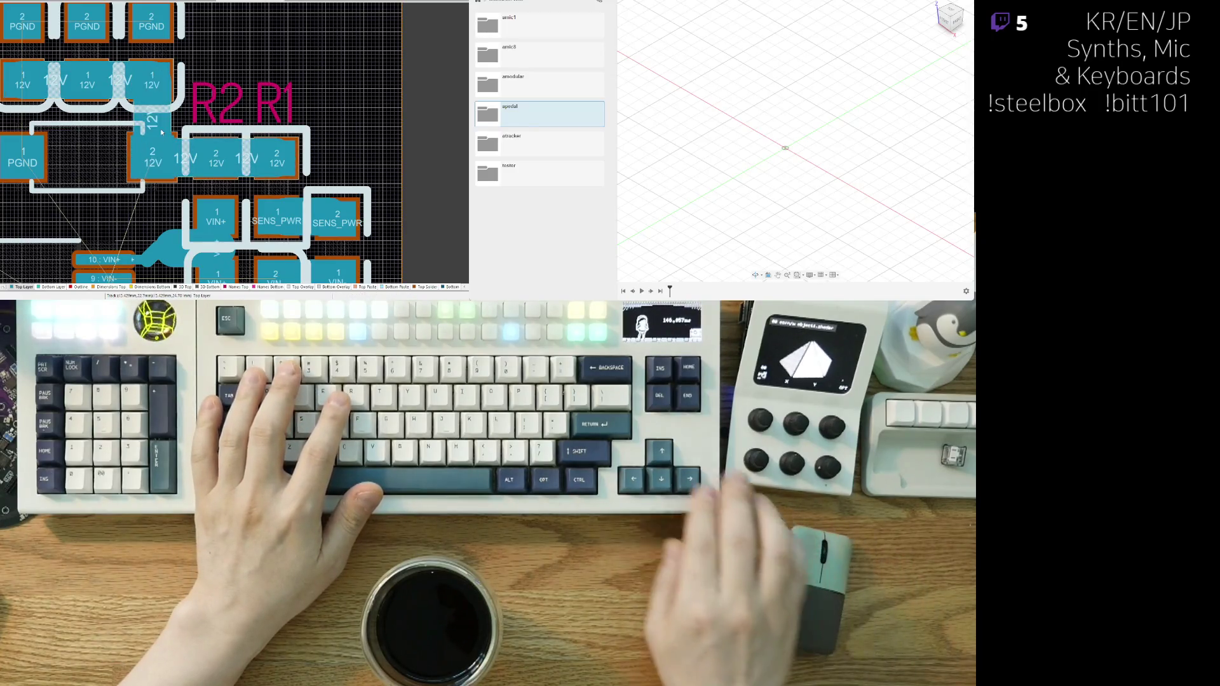
{"action": "key", "text": "Delete"}
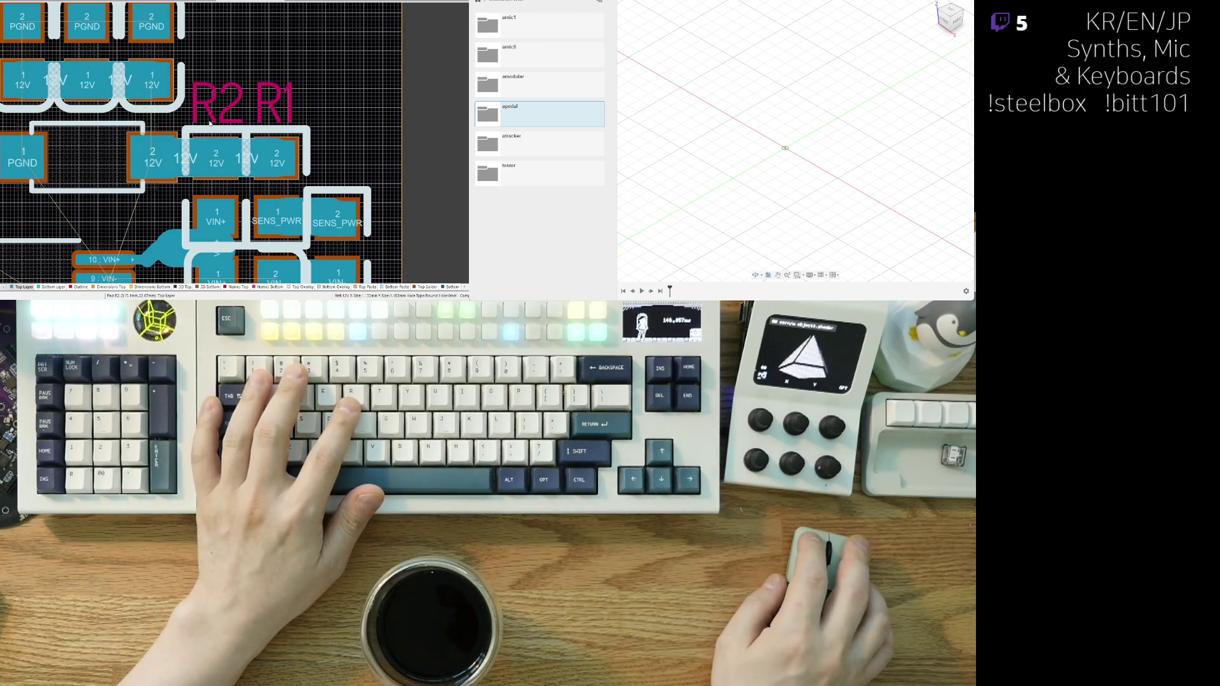
{"action": "left_click", "coordinate": [185, 158]}
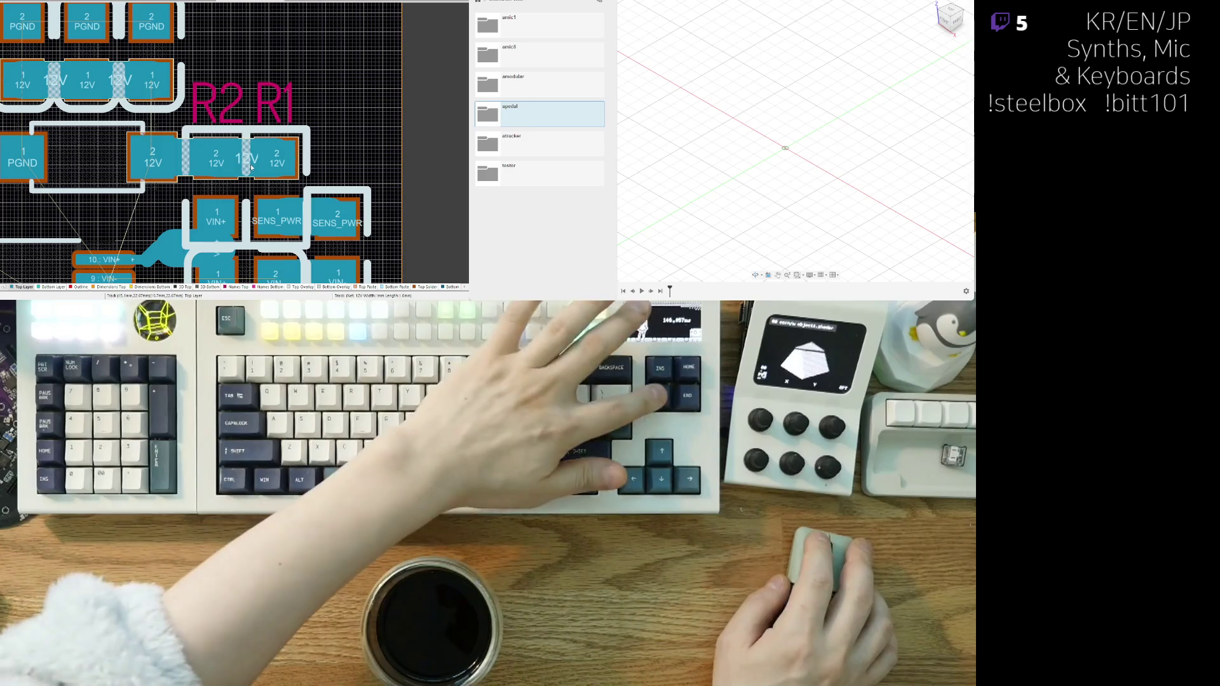
{"action": "key", "text": "Delete"}
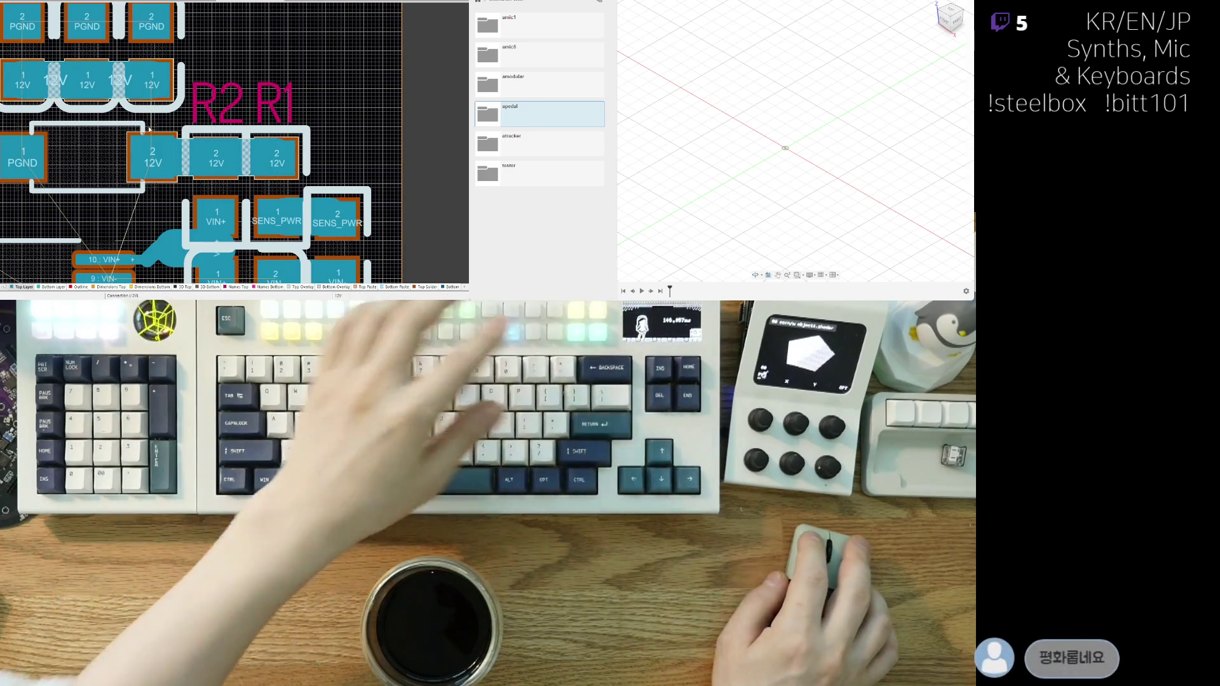
{"action": "left_click", "coordinate": [158, 93]}
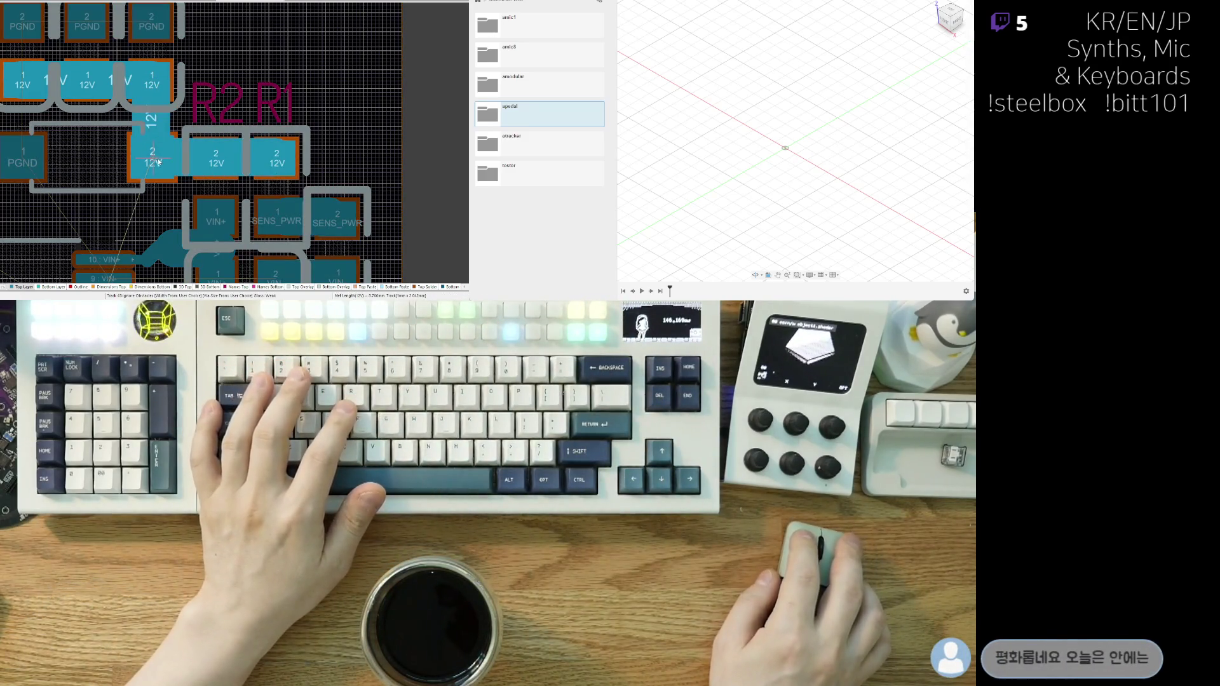
{"action": "scroll", "coordinate": [159, 163], "scroll_direction": "down", "scroll_amount": 3, "text": "ctrl"}
- Route a track joining SENS_PWR pad 1 to pad 2
{"action": "scroll", "coordinate": [266, 165], "scroll_direction": "up", "scroll_amount": 4, "text": "ctrl"}
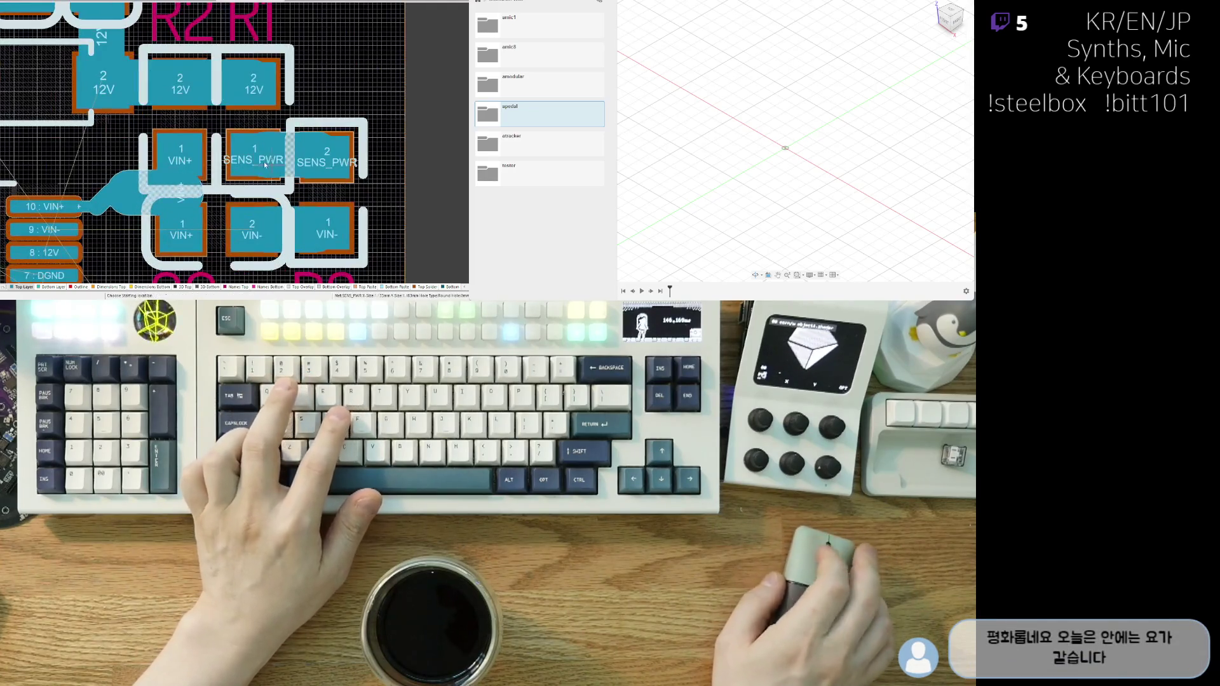
{"action": "left_click", "coordinate": [266, 165]}
{"action": "left_click", "coordinate": [337, 162]}
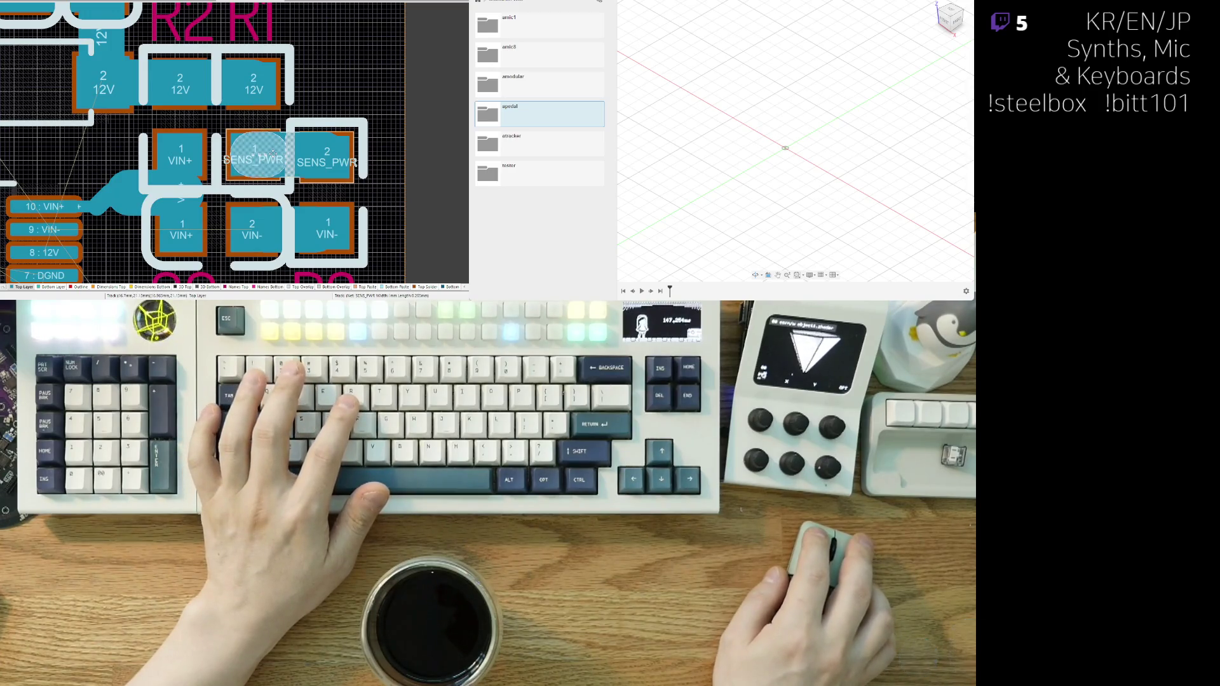
{"action": "left_click", "coordinate": [297, 162]}
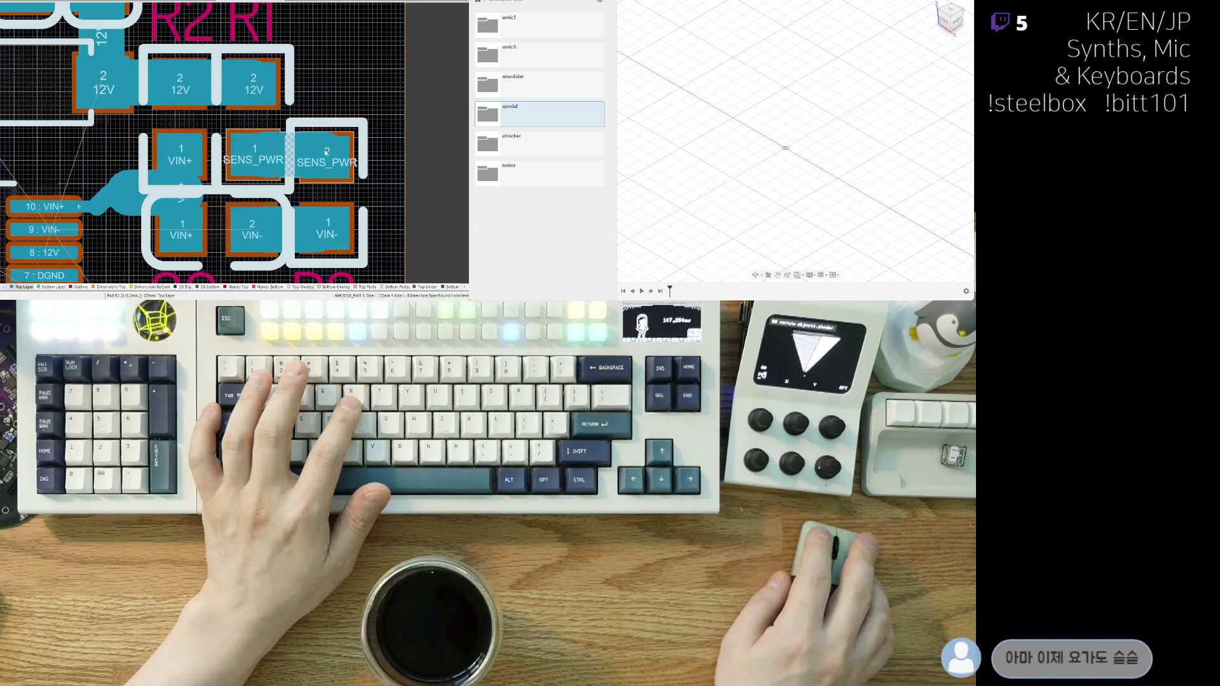
{"action": "left_click", "coordinate": [326, 151]}
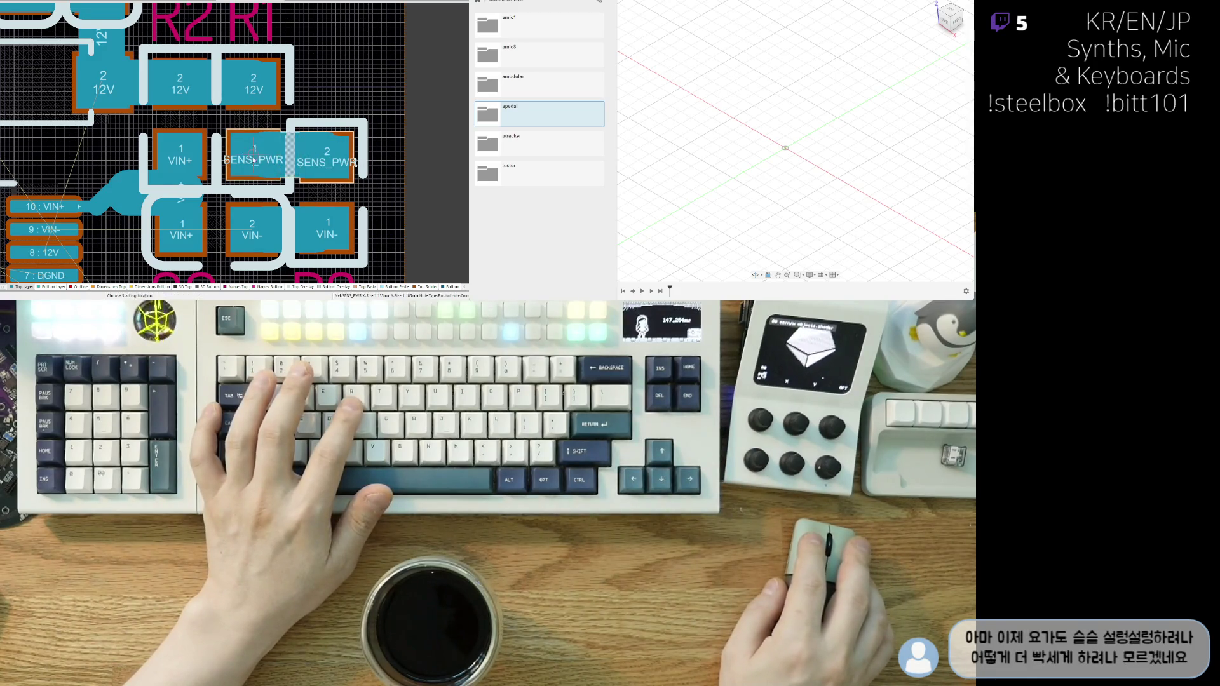
{"action": "key", "text": "w"}
{"action": "left_click", "coordinate": [339, 156]}
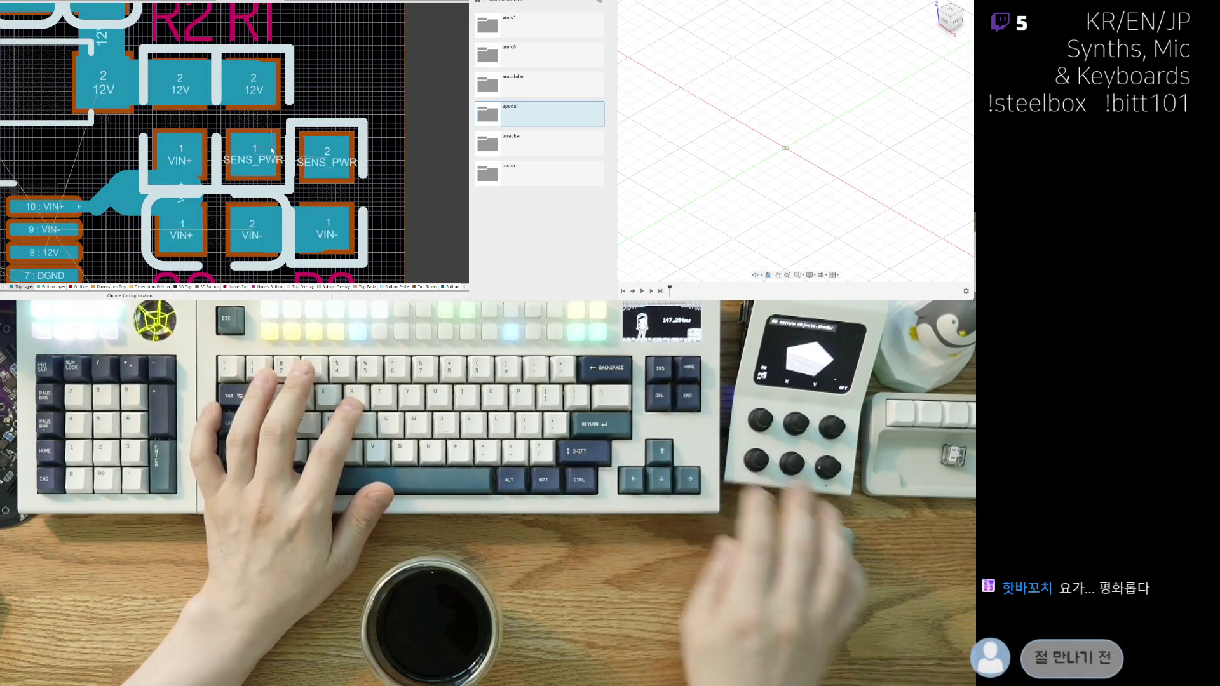
{"action": "key", "text": "w"}
{"action": "key", "text": "Escape"}
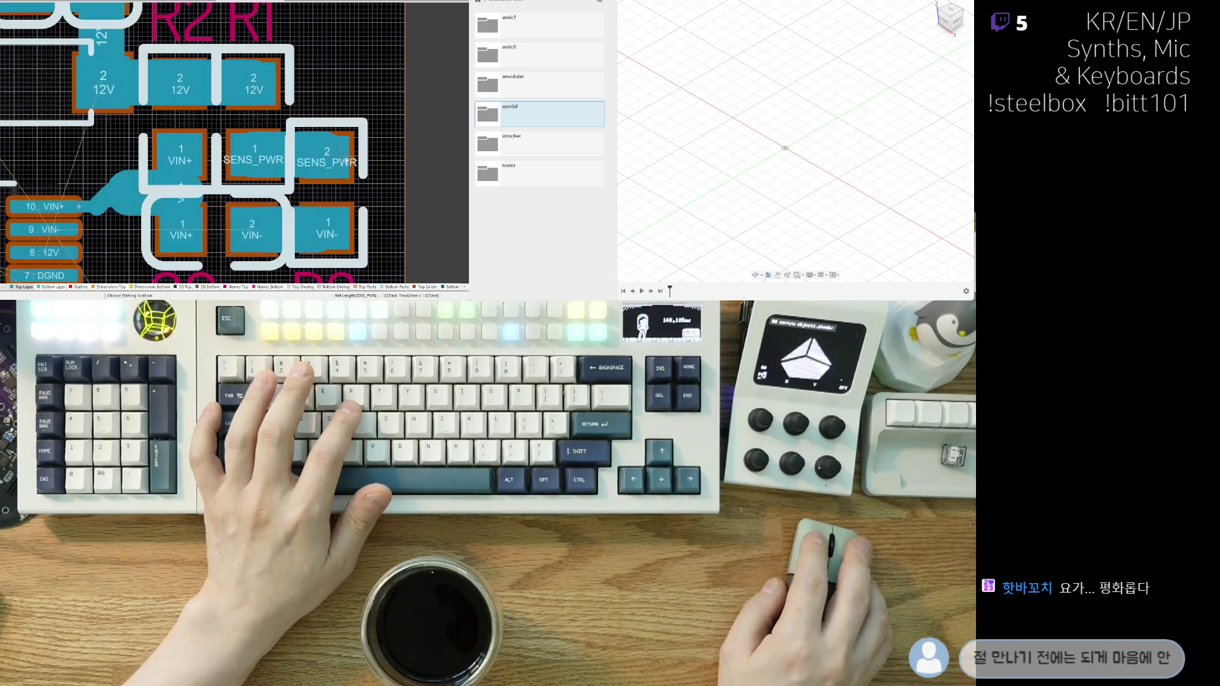
- Delete the VIN- track and re-route it from VIN- pad 2 to pad 1
{"action": "right_click_drag", "start_coordinate": [306, 235], "coordinate": [291, 212]}
{"action": "left_click", "coordinate": [291, 212]}
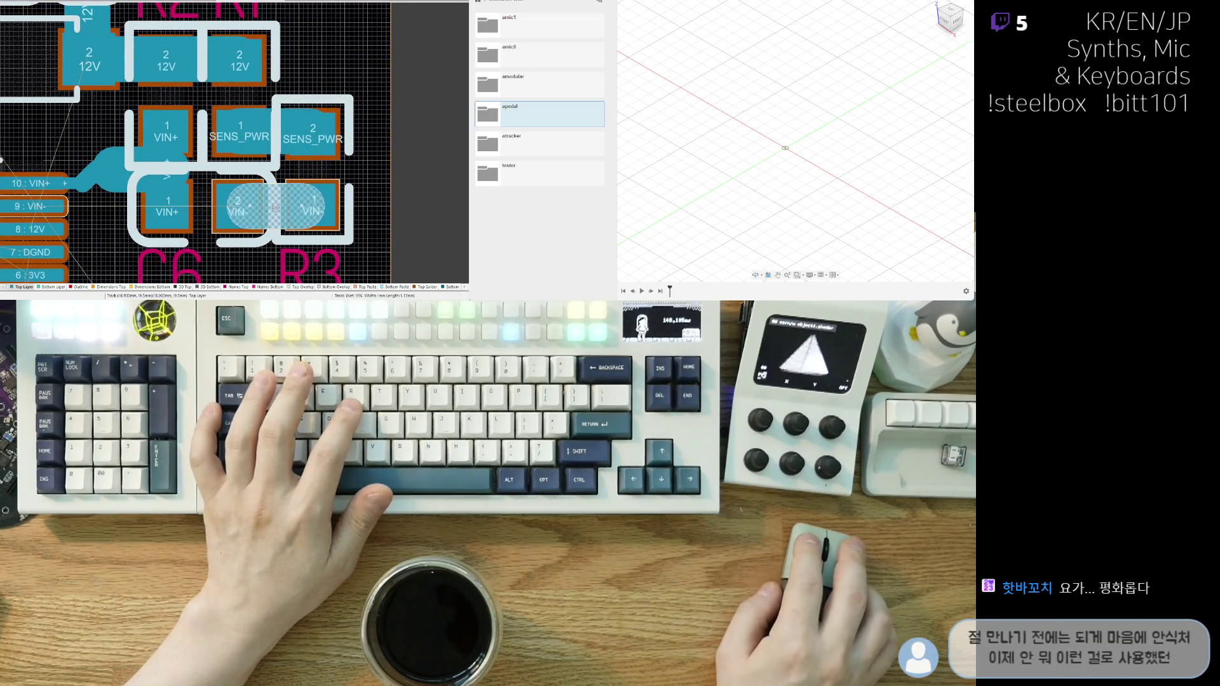
{"action": "key", "text": "Delete"}
{"action": "key", "text": "w"}
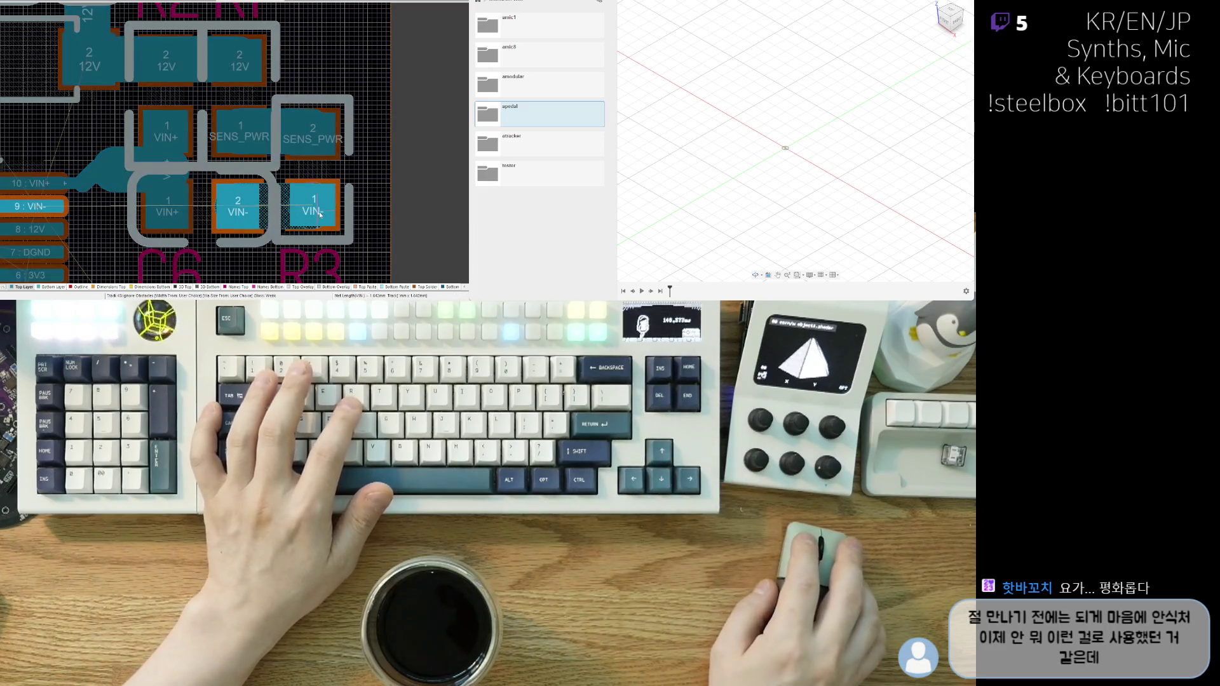
{"action": "left_click", "coordinate": [321, 215]}
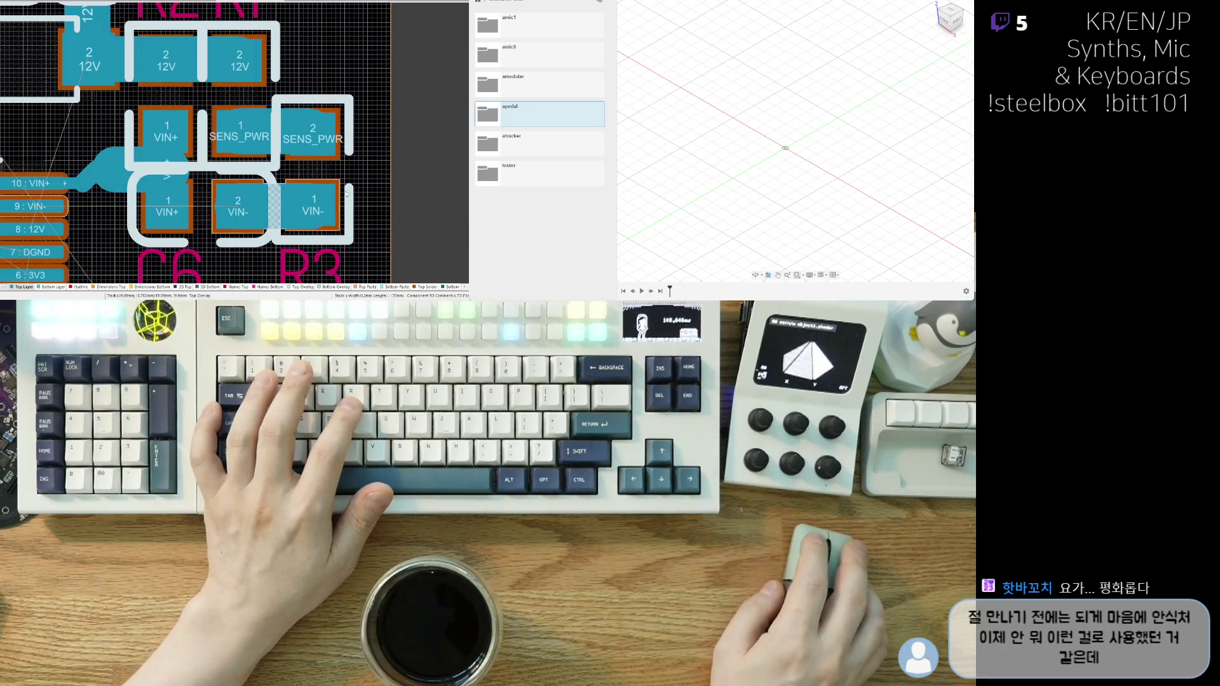
{"action": "left_click", "coordinate": [272, 150]}
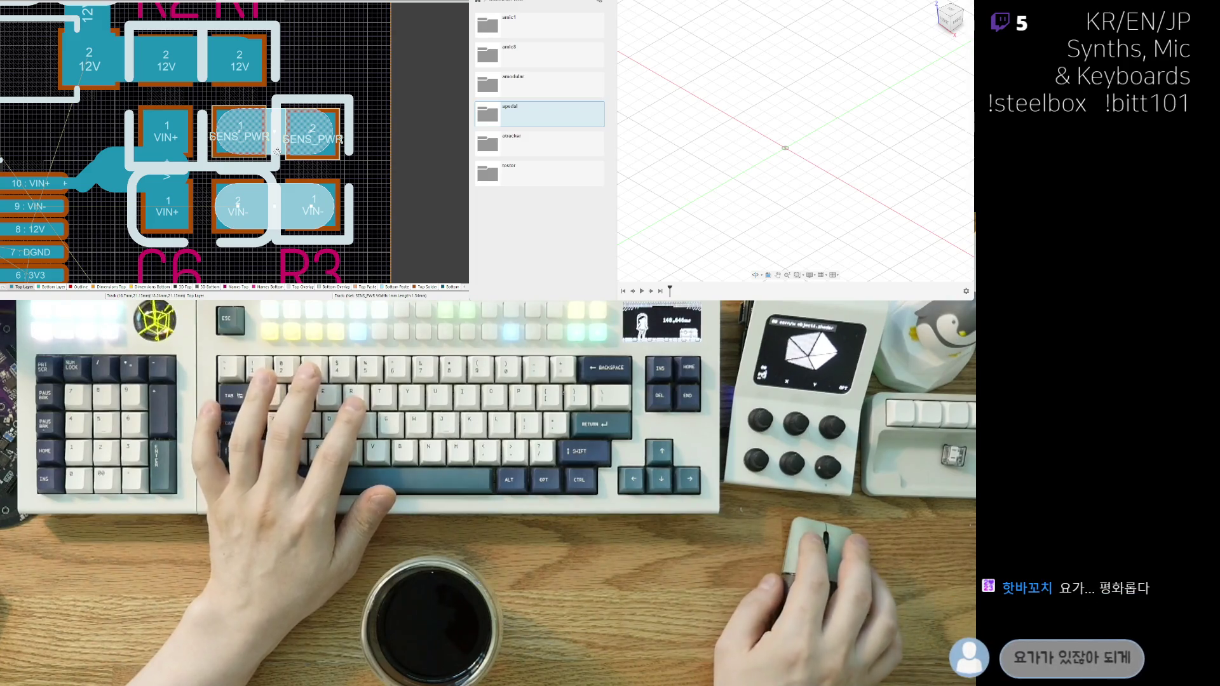
{"action": "right_click_drag", "start_coordinate": [256, 174], "coordinate": [304, 167]}
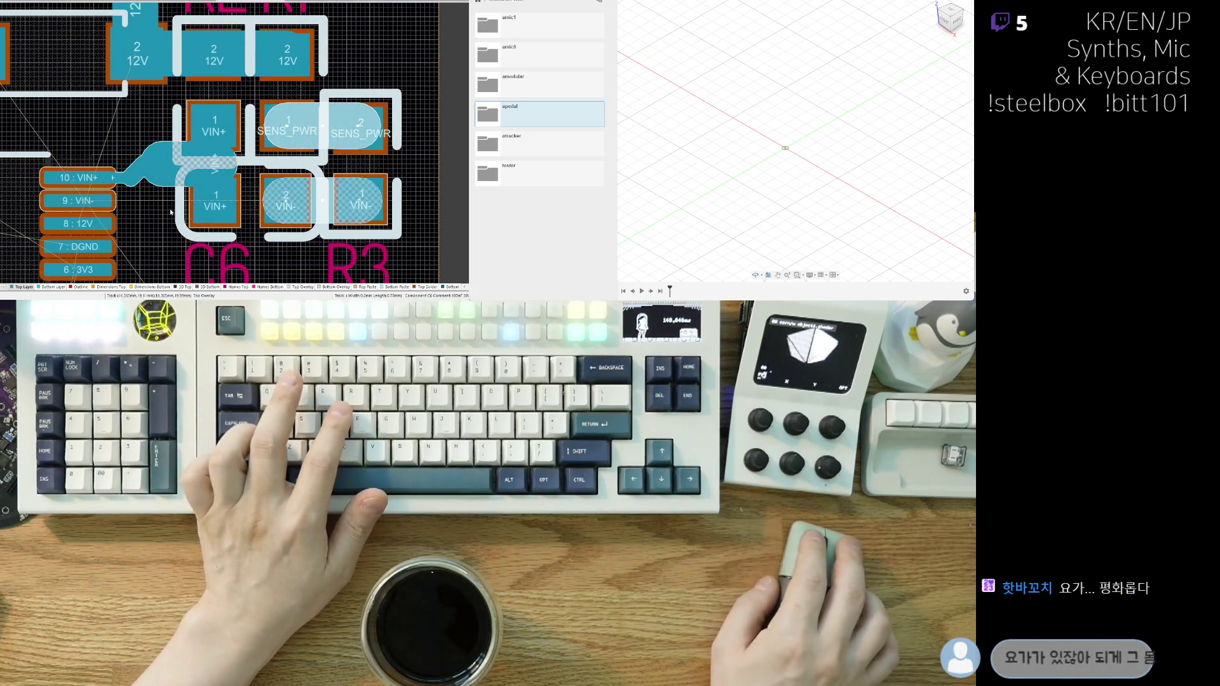
{"action": "left_click", "coordinate": [173, 172]}
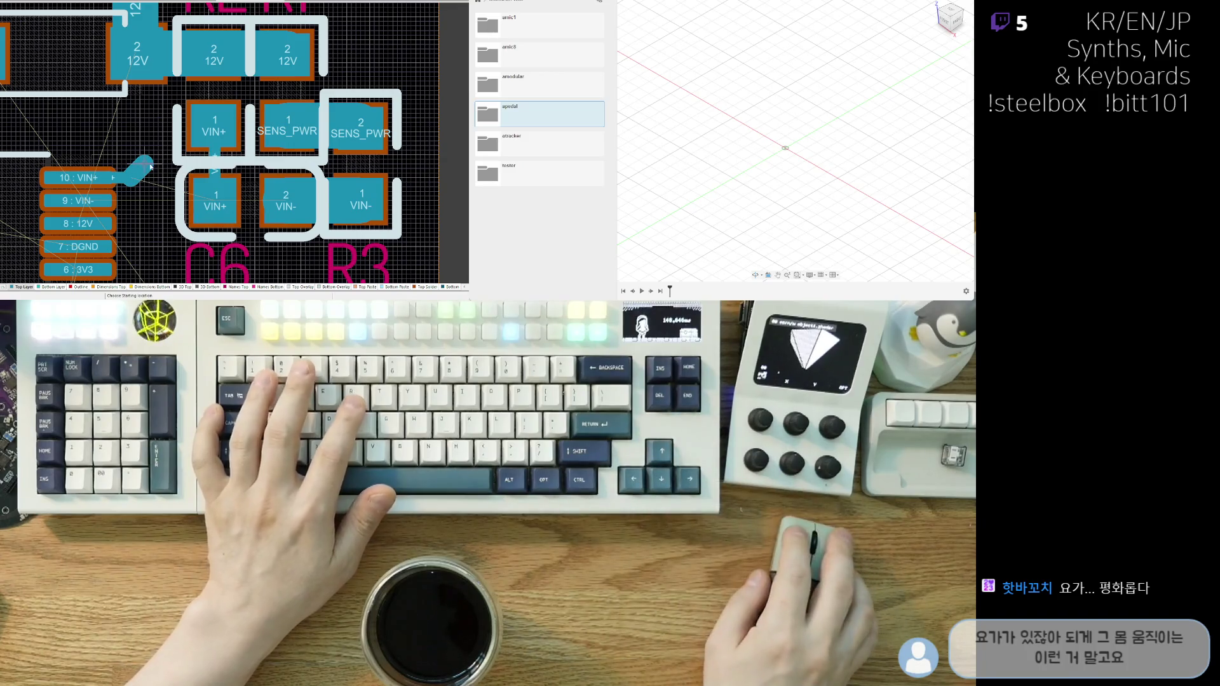
- Finish the VIN+ track onto its pad and change its routing width
{"action": "left_click", "coordinate": [215, 164]}
{"action": "left_click", "coordinate": [215, 163]}
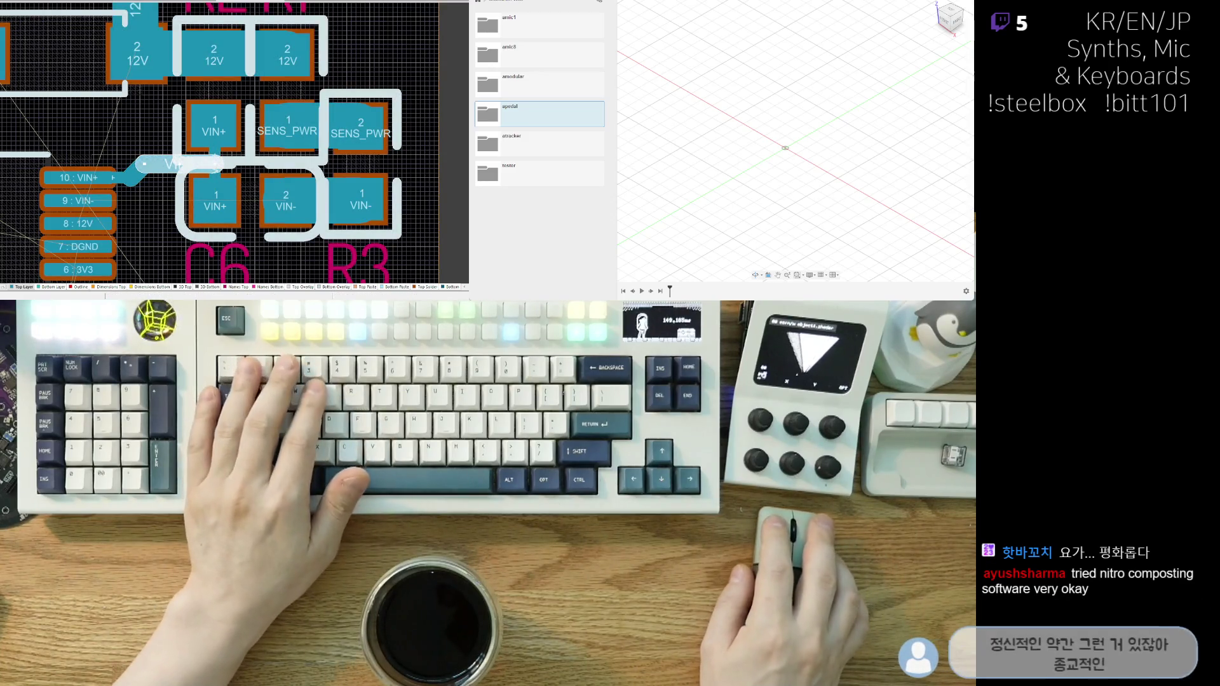
{"action": "key", "text": "w"}
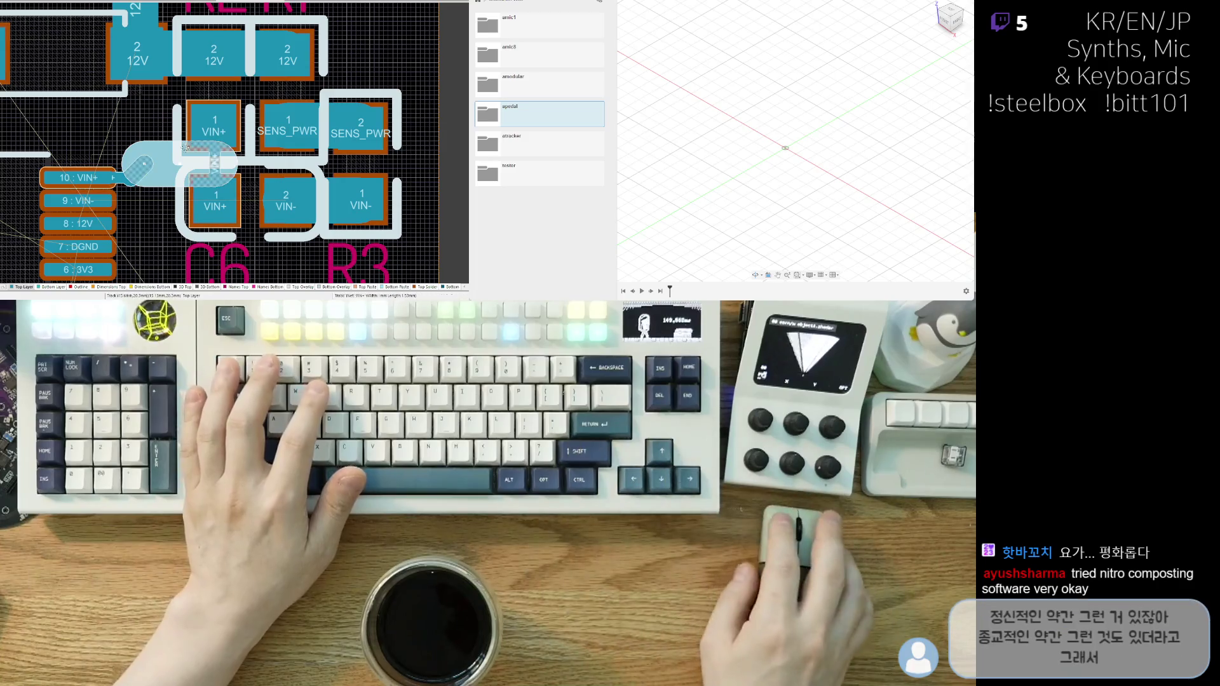
{"action": "key", "text": "w"}
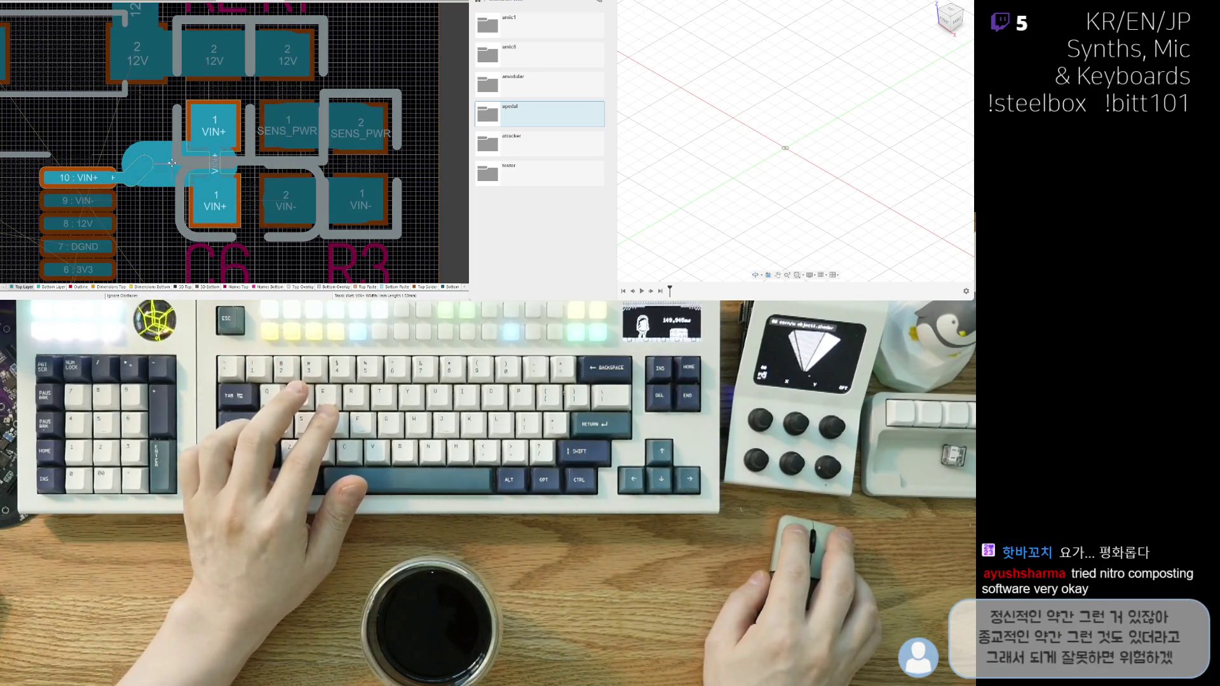
{"action": "scroll", "coordinate": [195, 161], "scroll_direction": "right", "scroll_amount": 2, "text": "shift"}
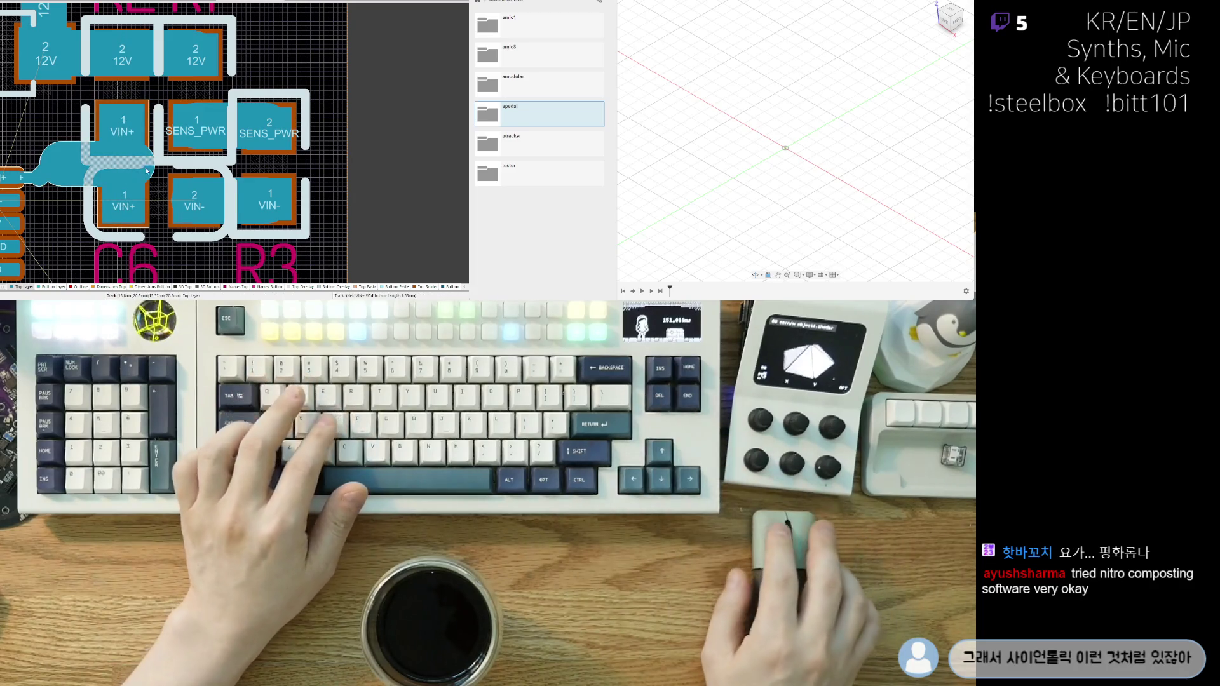
{"action": "left_click", "coordinate": [148, 163]}
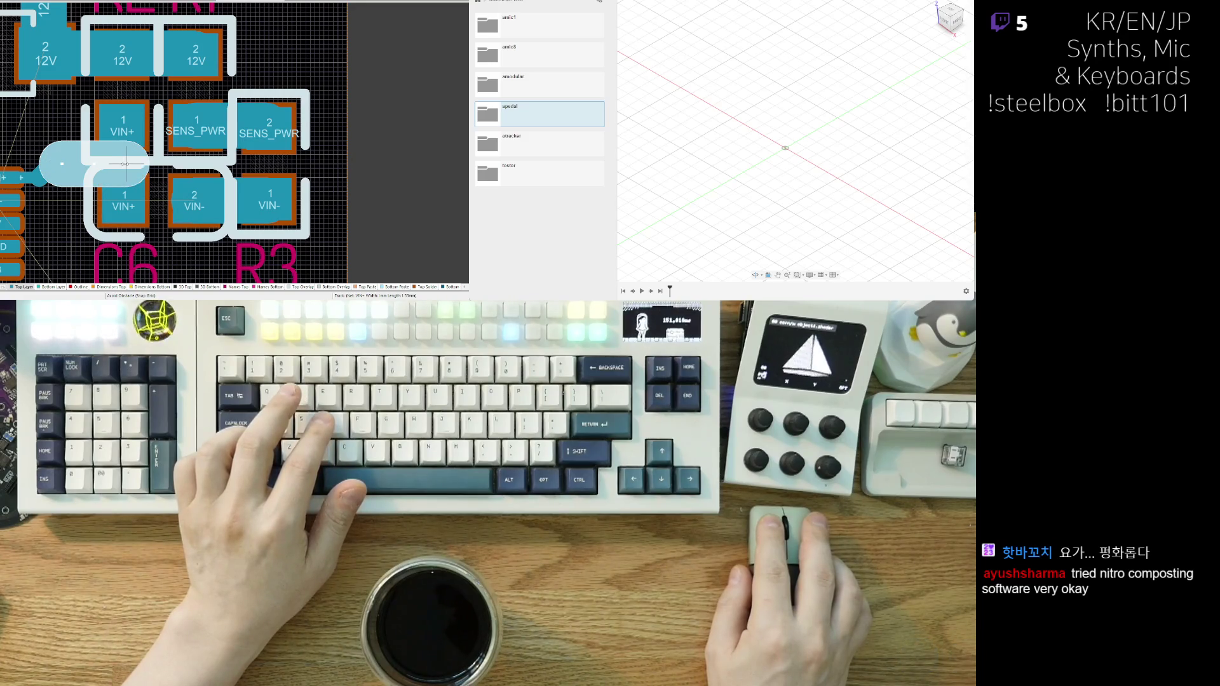
{"action": "left_click", "coordinate": [339, 180]}
{"action": "scroll", "coordinate": [314, 241], "scroll_direction": "down", "scroll_amount": 3, "text": "ctrl"}
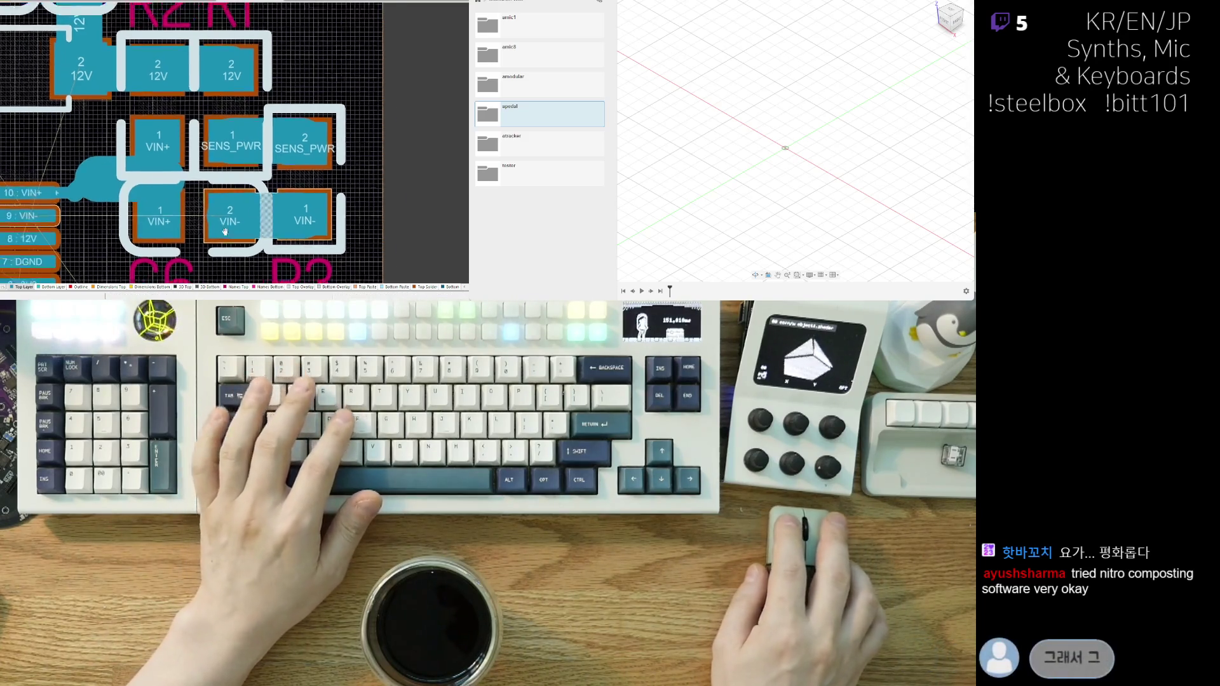
{"action": "scroll", "coordinate": [122, 186], "scroll_direction": "up", "scroll_amount": 4, "text": "ctrl"}
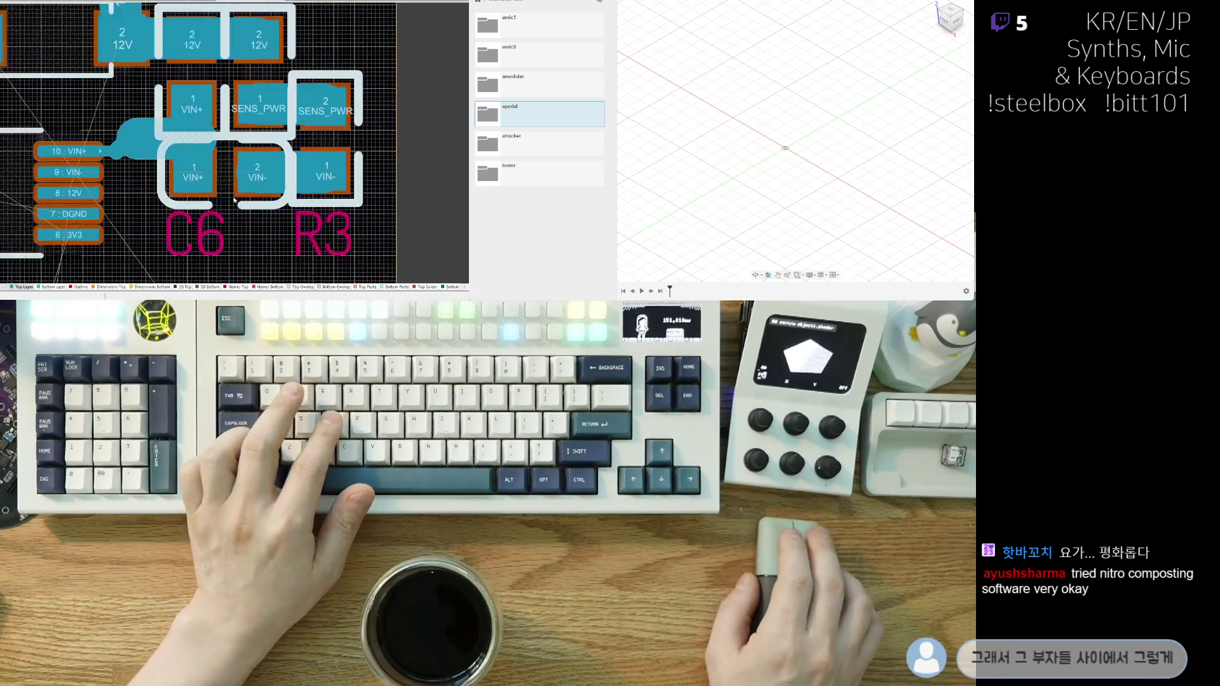
- Route a VIN- track from connector pad 9 toward C6
{"action": "key", "text": "ctrl+w"}
{"action": "left_click", "coordinate": [79, 155]}
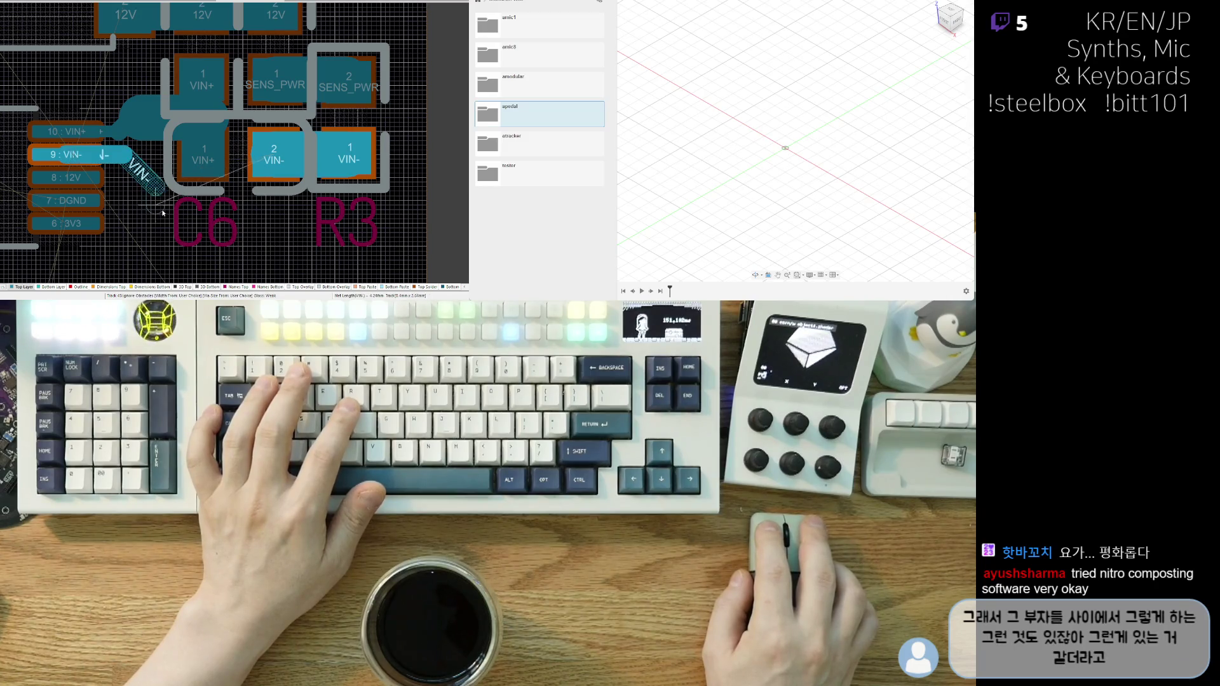
{"action": "left_click", "coordinate": [193, 201]}
{"action": "key", "text": "Escape"}
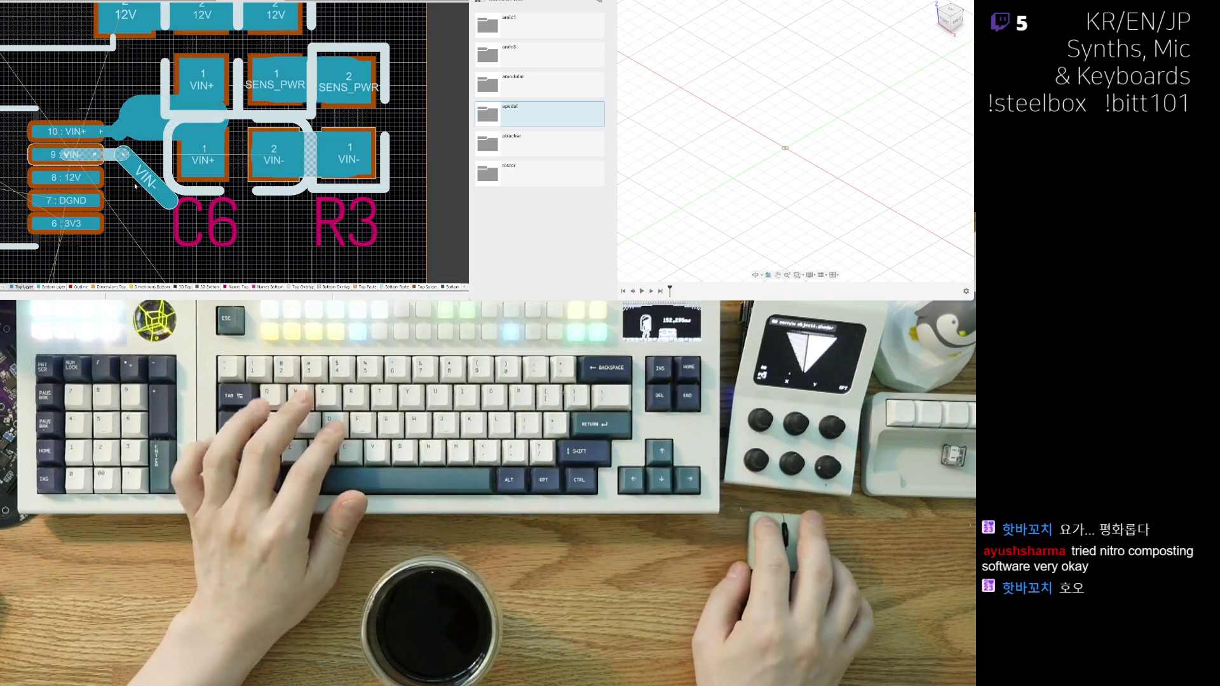
{"action": "scroll", "coordinate": [127, 186], "scroll_direction": "up", "scroll_amount": 2, "text": "ctrl"}
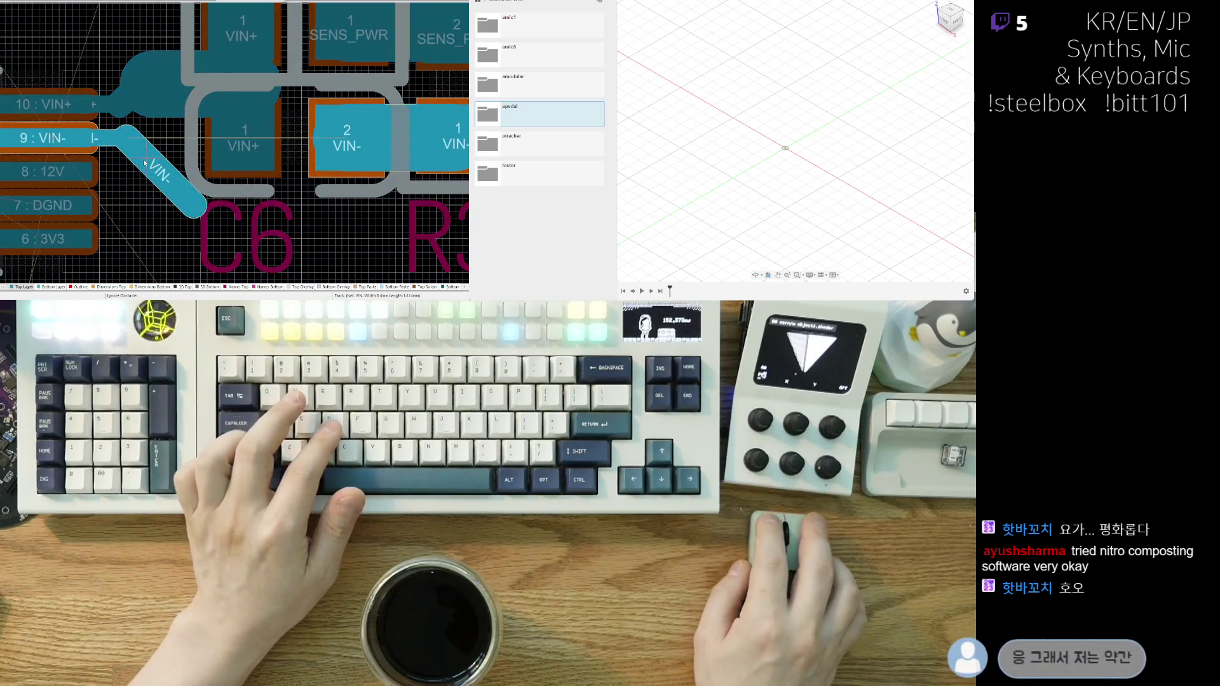
{"action": "key", "text": "Escape"}
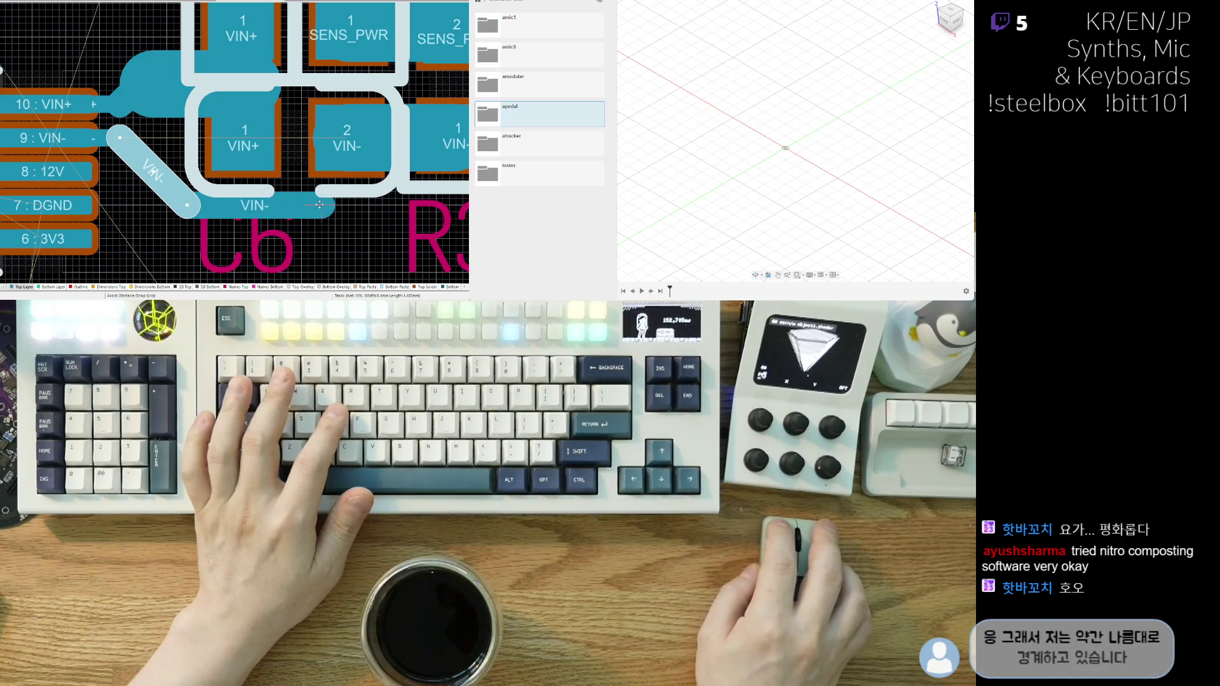
{"action": "left_click", "coordinate": [325, 205]}
{"action": "scroll", "coordinate": [305, 229], "scroll_direction": "down", "scroll_amount": 3, "text": "ctrl"}
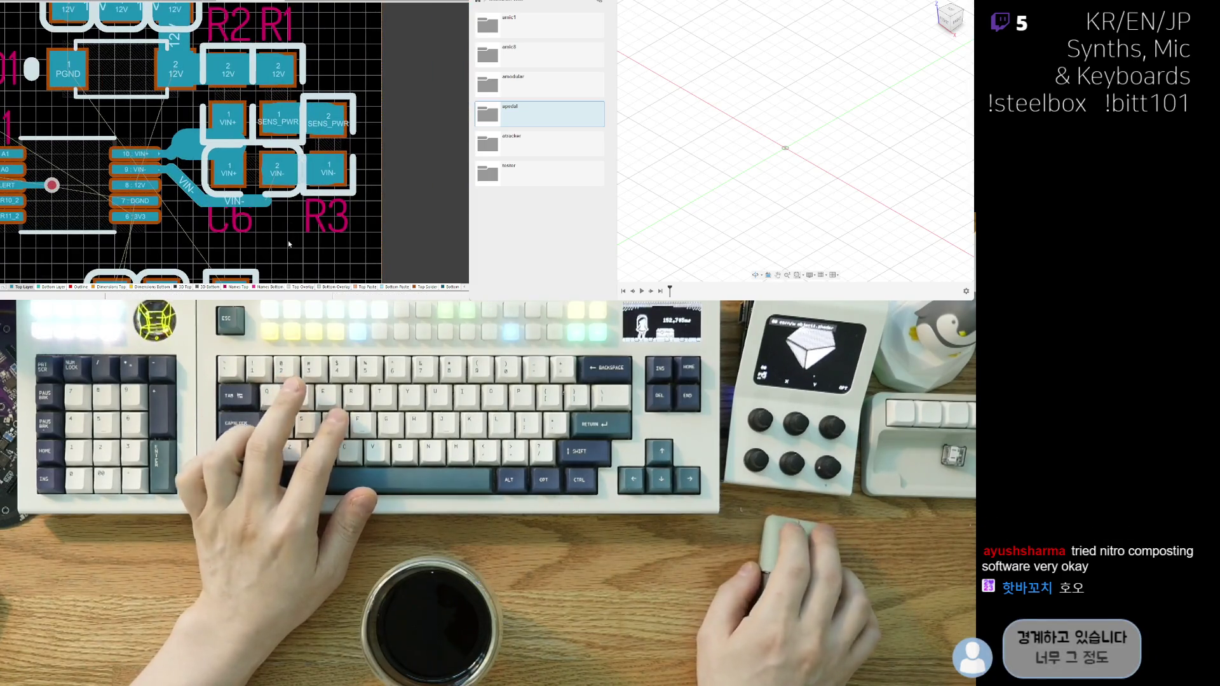
{"action": "scroll", "coordinate": [290, 242], "scroll_direction": "up", "scroll_amount": 2, "text": "ctrl"}
{"action": "scroll", "coordinate": [305, 236], "scroll_direction": "up", "scroll_amount": 1, "text": "ctrl"}
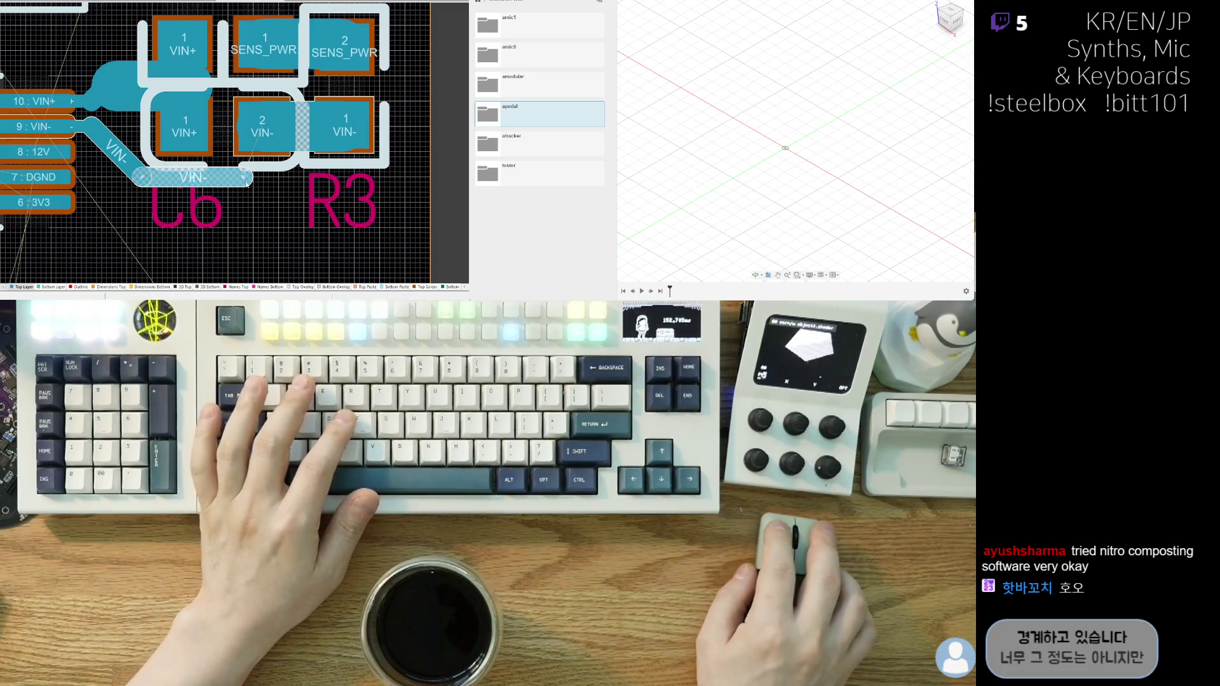
- Pick up C6 and rotate it to stand vertically
{"action": "mouse_move", "coordinate": [223, 129]}
{"action": "left_mouse_down"}
{"action": "mouse_move", "coordinate": [179, 130]}
{"action": "mouse_move", "coordinate": [183, 164]}
{"action": "left_mouse_up"}
{"action": "key", "text": "space"}
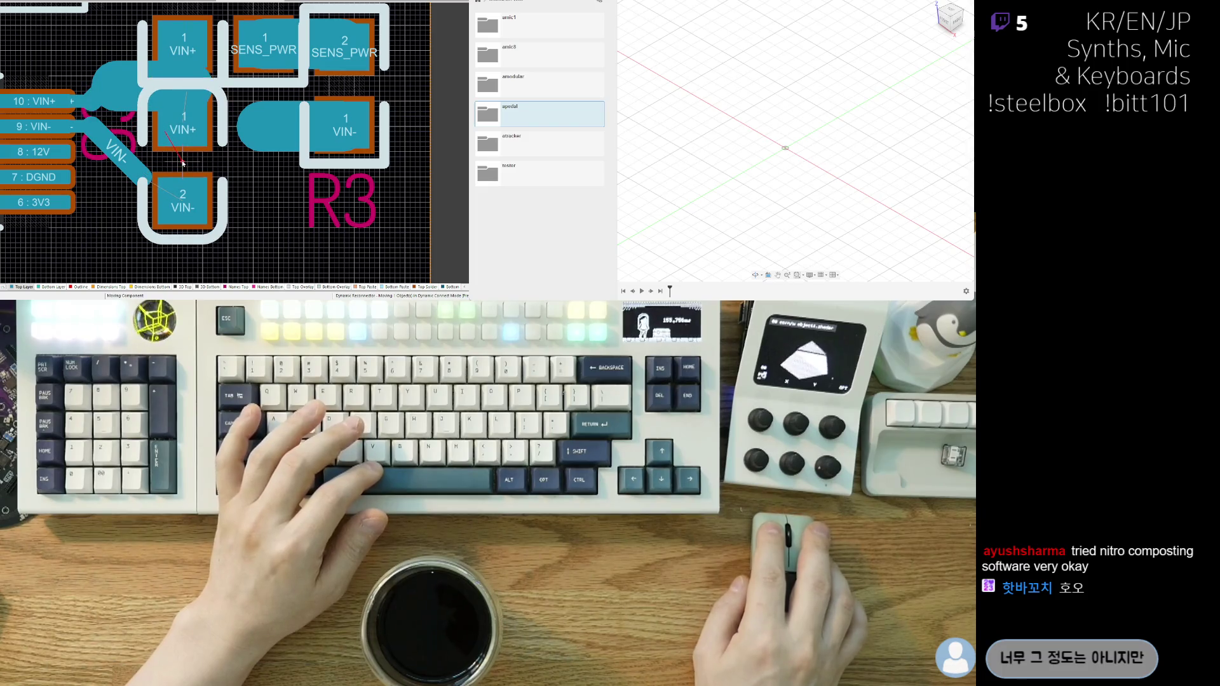
{"action": "scroll", "coordinate": [178, 173], "scroll_direction": "up", "scroll_amount": 3}
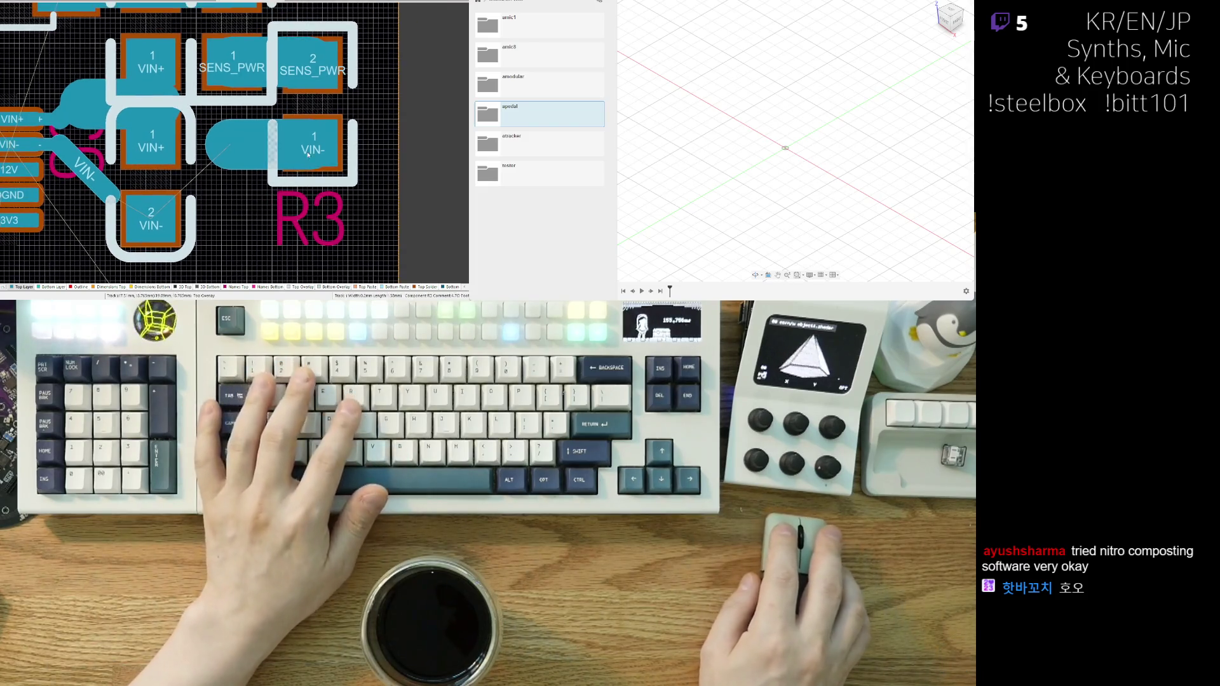
{"action": "scroll", "coordinate": [203, 234], "scroll_direction": "down", "scroll_amount": 3, "text": "ctrl"}
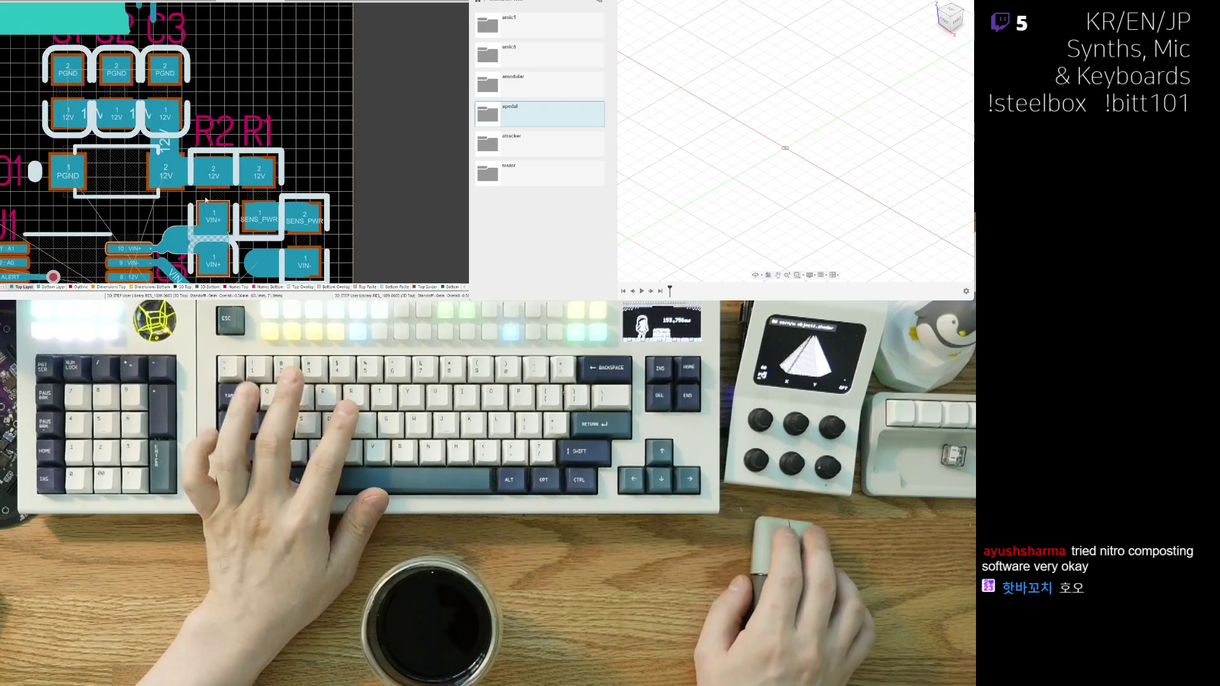
- Move R2 and R1 up side by side and raise C6 closer to R3
{"action": "left_click_drag", "start_coordinate": [216, 201], "coordinate": [214, 150]}
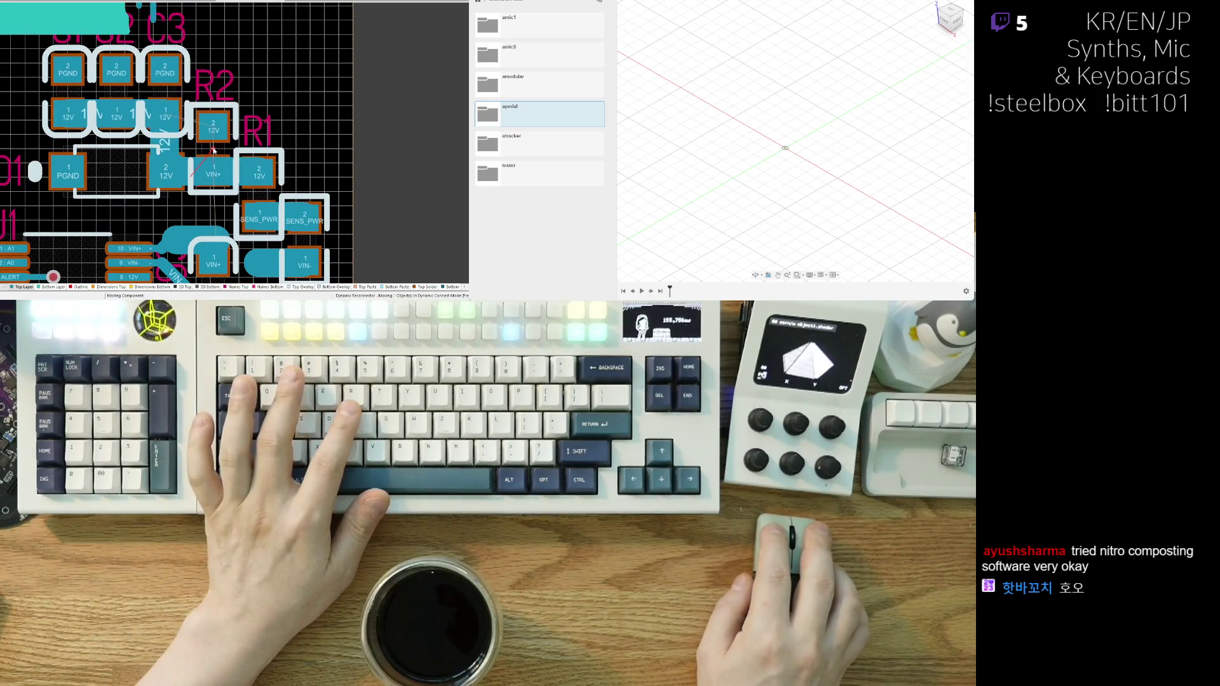
{"action": "left_click_drag", "start_coordinate": [254, 219], "coordinate": [257, 150]}
{"action": "scroll", "coordinate": [220, 100], "scroll_direction": "down", "scroll_amount": 3}
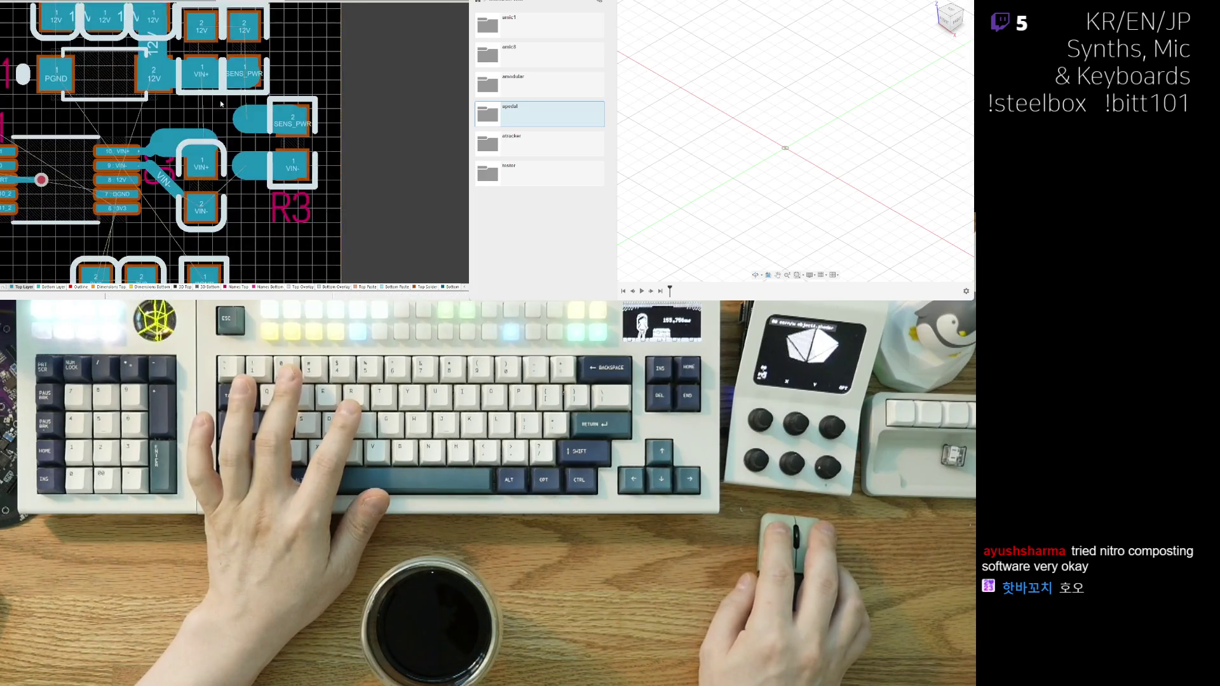
{"action": "scroll", "coordinate": [220, 101], "scroll_direction": "up", "scroll_amount": 1, "text": "ctrl"}
{"action": "left_click_drag", "start_coordinate": [197, 190], "coordinate": [194, 154]}
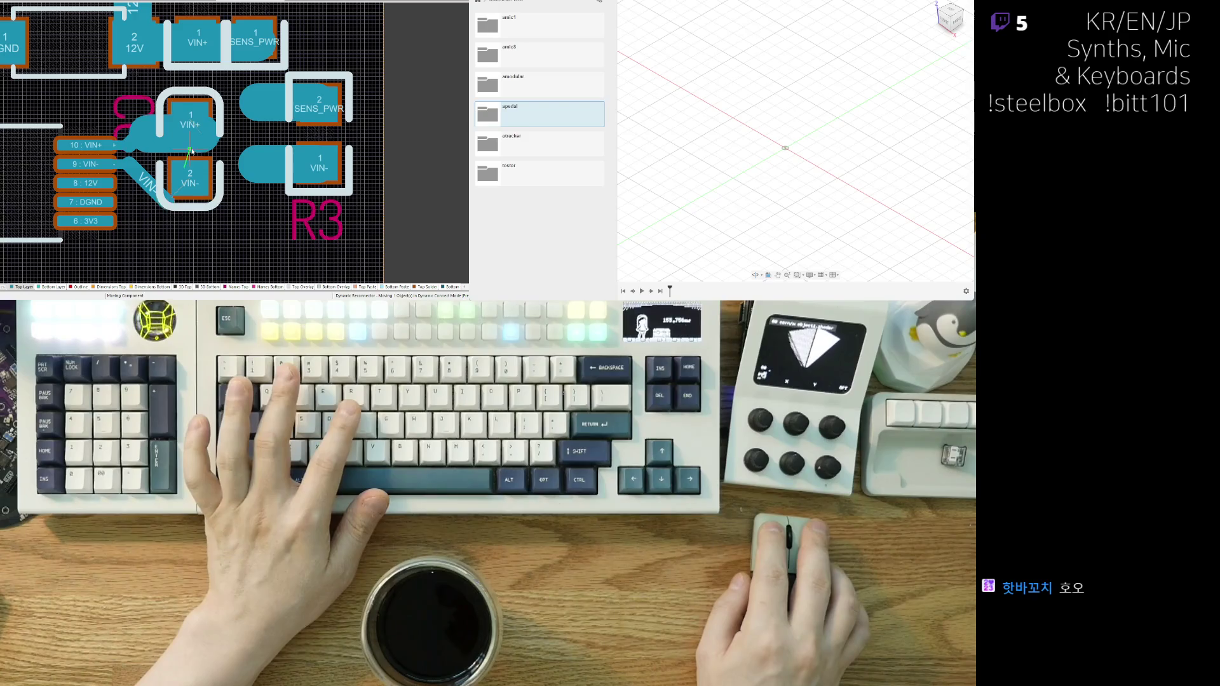
{"action": "scroll", "coordinate": [250, 236], "scroll_direction": "up", "scroll_amount": 2}
{"action": "scroll", "coordinate": [249, 235], "scroll_direction": "up", "scroll_amount": 2}
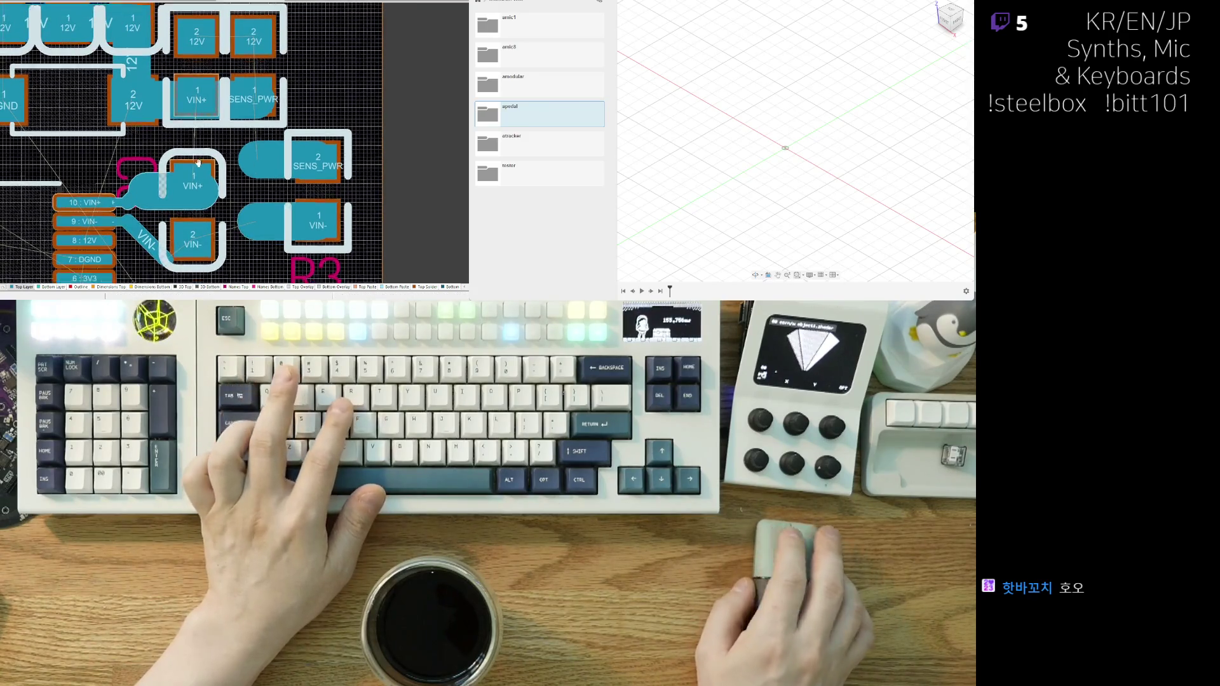
{"action": "scroll", "coordinate": [250, 235], "scroll_direction": "left", "scroll_amount": 2}
{"action": "mouse_move", "coordinate": [243, 124]}
{"action": "left_mouse_down"}
{"action": "mouse_move", "coordinate": [240, 137]}
{"action": "mouse_move", "coordinate": [304, 127]}
{"action": "mouse_move", "coordinate": [257, 184]}
{"action": "mouse_move", "coordinate": [232, 165]}
{"action": "left_mouse_up"}
{"action": "scroll", "coordinate": [298, 135], "scroll_direction": "down", "scroll_amount": 4}
{"action": "scroll", "coordinate": [298, 135], "scroll_direction": "right", "scroll_amount": 3}
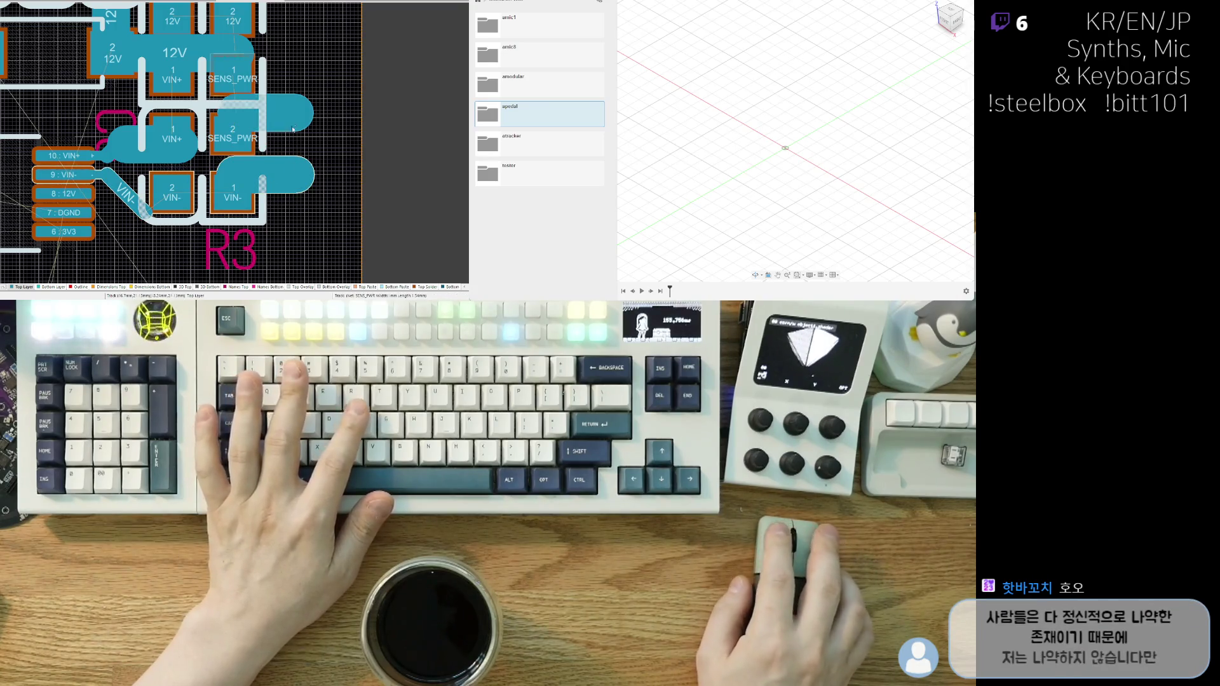
- Move D1 a little left and down, near U1 and the PGND pads
{"action": "right_click_drag", "start_coordinate": [295, 104], "coordinate": [321, 178]}
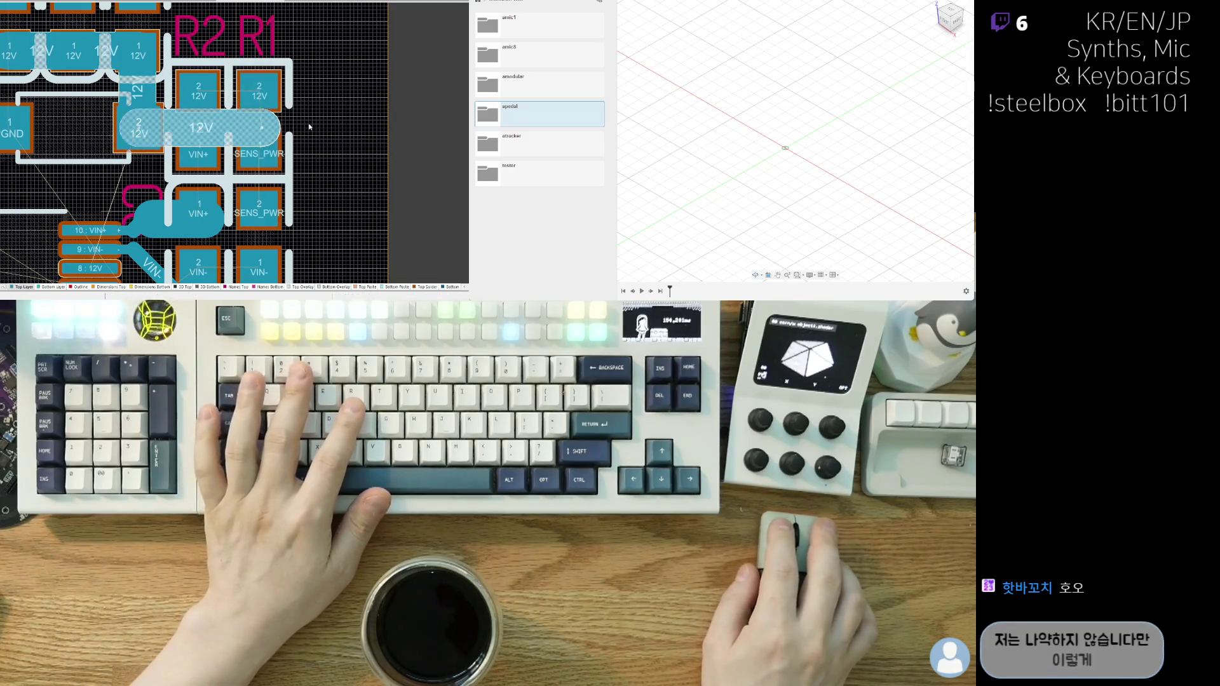
{"action": "right_click_drag", "start_coordinate": [174, 111], "coordinate": [300, 135]}
{"action": "scroll", "coordinate": [300, 135], "scroll_direction": "down", "scroll_amount": 3, "text": "ctrl"}
{"action": "scroll", "coordinate": [187, 201], "scroll_direction": "up", "scroll_amount": 3, "text": "ctrl"}
{"action": "scroll", "coordinate": [188, 203], "scroll_direction": "down", "scroll_amount": 2, "text": "ctrl"}
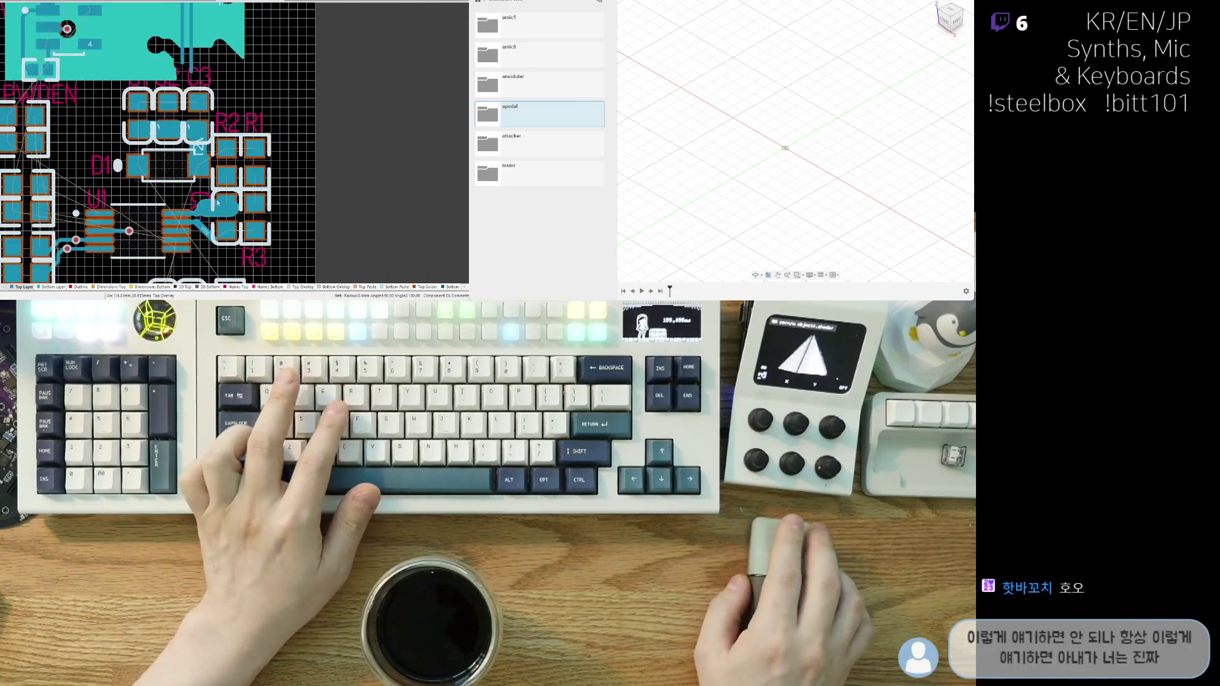
{"action": "scroll", "coordinate": [230, 208], "scroll_direction": "up", "scroll_amount": 2, "text": "ctrl"}
{"action": "mouse_move", "coordinate": [106, 148]}
{"action": "left_mouse_down"}
{"action": "mouse_move", "coordinate": [83, 172]}
{"action": "mouse_move", "coordinate": [78, 141]}
{"action": "mouse_move", "coordinate": [65, 139]}
{"action": "mouse_move", "coordinate": [58, 160]}
{"action": "left_mouse_up"}
{"action": "scroll", "coordinate": [234, 173], "scroll_direction": "down", "scroll_amount": 3, "text": "ctrl"}
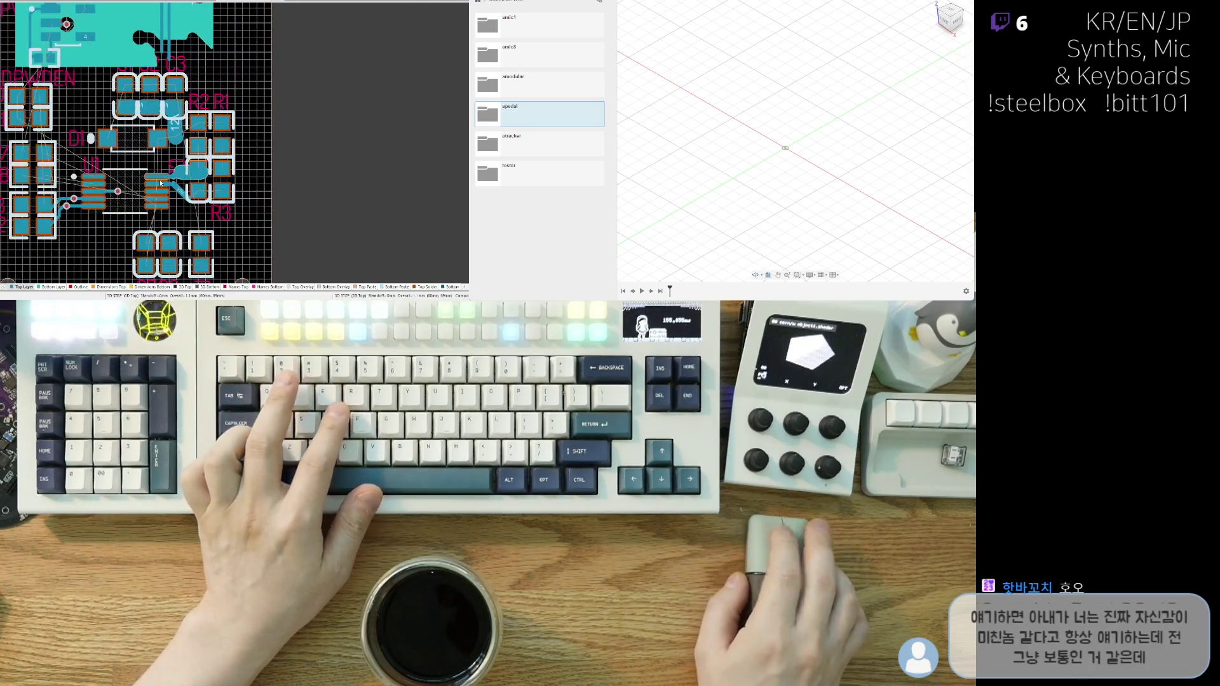
{"action": "scroll", "coordinate": [233, 173], "scroll_direction": "up", "scroll_amount": 2, "text": "ctrl"}
{"action": "scroll", "coordinate": [234, 173], "scroll_direction": "up", "scroll_amount": 3, "text": "ctrl"}
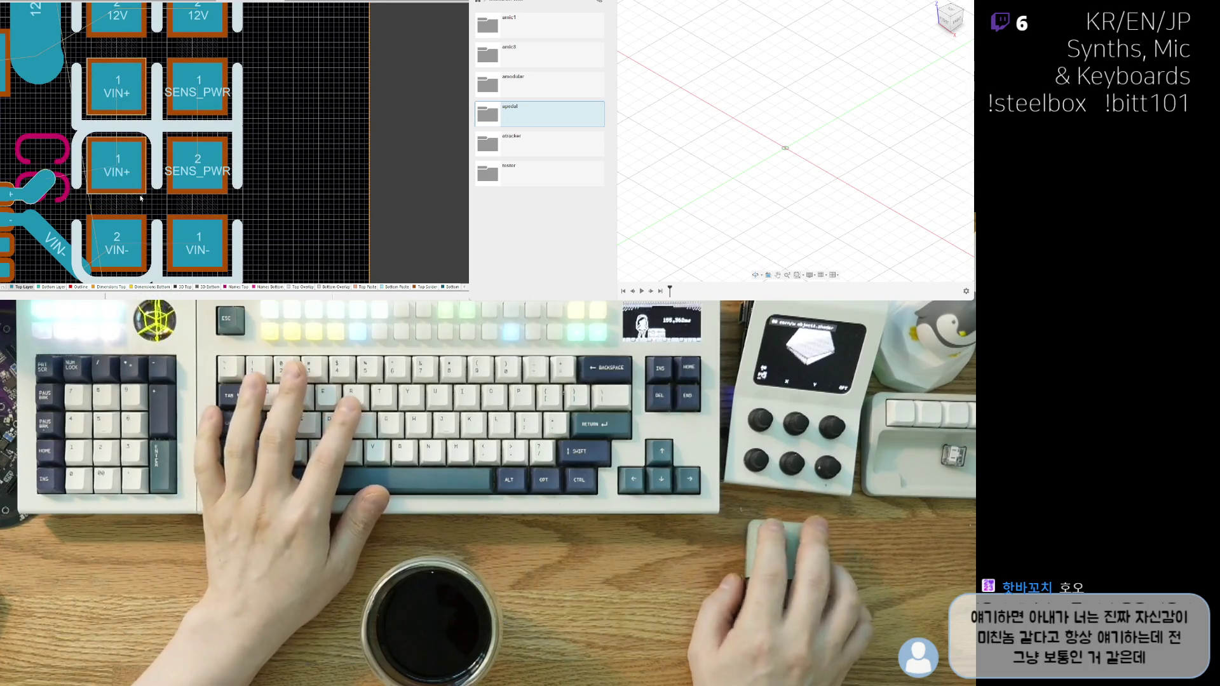
- Reroute the VIN- track onto C6 pad 2 and end the VIN+ track on C6 pad 1
{"action": "key", "text": "Left"}
{"action": "key", "text": "Down"}
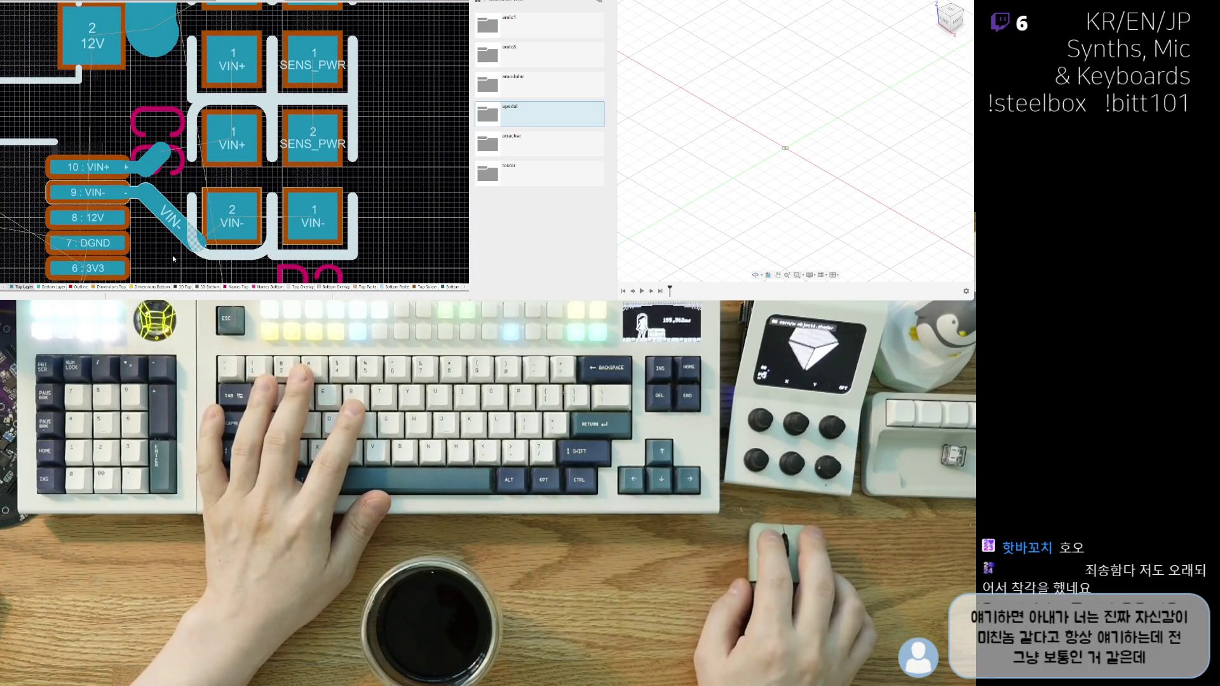
{"action": "left_click_drag", "start_coordinate": [193, 247], "coordinate": [202, 216]}
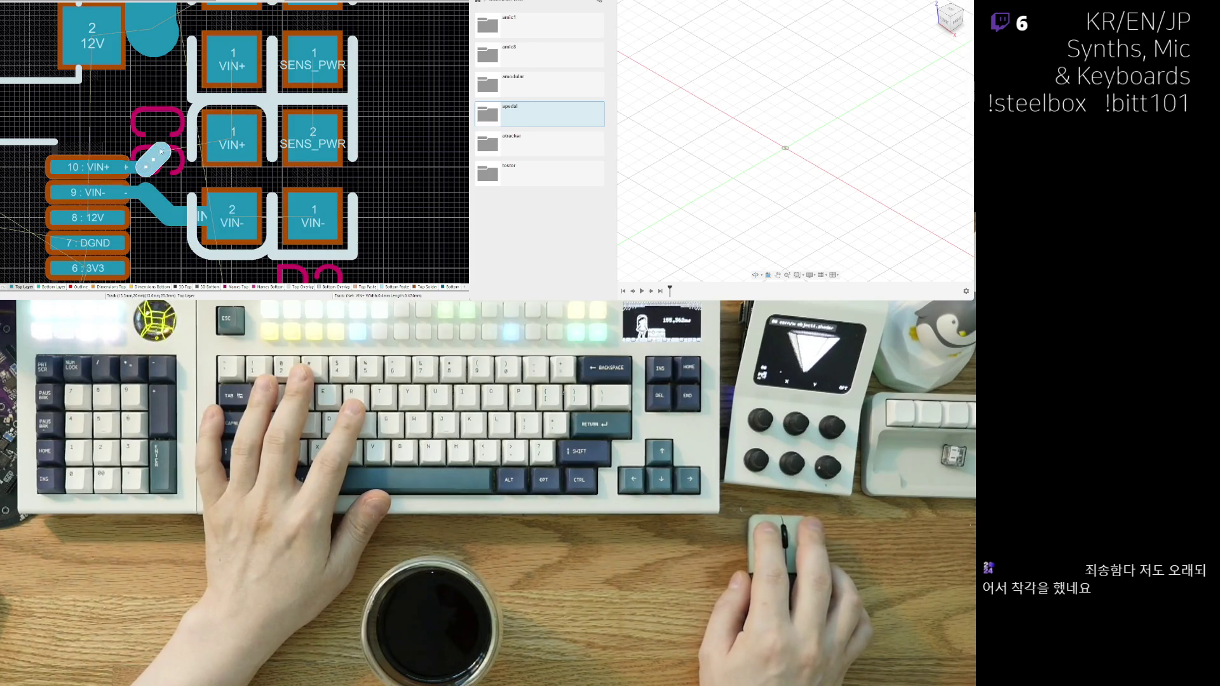
{"action": "left_click", "coordinate": [230, 143]}
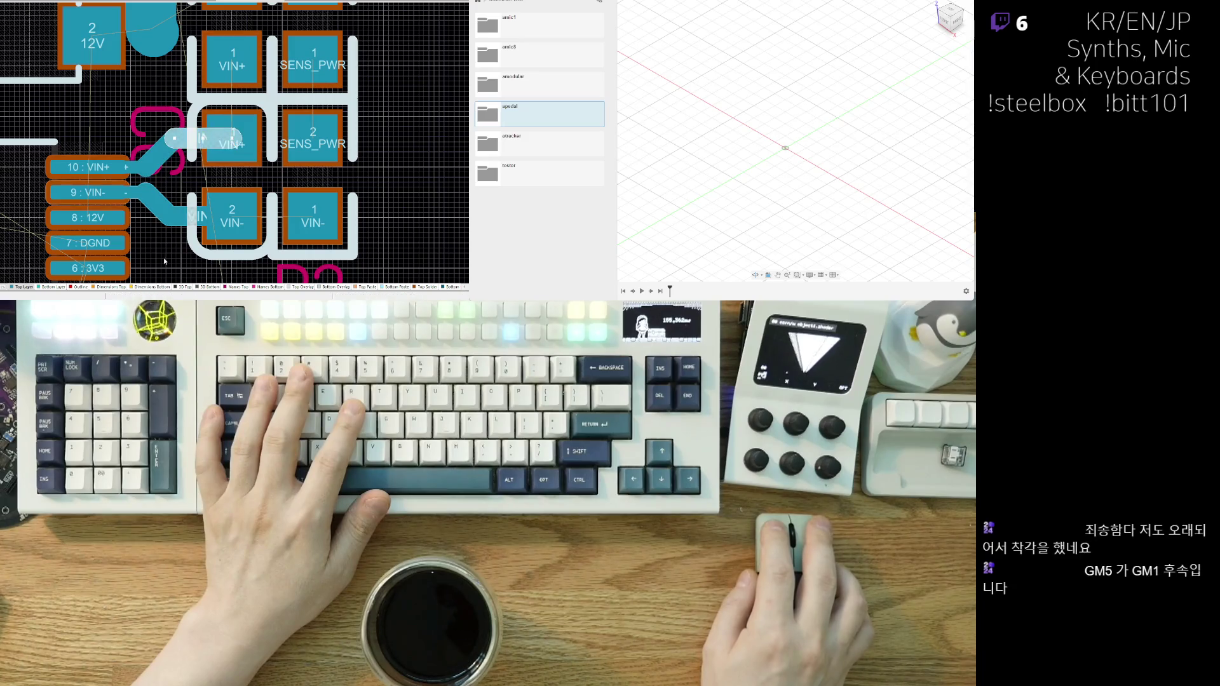
{"action": "scroll", "coordinate": [204, 227], "scroll_direction": "down", "scroll_amount": 3}
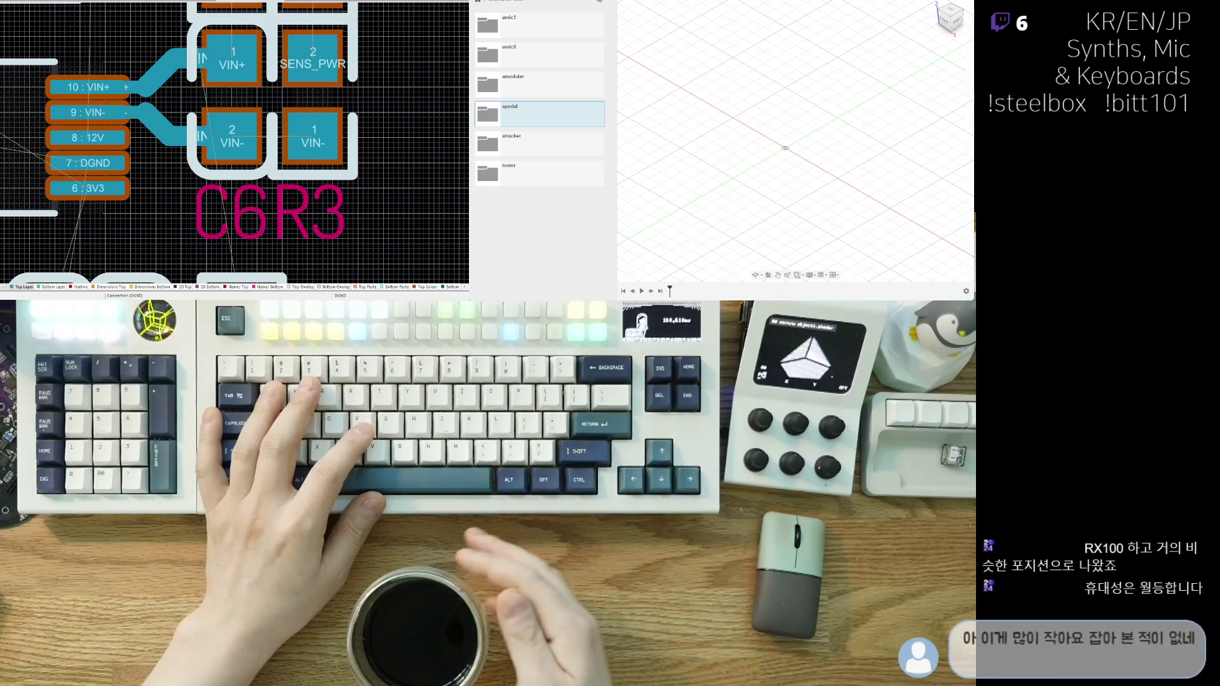
- Enter 'gm5 vs GX' and bring the VIN pads into view
{"action": "type", "text": "gm5 vs GX"}
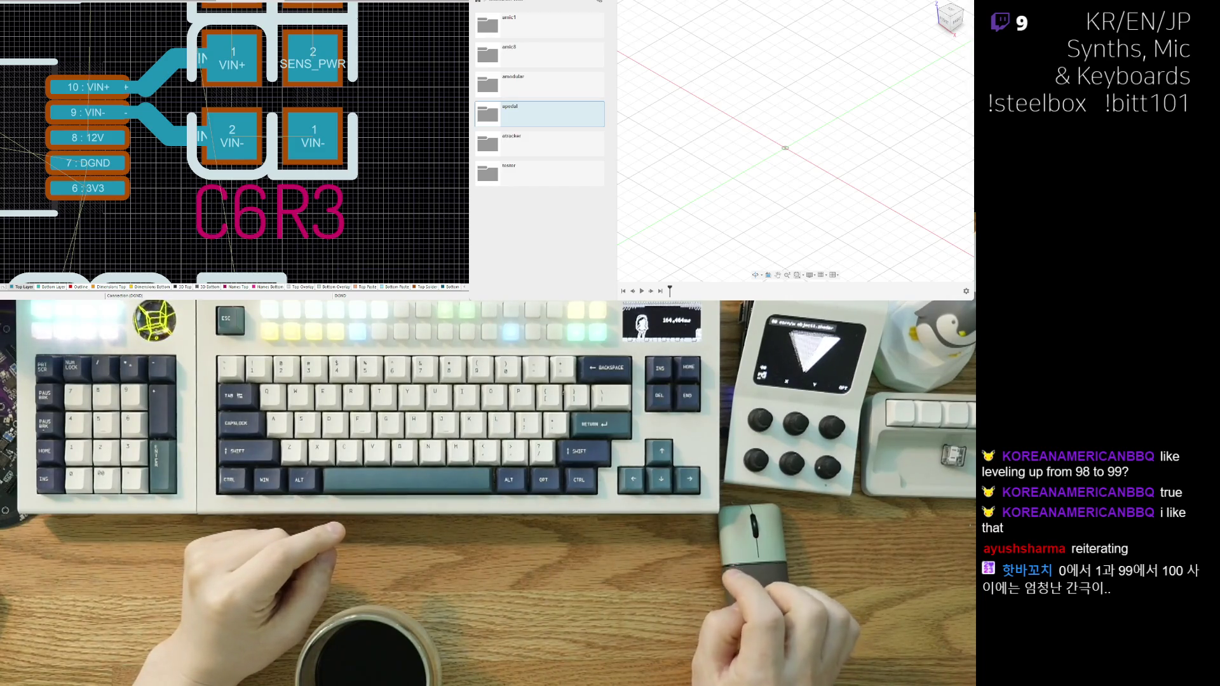
{"action": "right_click_drag", "start_coordinate": [375, 149], "coordinate": [368, 160]}
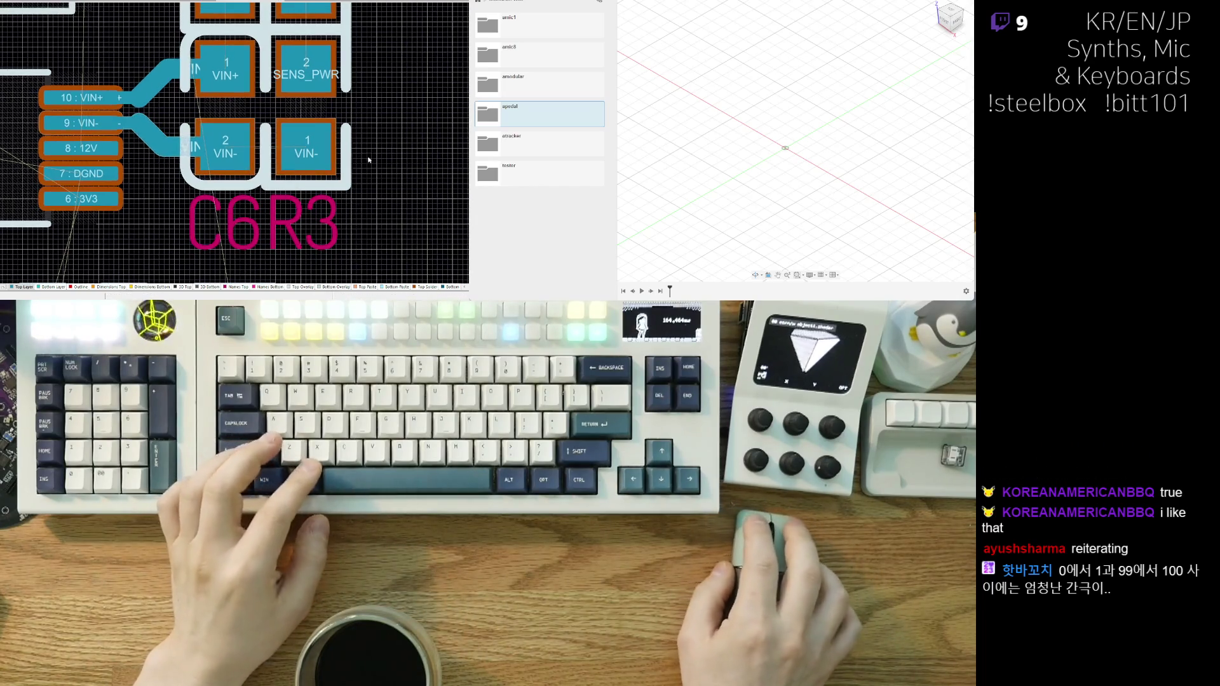
- Drag the diagonal VIN+ segments upward so the track runs directly into pad 1
{"action": "scroll", "coordinate": [201, 183], "scroll_direction": "up", "scroll_amount": 3, "text": "ctrl"}
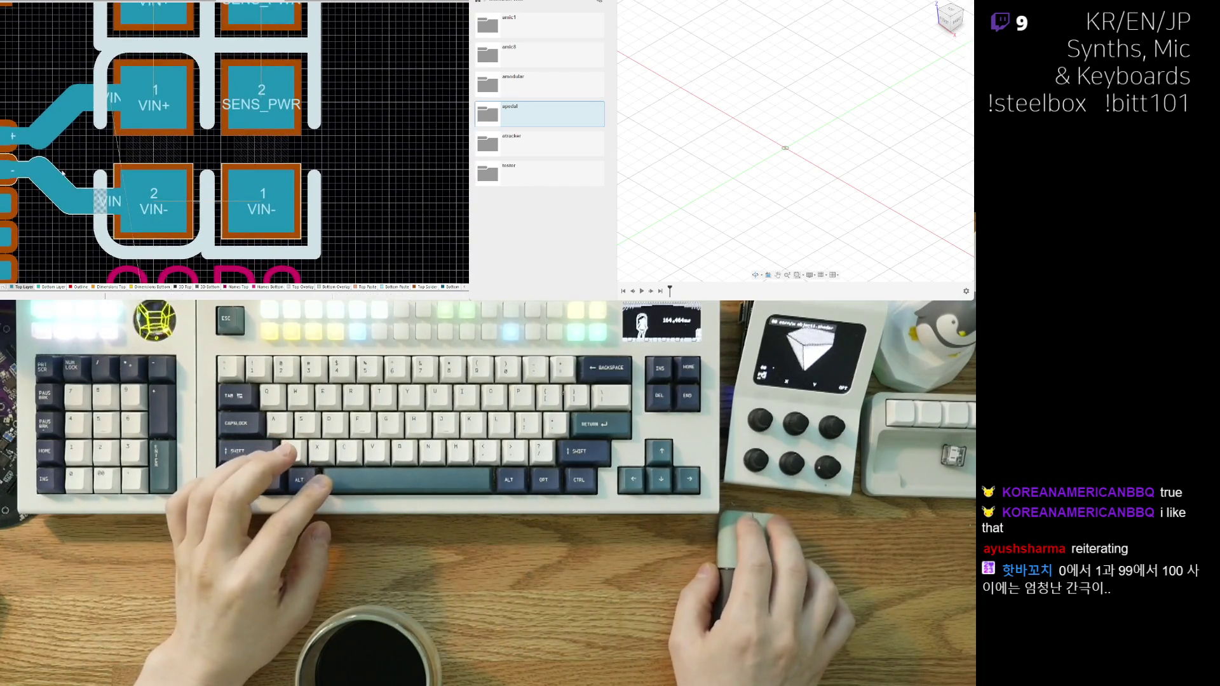
{"action": "left_click", "coordinate": [109, 148]}
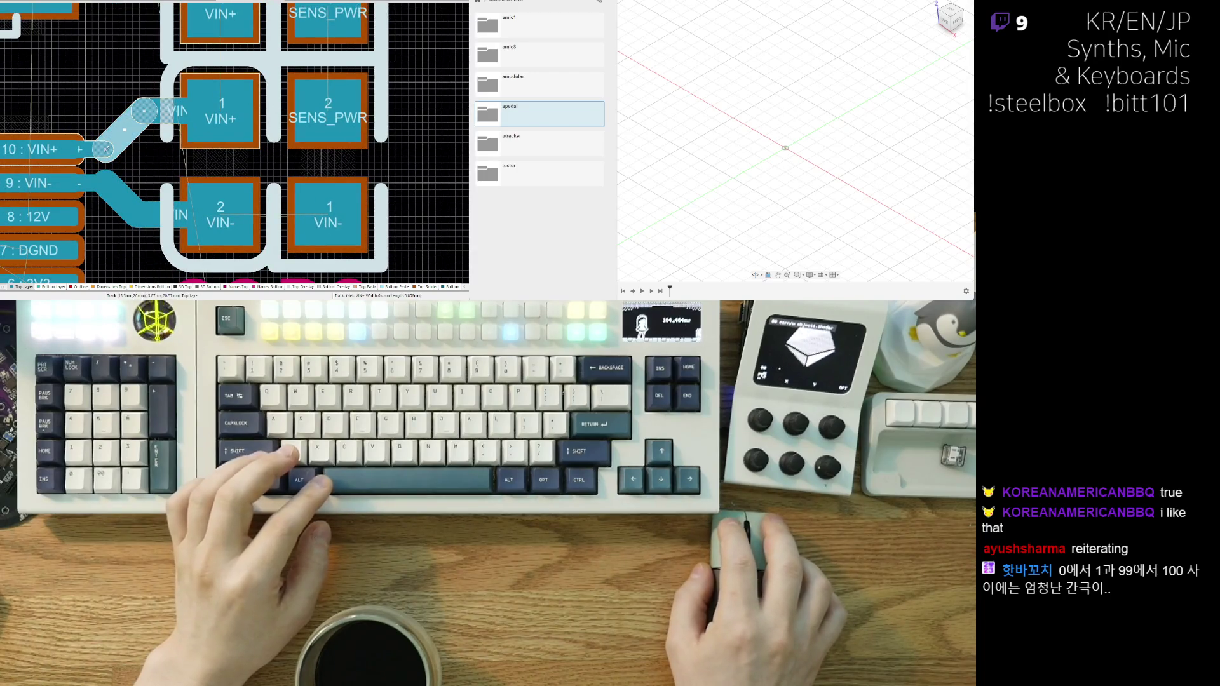
{"action": "mouse_move", "coordinate": [114, 147]}
{"action": "left_mouse_down"}
{"action": "mouse_move", "coordinate": [117, 121]}
{"action": "mouse_move", "coordinate": [144, 110]}
{"action": "left_mouse_up"}
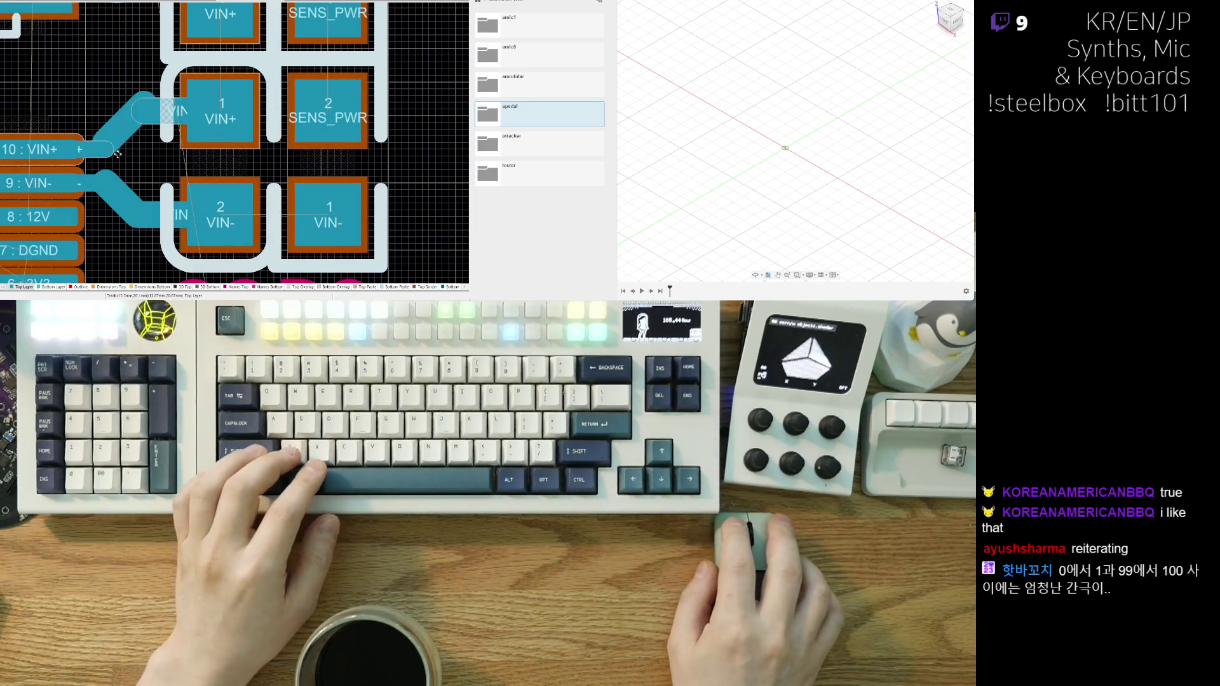
{"action": "left_click", "coordinate": [141, 125]}
{"action": "mouse_move", "coordinate": [154, 108]}
{"action": "left_mouse_down"}
{"action": "mouse_move", "coordinate": [136, 111]}
{"action": "mouse_move", "coordinate": [153, 109]}
{"action": "left_mouse_up"}
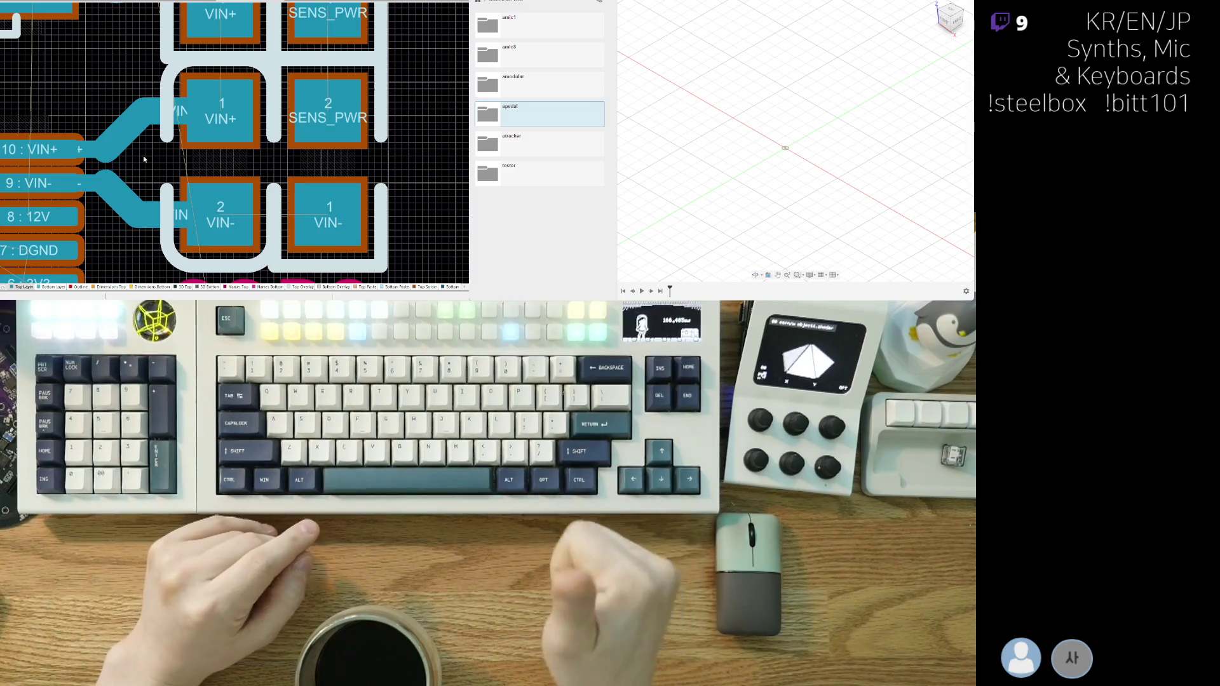
{"action": "left_click", "coordinate": [122, 147]}
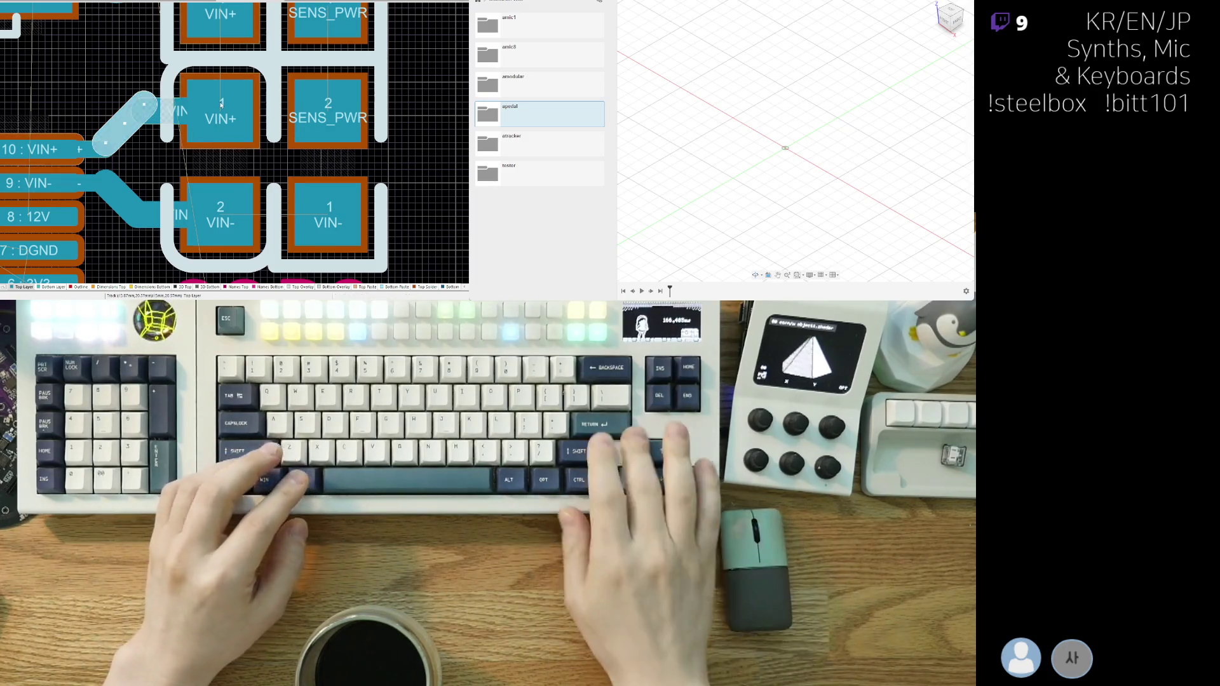
- Shorten the VIN+ track so its end stops nearer pad 1
{"action": "left_click", "coordinate": [157, 205]}
{"action": "scroll", "coordinate": [161, 194], "scroll_direction": "down", "scroll_amount": 2}
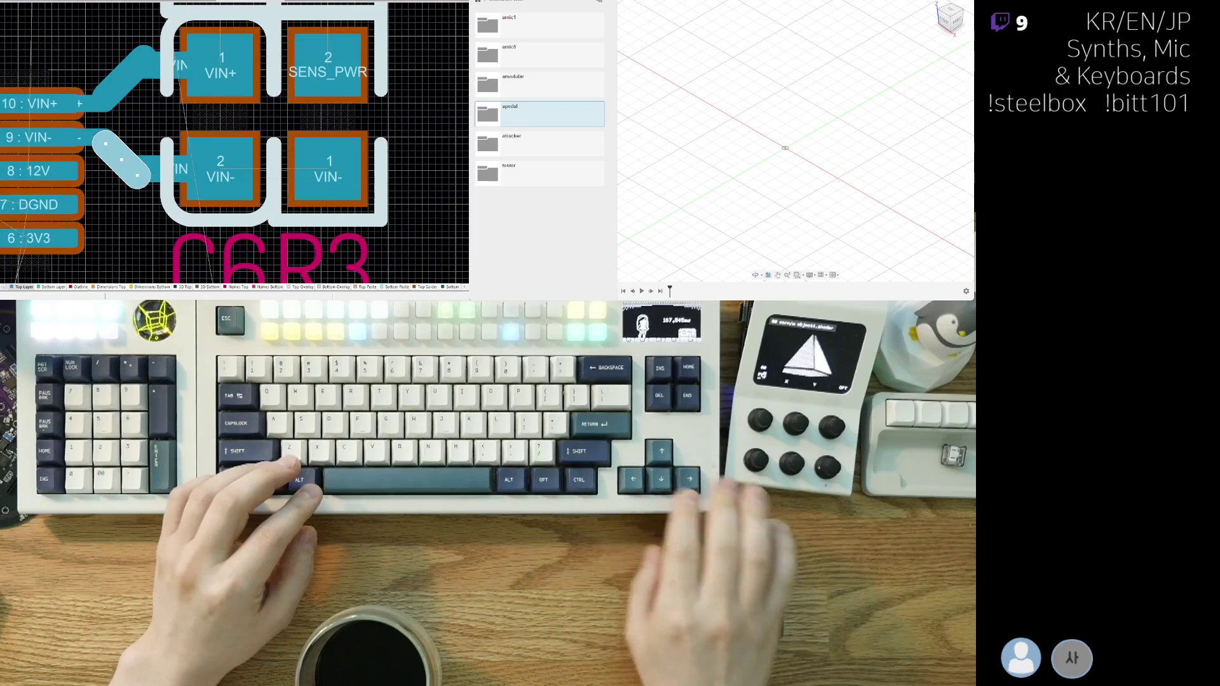
{"action": "left_click", "coordinate": [167, 190]}
{"action": "right_click_drag", "start_coordinate": [168, 190], "coordinate": [125, 246]}
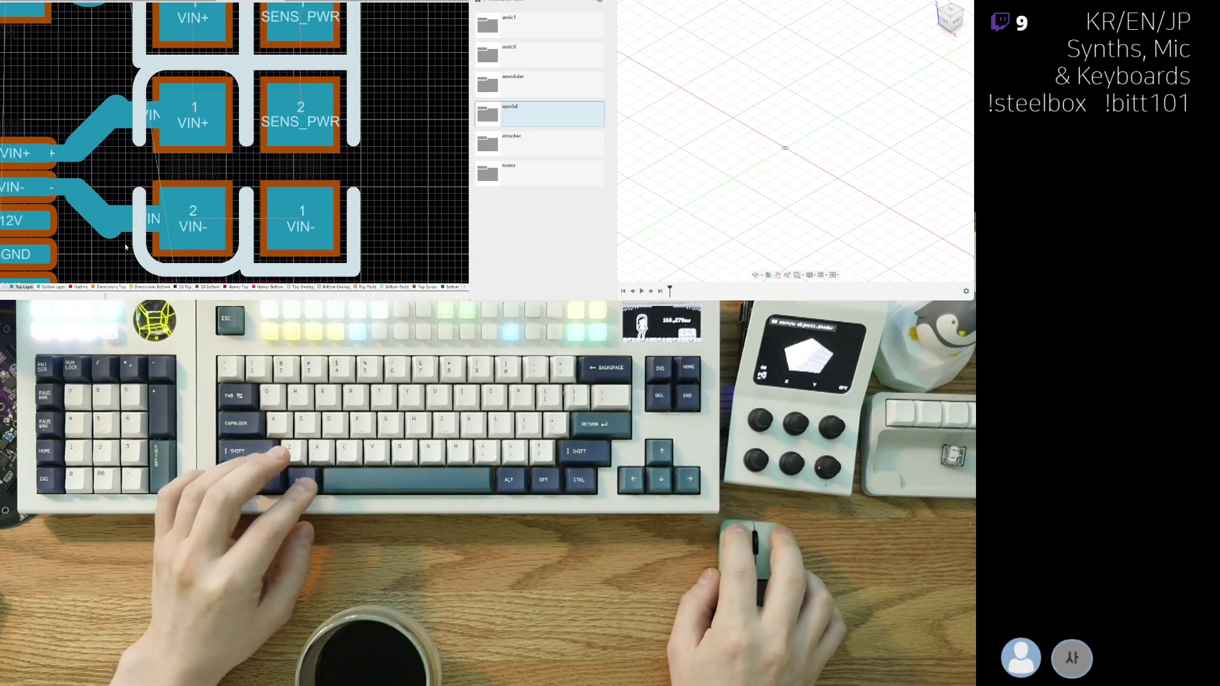
{"action": "left_click", "coordinate": [132, 226]}
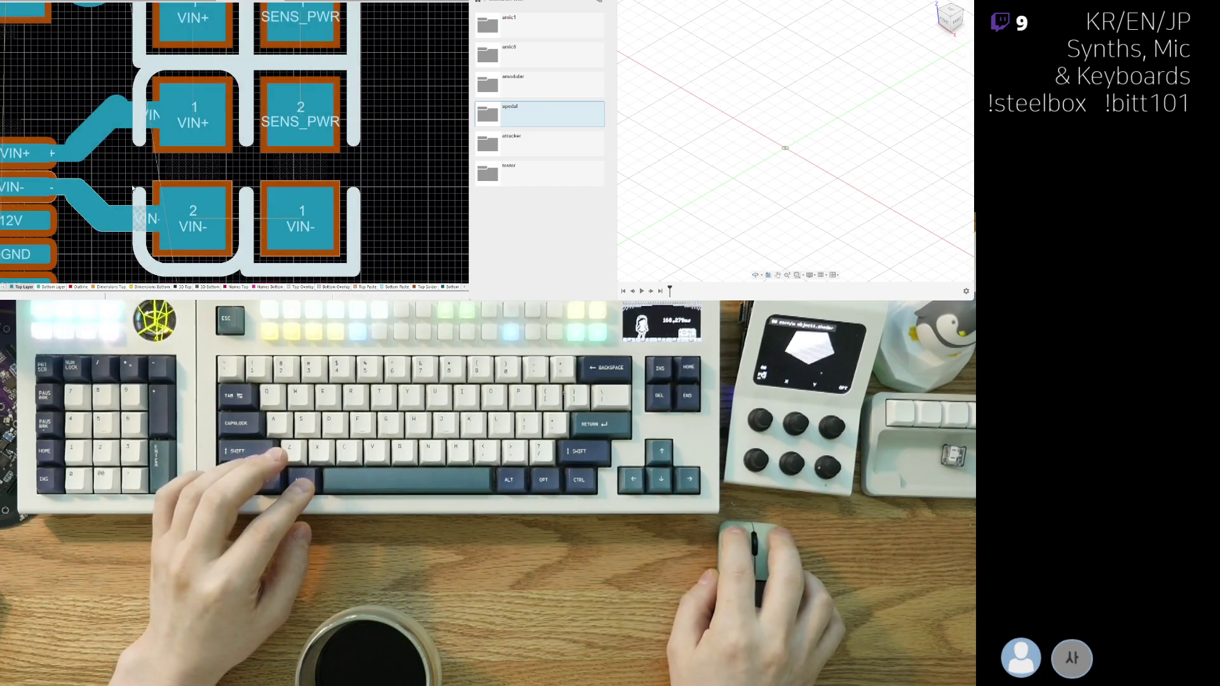
{"action": "left_click", "coordinate": [129, 123]}
{"action": "left_click_drag", "start_coordinate": [115, 116], "coordinate": [102, 118]}
- Reshape the VIN- track toward pad 2, nudge both tracks, then undo the last edit
{"action": "left_click_drag", "start_coordinate": [87, 202], "coordinate": [88, 218]}
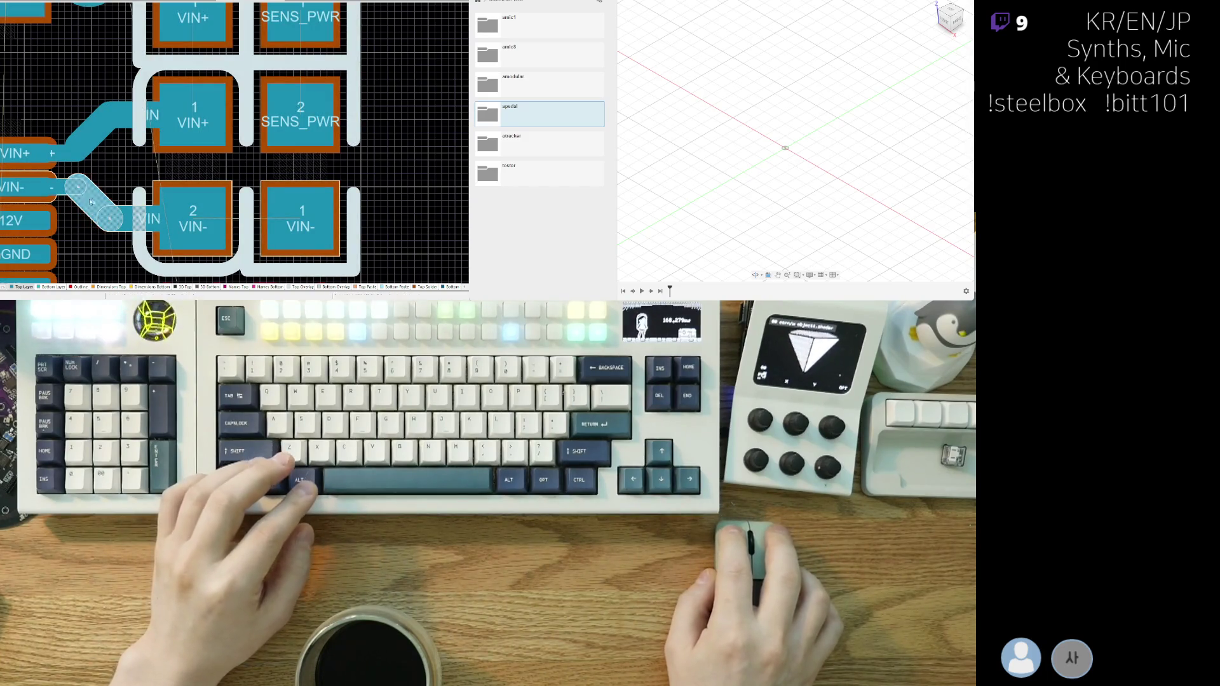
{"action": "left_click_drag", "start_coordinate": [108, 217], "coordinate": [102, 220]}
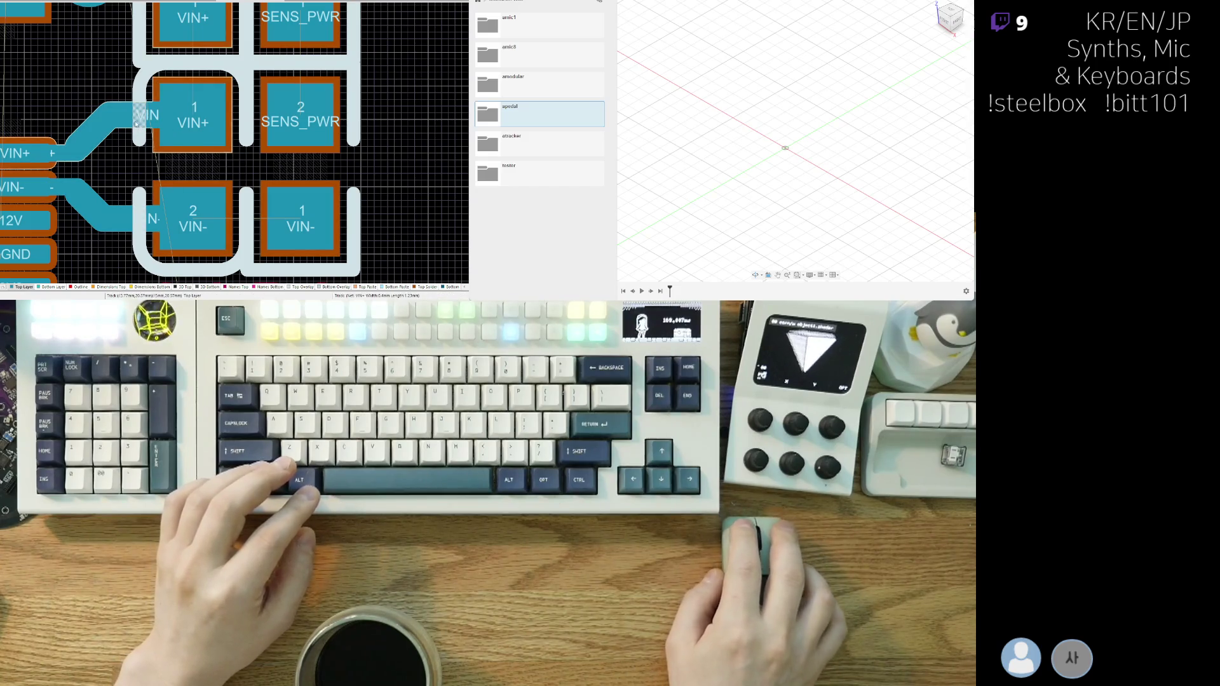
{"action": "left_click_drag", "start_coordinate": [138, 122], "coordinate": [138, 122]}
{"action": "left_click_drag", "start_coordinate": [125, 223], "coordinate": [131, 217]}
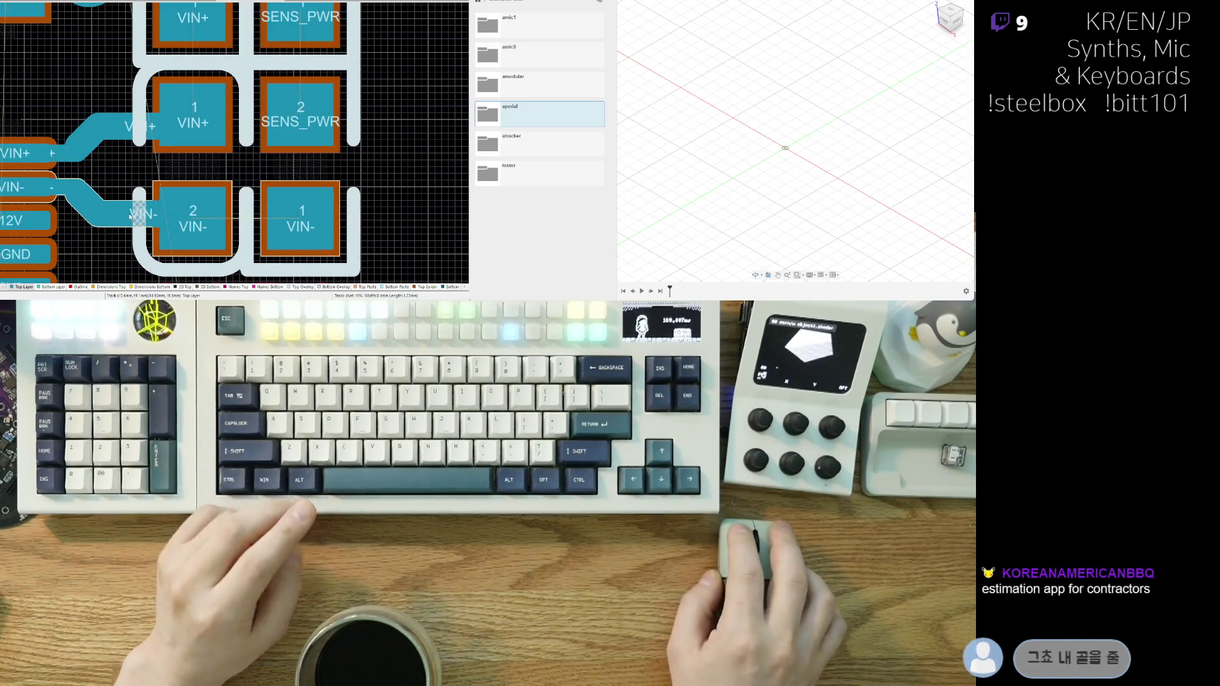
{"action": "scroll", "coordinate": [132, 188], "scroll_direction": "down", "scroll_amount": 4, "text": "ctrl"}
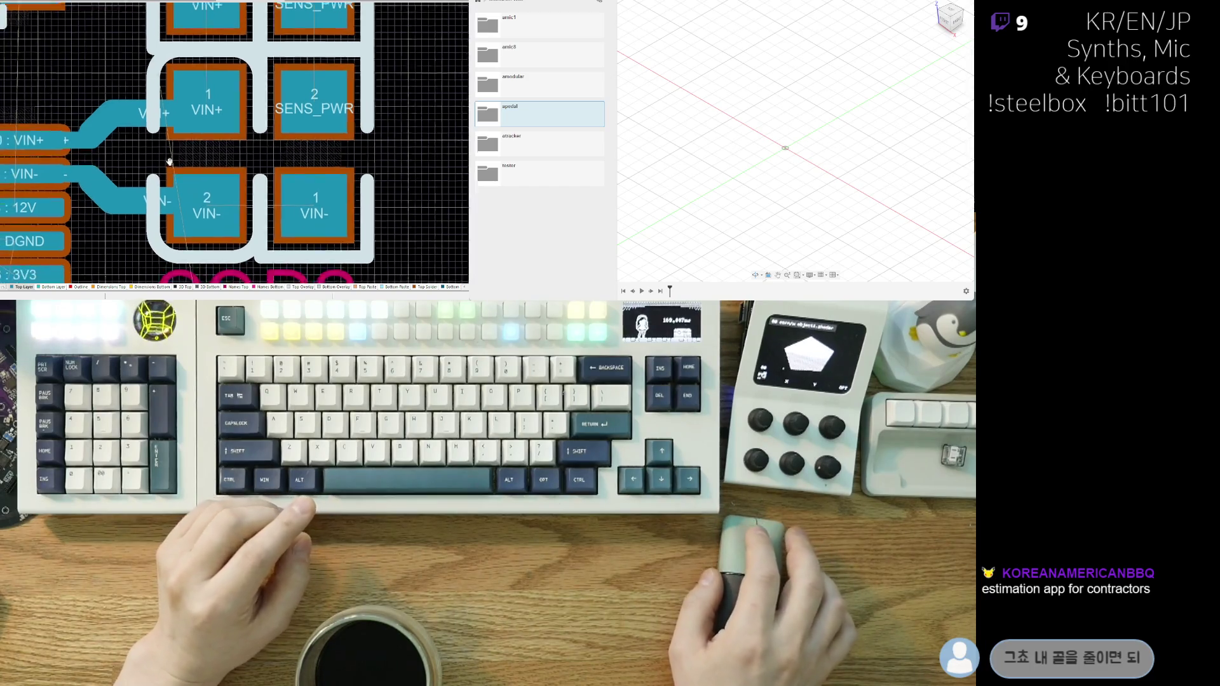
{"action": "scroll", "coordinate": [108, 217], "scroll_direction": "up", "scroll_amount": 1, "text": "ctrl"}
{"action": "scroll", "coordinate": [107, 218], "scroll_direction": "up", "scroll_amount": 3, "text": "ctrl"}
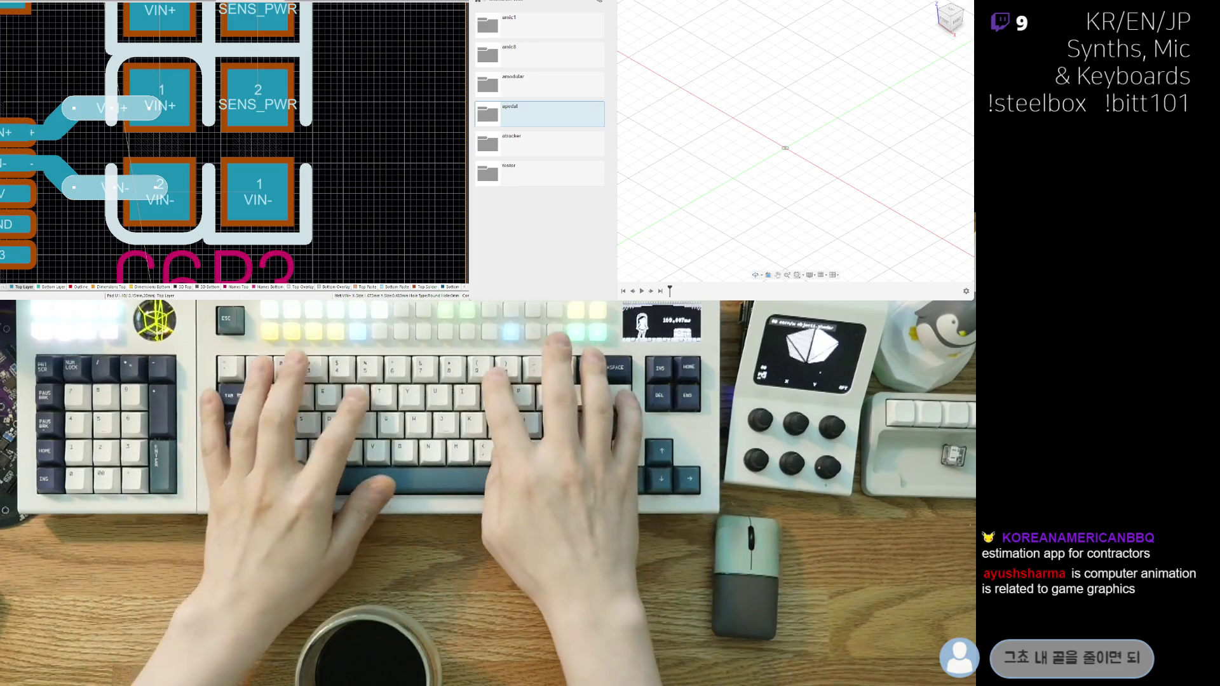
{"action": "key", "text": "ctrl+z"}
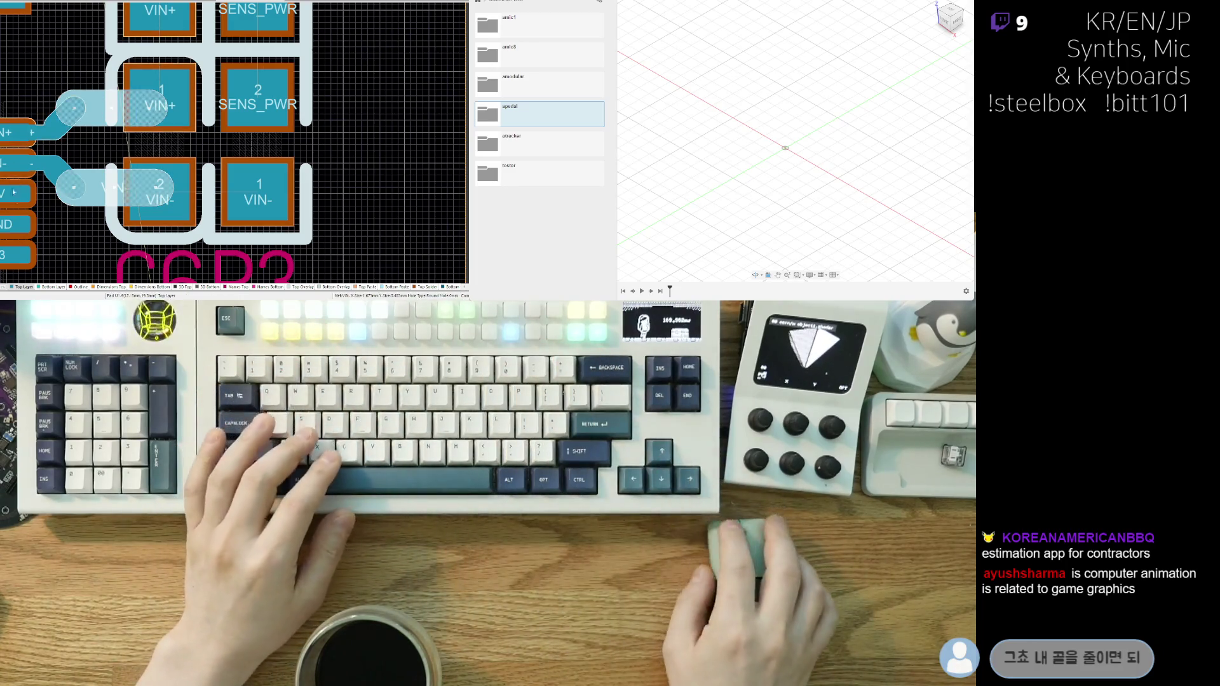
- Join the two VIN- pads with a track and make it thicker
{"action": "scroll", "coordinate": [145, 209], "scroll_direction": "down", "scroll_amount": 2}
{"action": "right_click_drag", "start_coordinate": [201, 192], "coordinate": [167, 210]}
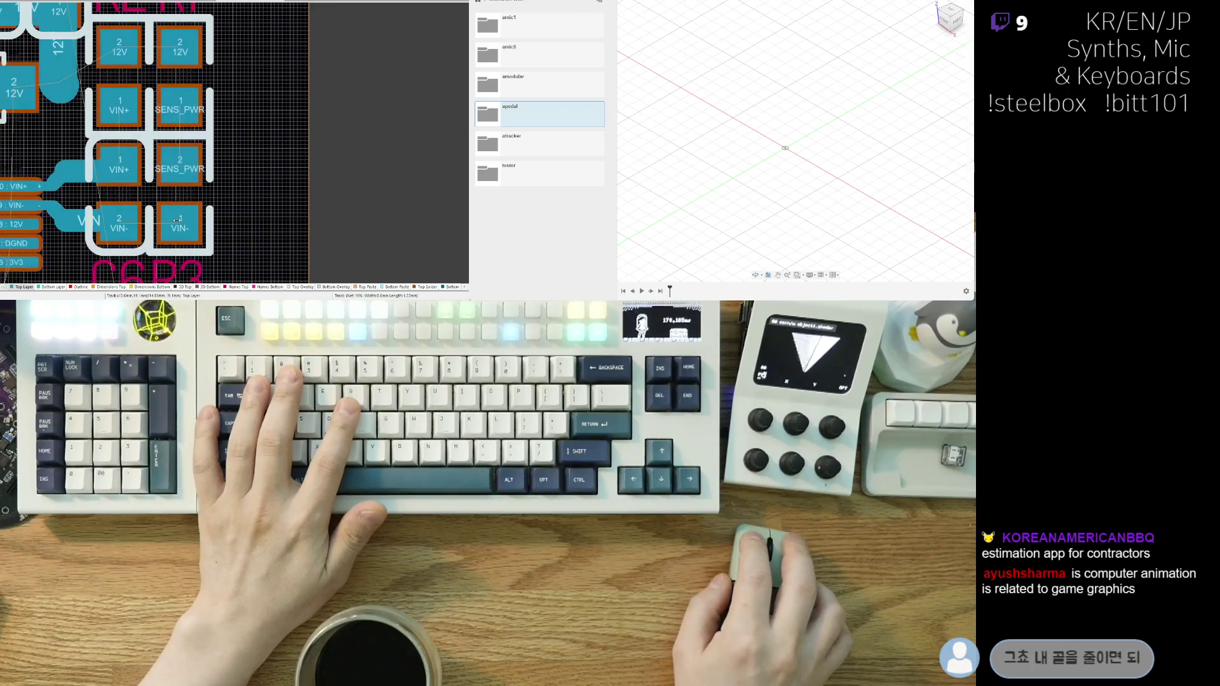
{"action": "left_click_drag", "start_coordinate": [124, 226], "coordinate": [184, 223], "text": "ctrl"}
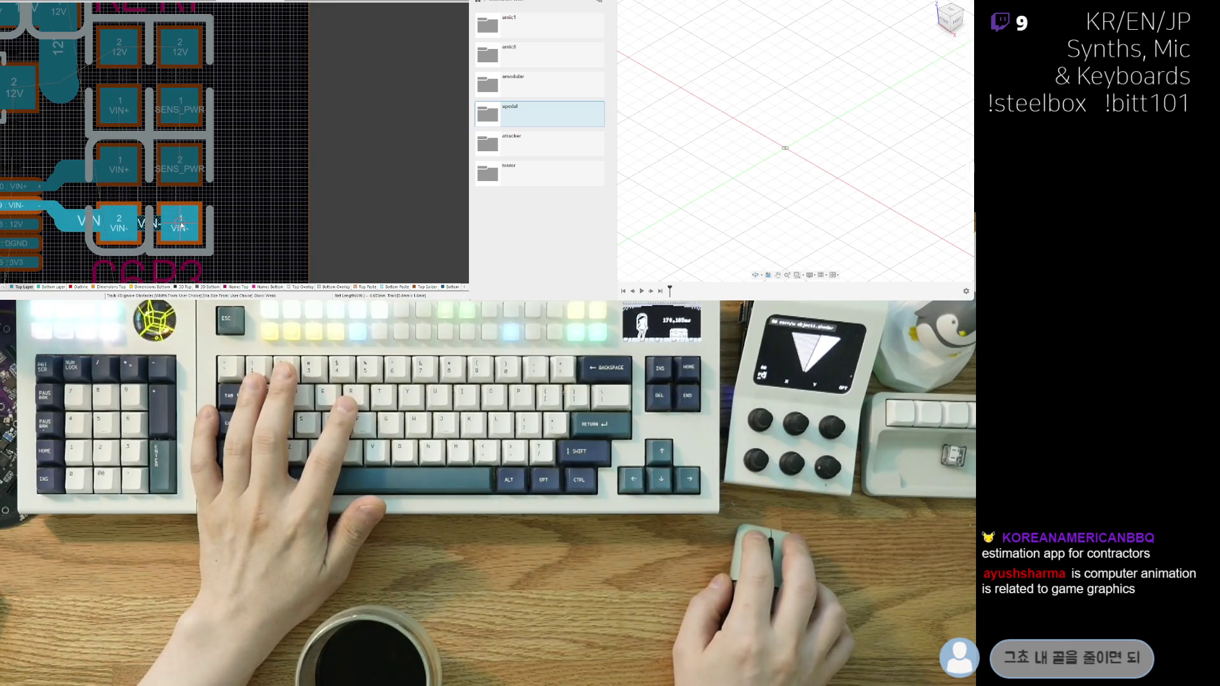
{"action": "left_click", "coordinate": [181, 224]}
{"action": "left_click", "coordinate": [143, 224]}
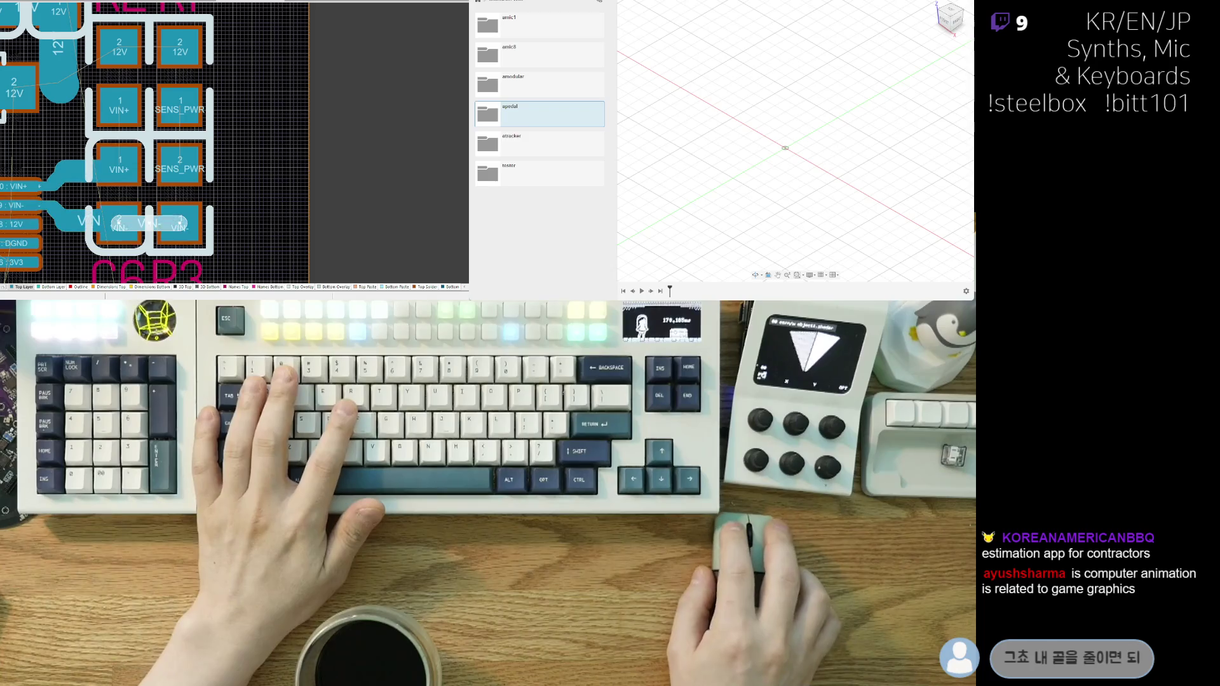
{"action": "key", "text": "Return"}
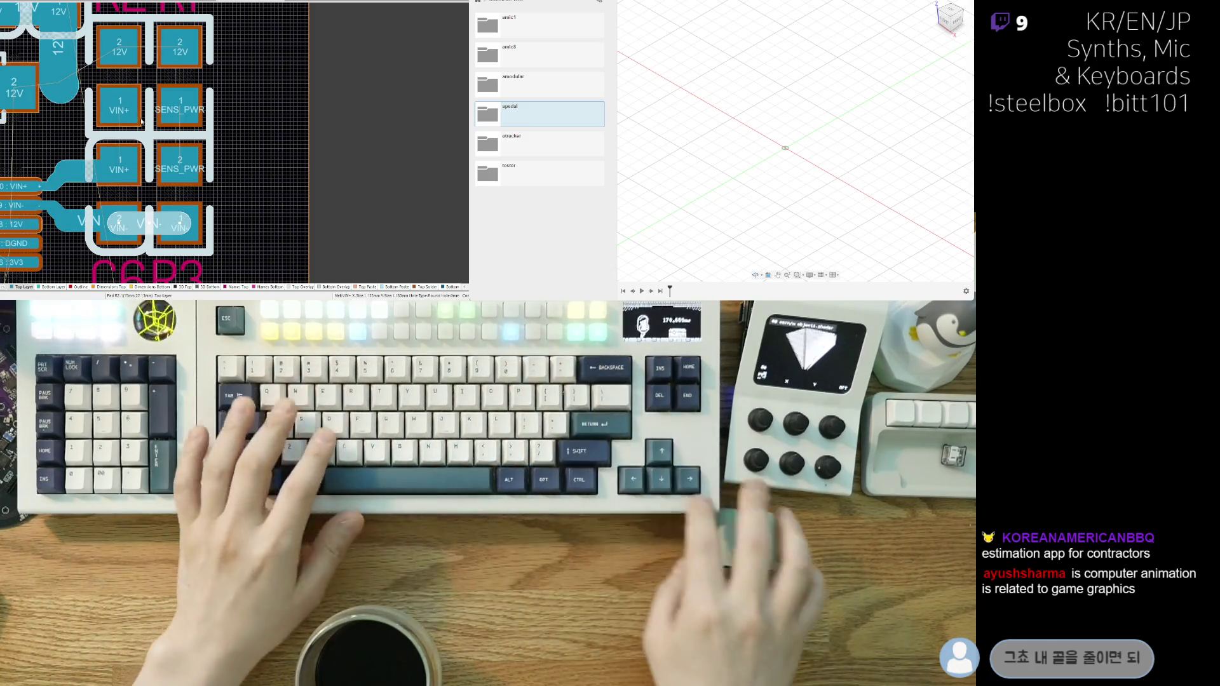
- Start a track between the two SENS_PWR pads, cancelling a stray VIN+ route
{"action": "right_click_drag", "start_coordinate": [273, 173], "coordinate": [298, 207]}
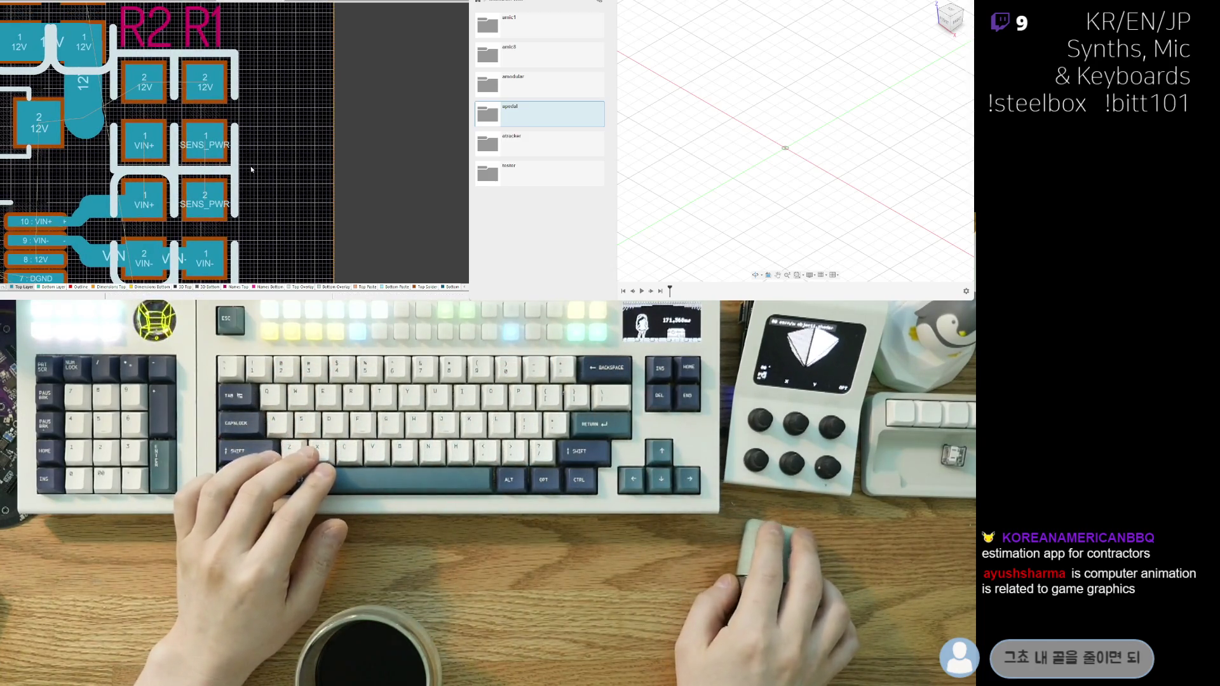
{"action": "left_click", "coordinate": [191, 171]}
{"action": "scroll", "coordinate": [183, 199], "scroll_direction": "up", "scroll_amount": 1}
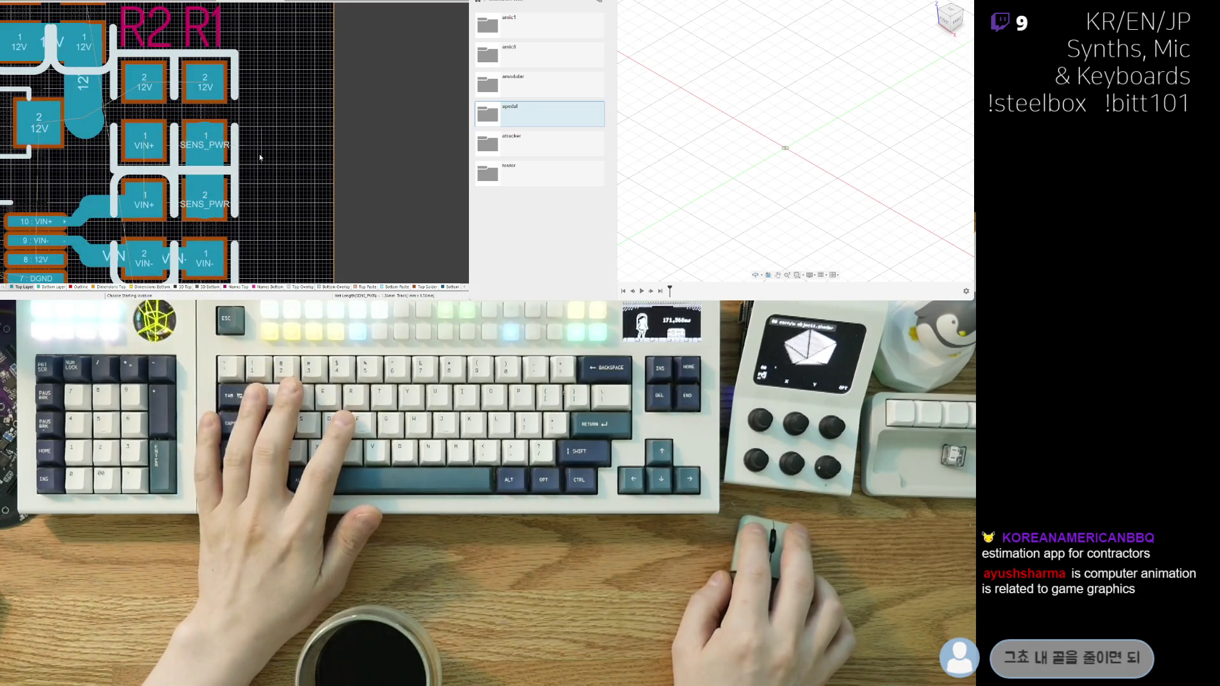
{"action": "left_click", "coordinate": [148, 201], "text": "ctrl"}
{"action": "right_click", "coordinate": [161, 163]}
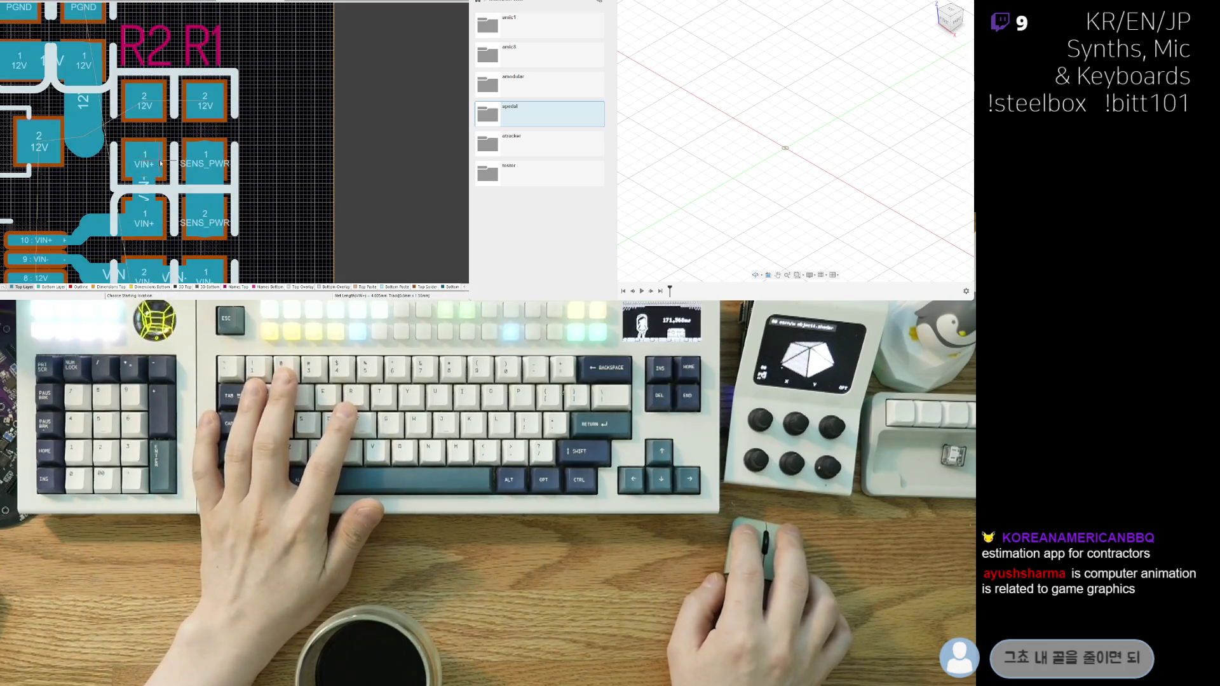
{"action": "left_click", "coordinate": [207, 194]}
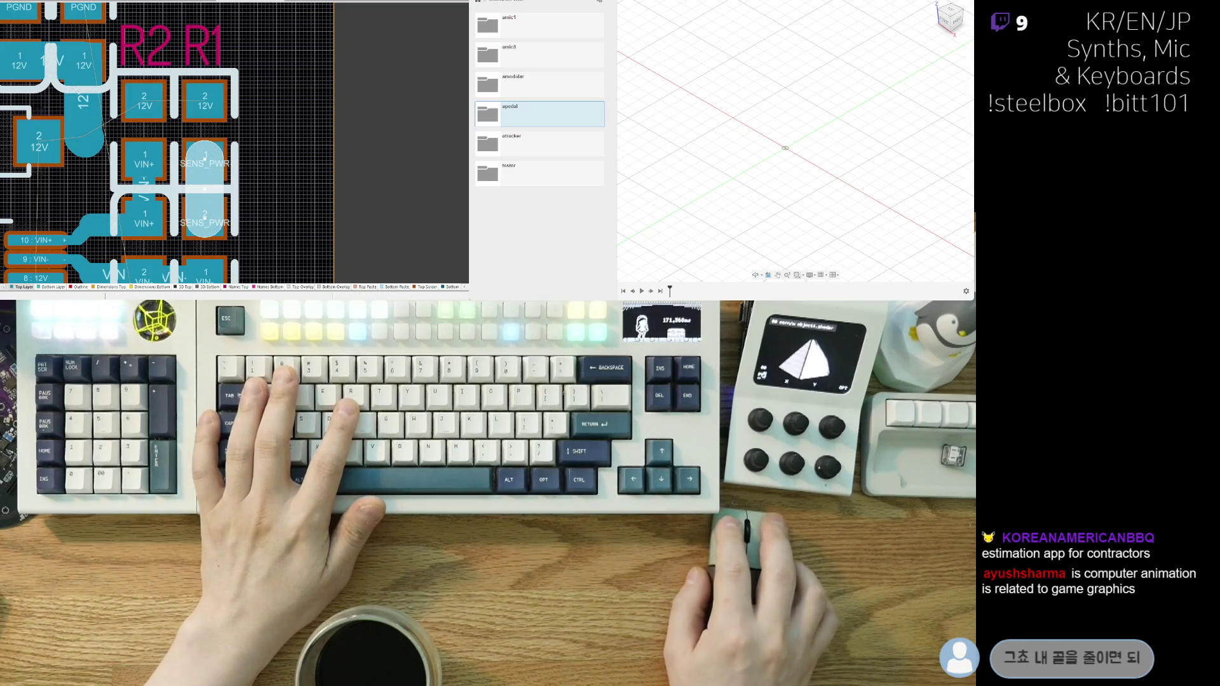
- Route a wide 12V track into the 12V pad near R2 and delete the stray copper blob
{"action": "key", "text": "3"}
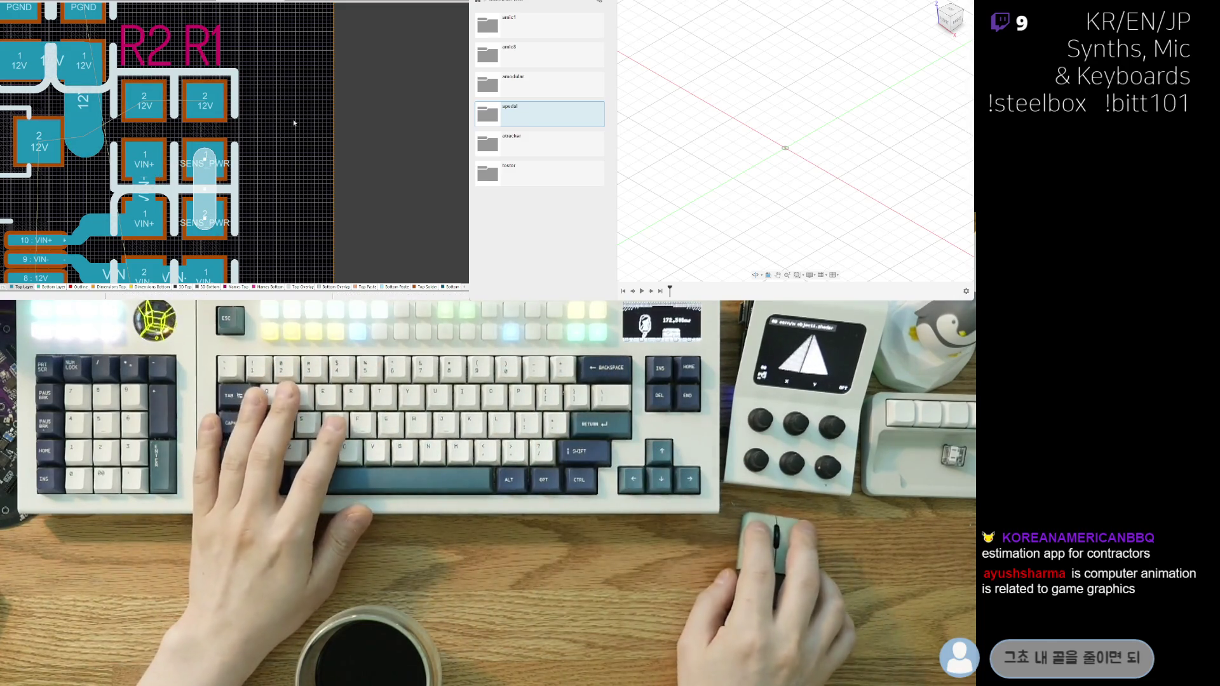
{"action": "right_click_drag", "start_coordinate": [294, 123], "coordinate": [316, 163]}
{"action": "left_click", "coordinate": [73, 173]}
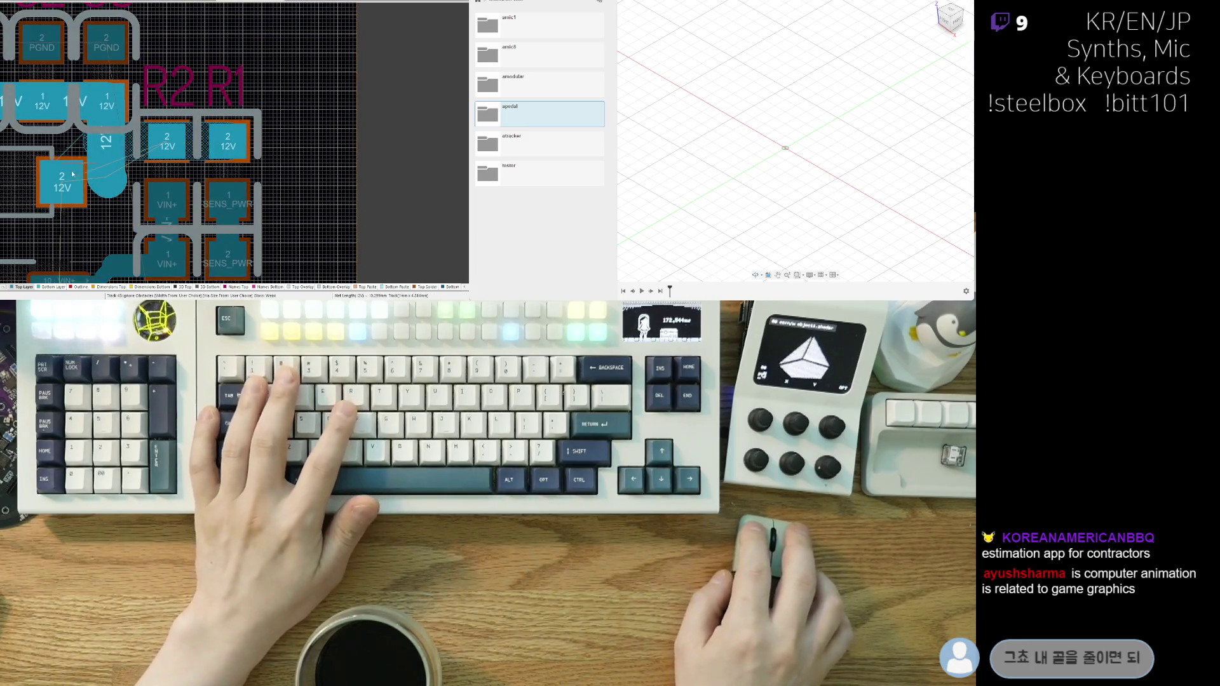
{"action": "left_click", "coordinate": [119, 178]}
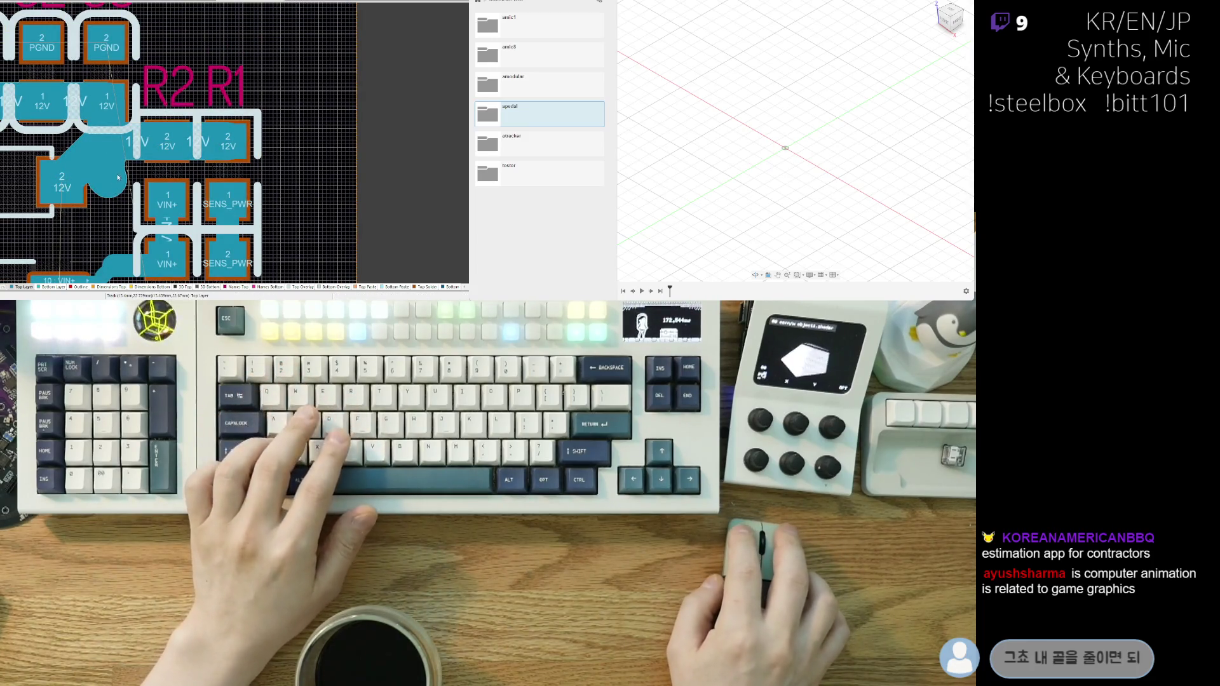
{"action": "left_click", "coordinate": [123, 168]}
{"action": "key", "text": "Delete"}
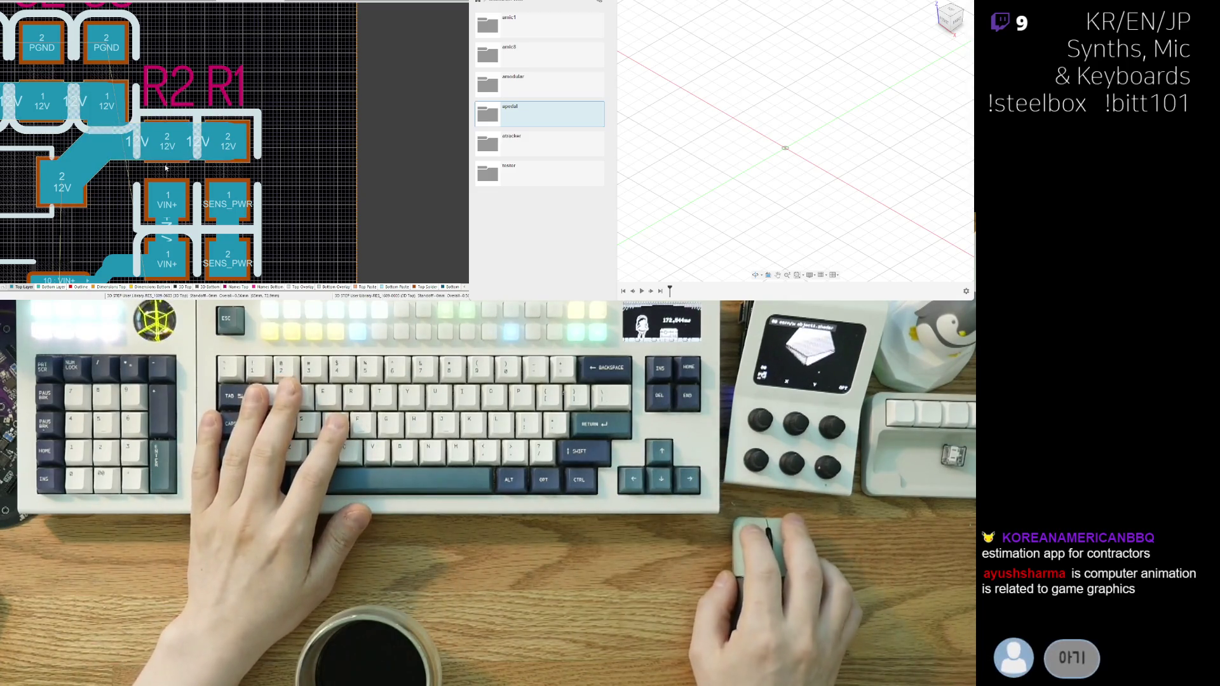
- Bend the diagonal 12V track segment where it leaves the pad
{"action": "right_click_drag", "start_coordinate": [82, 197], "coordinate": [220, 181]}
{"action": "scroll", "coordinate": [219, 180], "scroll_direction": "down", "scroll_amount": 2, "text": "ctrl"}
{"action": "left_click_drag", "start_coordinate": [219, 181], "coordinate": [100, 178]}
{"action": "left_click", "coordinate": [203, 168]}
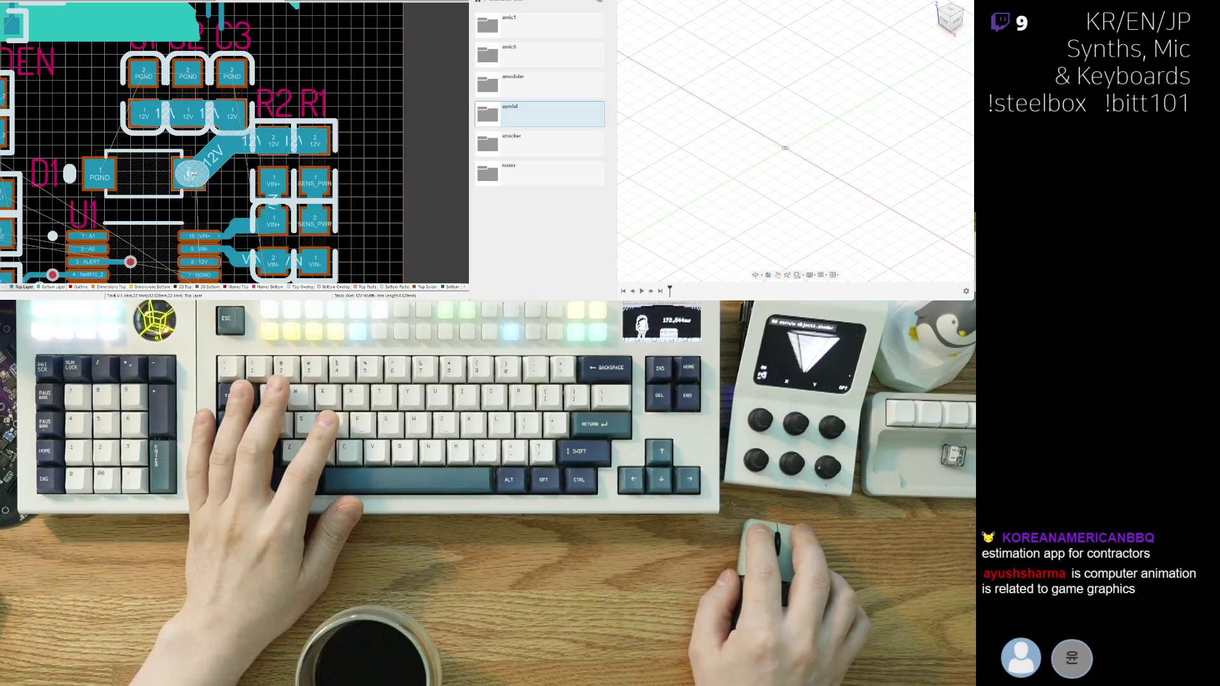
{"action": "left_click_drag", "start_coordinate": [192, 173], "coordinate": [222, 167]}
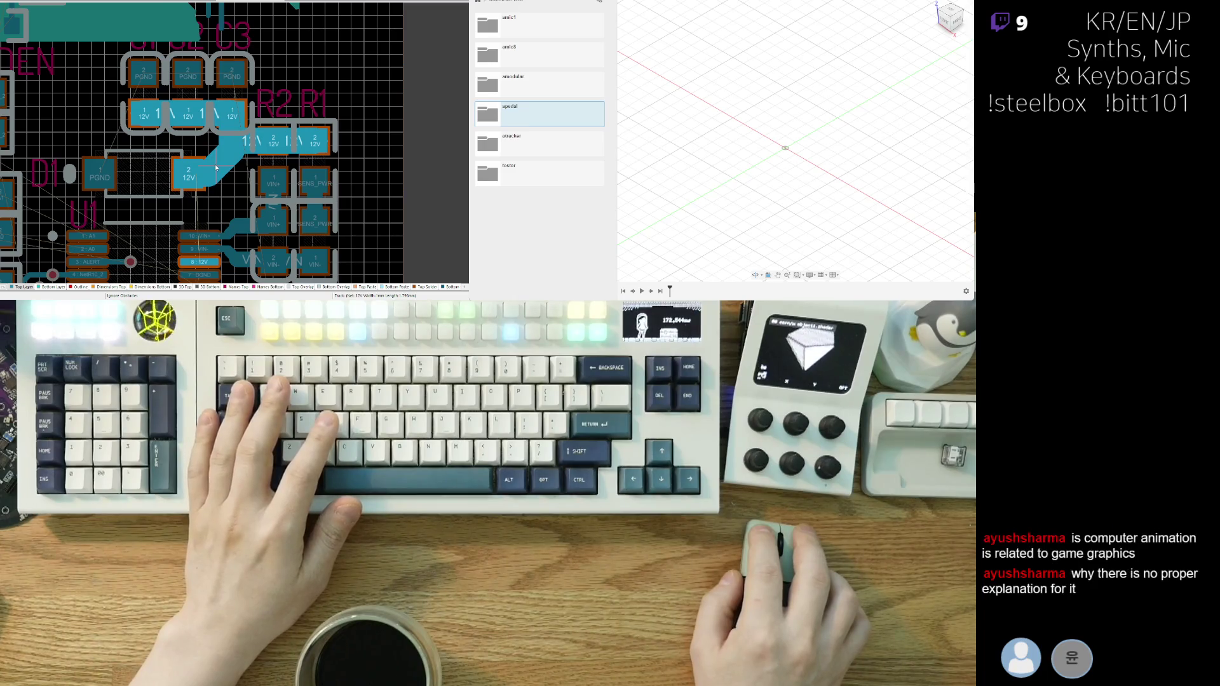
{"action": "right_click_drag", "start_coordinate": [215, 167], "coordinate": [122, 63]}
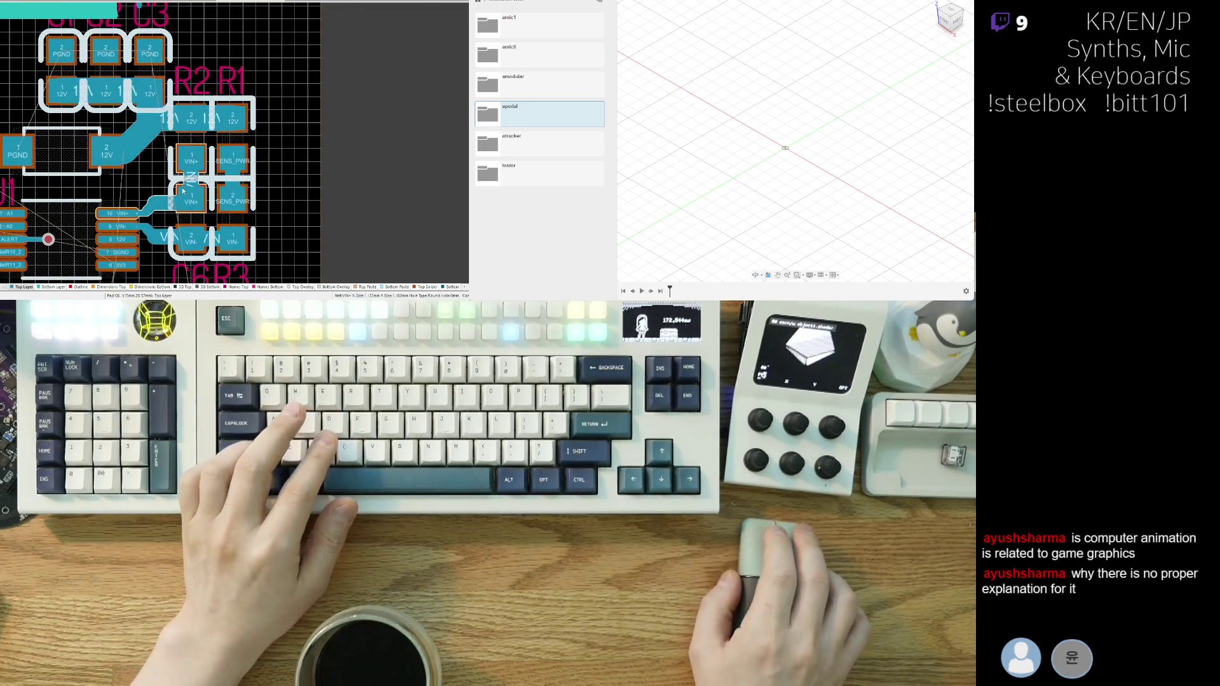
{"action": "scroll", "coordinate": [135, 185], "scroll_direction": "up", "scroll_amount": 2, "text": "ctrl"}
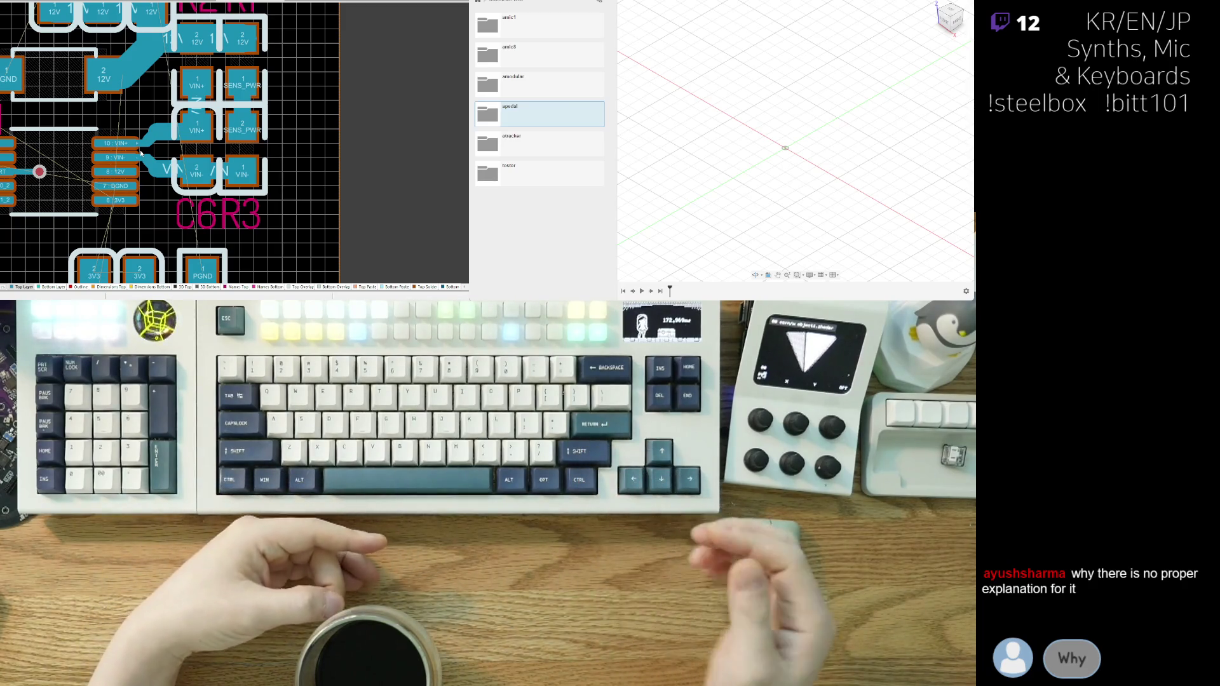
{"action": "scroll", "coordinate": [137, 194], "scroll_direction": "up", "scroll_amount": 3, "text": "ctrl"}
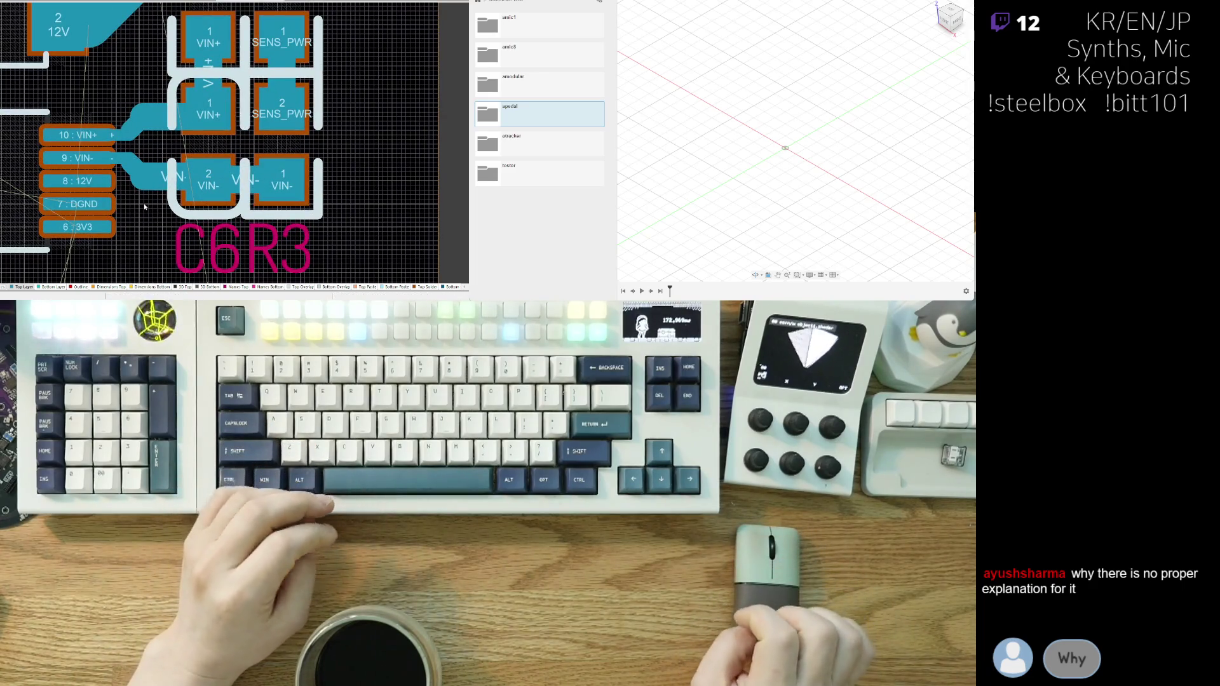
{"action": "scroll", "coordinate": [145, 206], "scroll_direction": "up", "scroll_amount": 1}
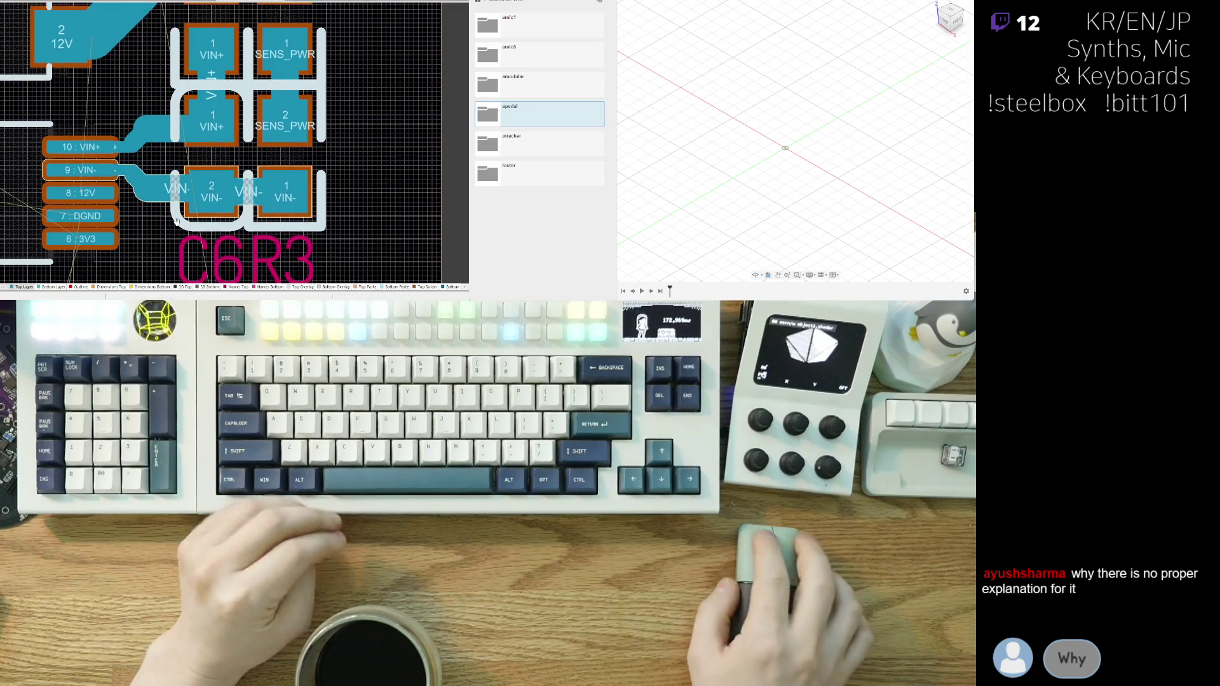
{"action": "left_click", "coordinate": [140, 169]}
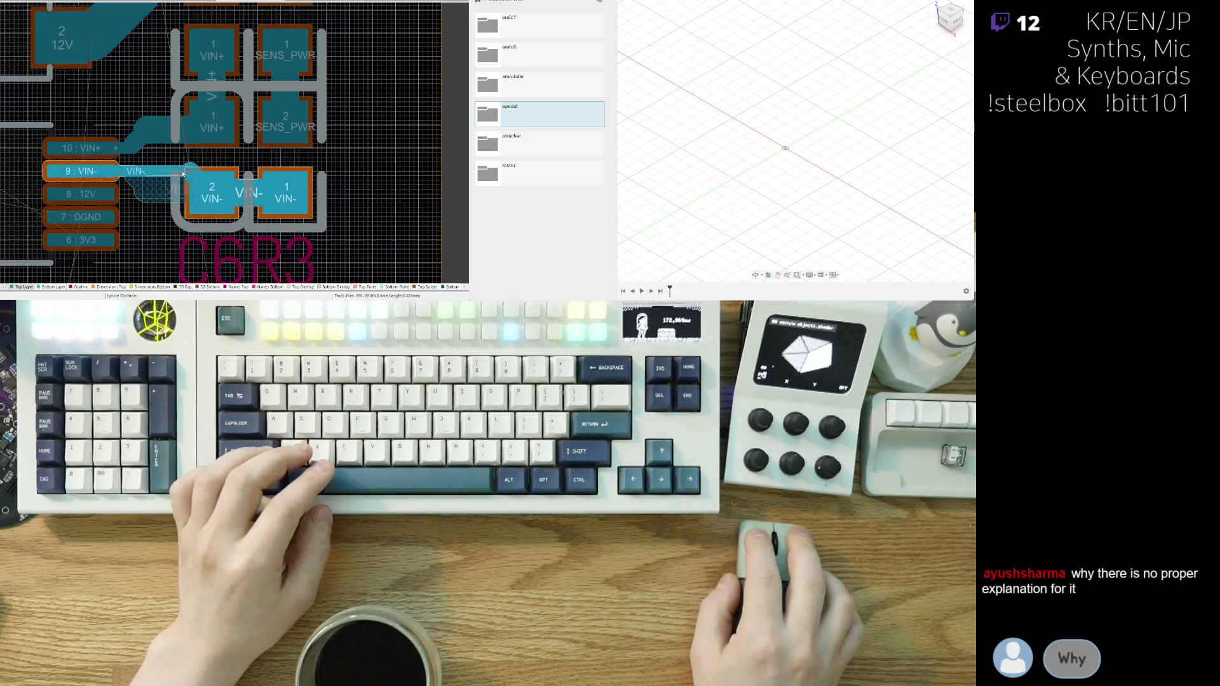
{"action": "left_click", "coordinate": [174, 176]}
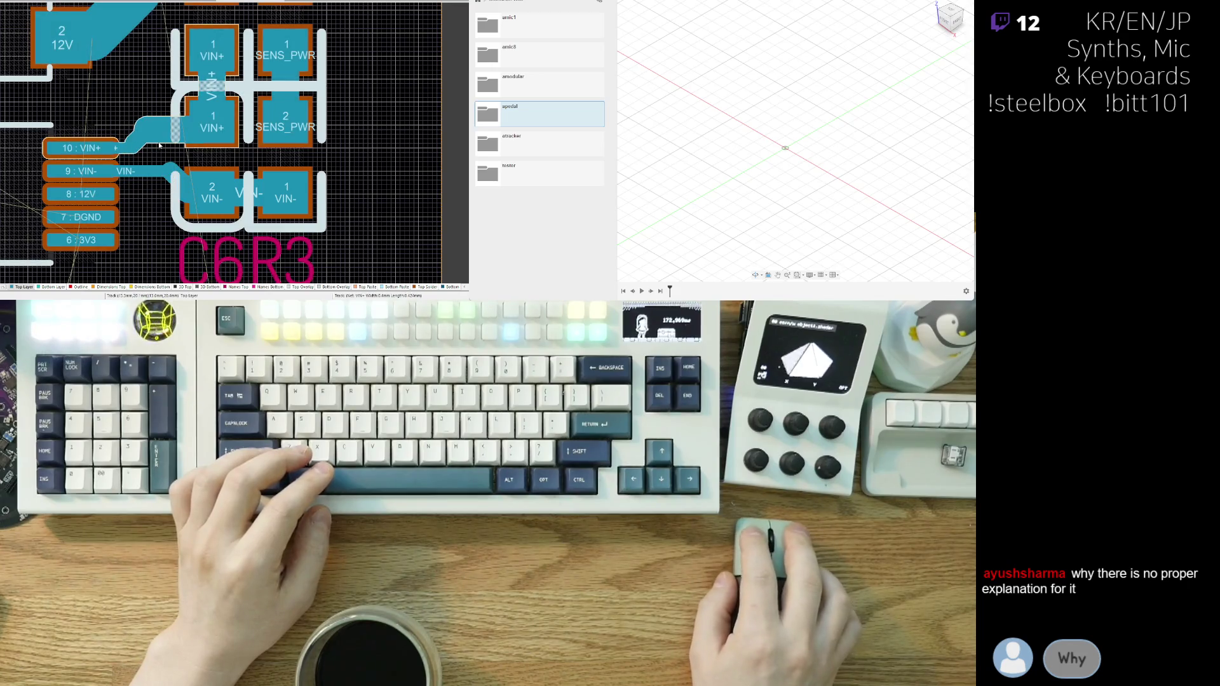
{"action": "left_click", "coordinate": [191, 131]}
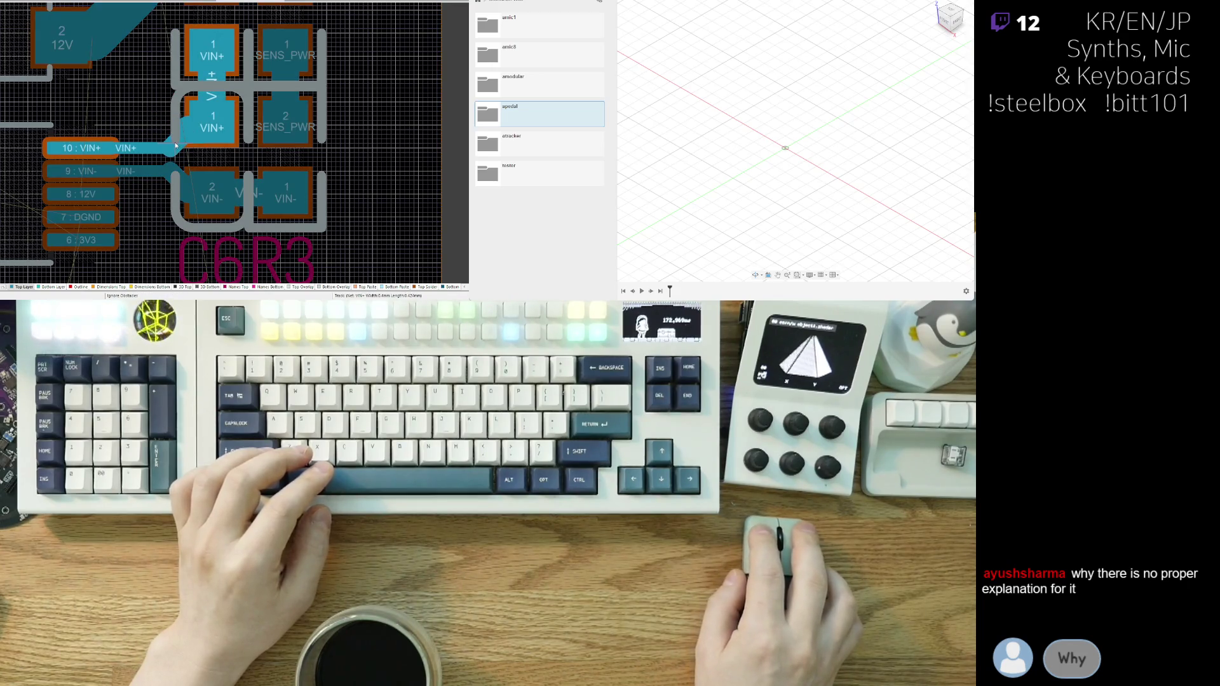
{"action": "left_click", "coordinate": [176, 146]}
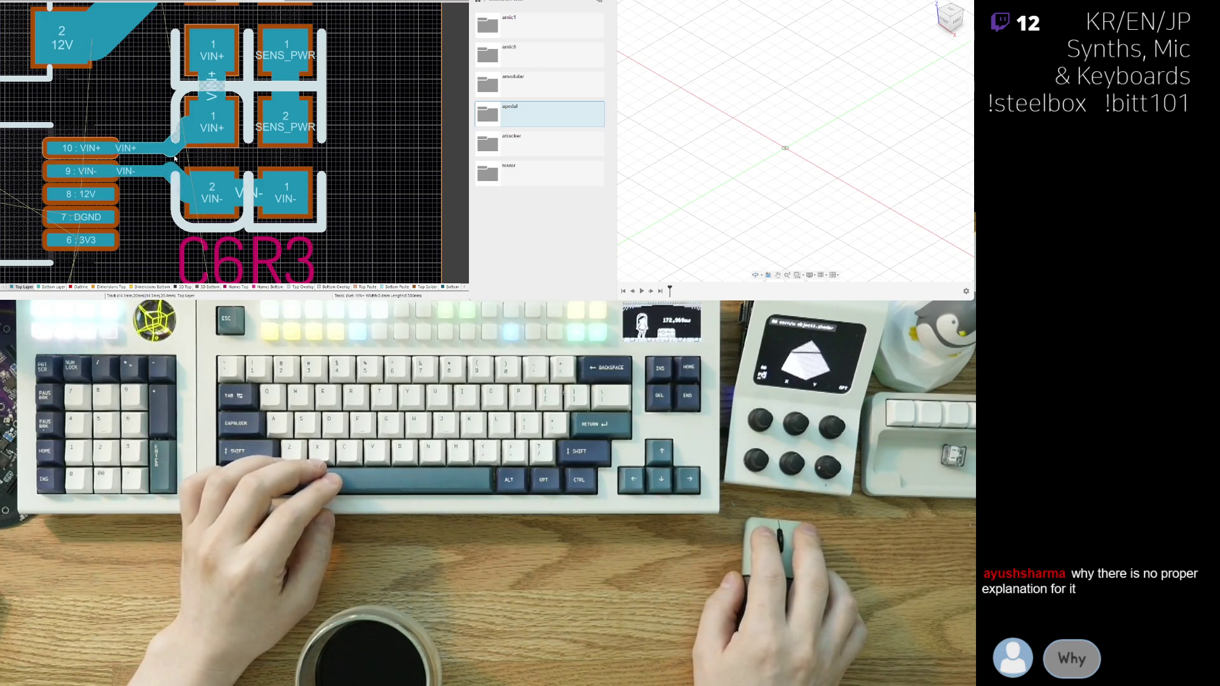
{"action": "left_click", "coordinate": [177, 141]}
{"action": "scroll", "coordinate": [177, 141], "scroll_direction": "right", "scroll_amount": 1}
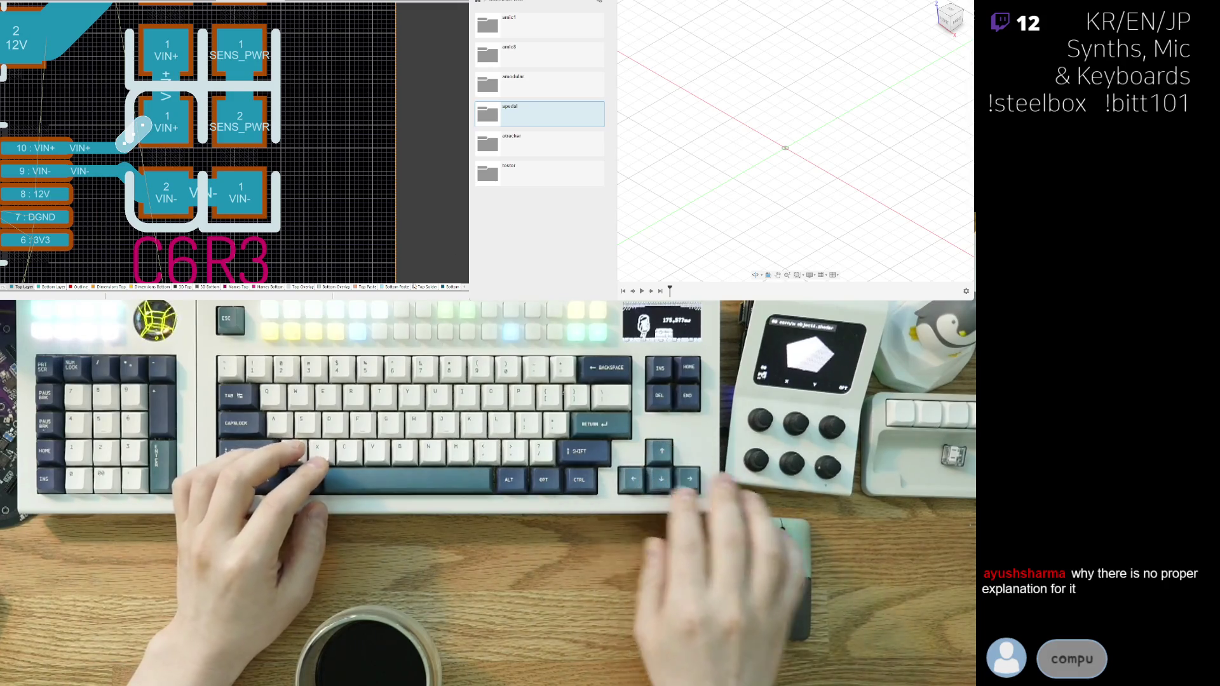
{"action": "left_click", "coordinate": [127, 184]}
{"action": "key", "text": "Escape"}
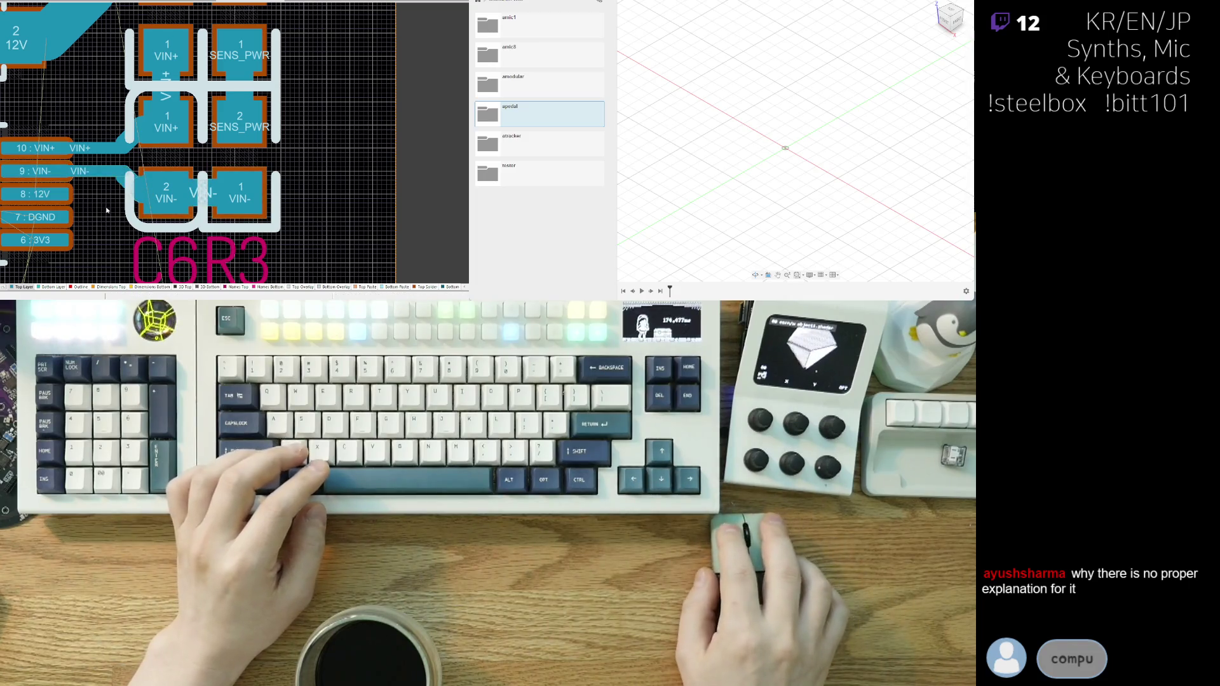
{"action": "scroll", "coordinate": [110, 190], "scroll_direction": "down", "scroll_amount": 3}
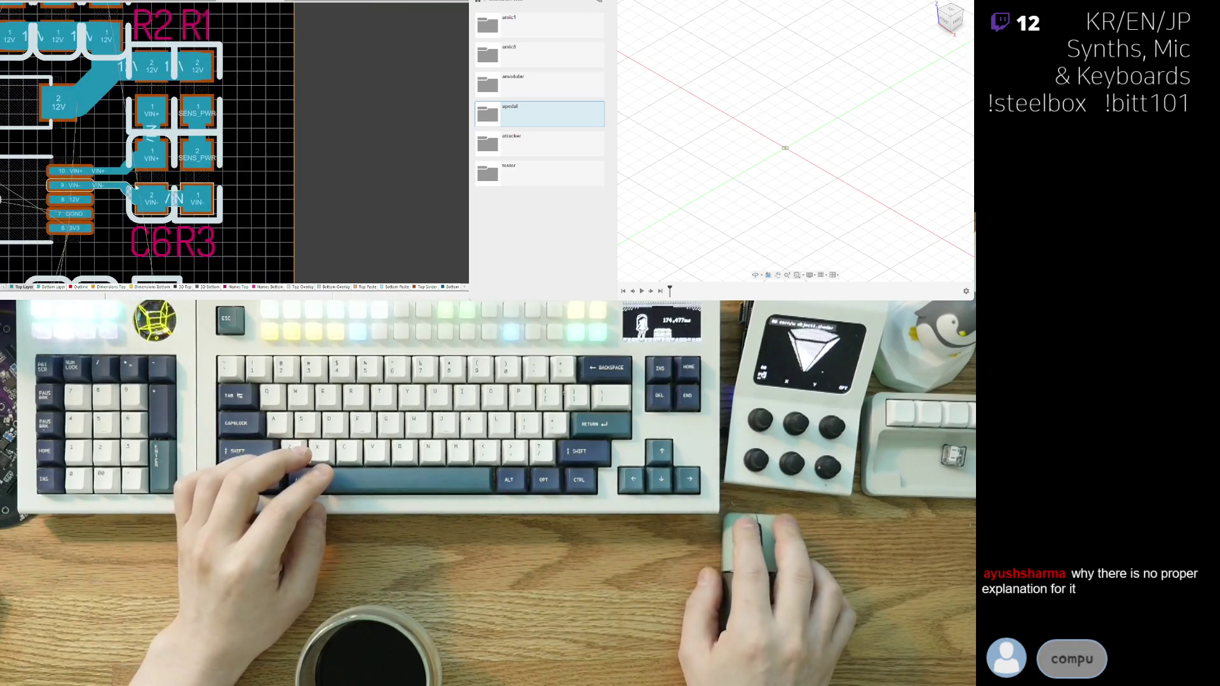
{"action": "scroll", "coordinate": [167, 183], "scroll_direction": "up", "scroll_amount": 3}
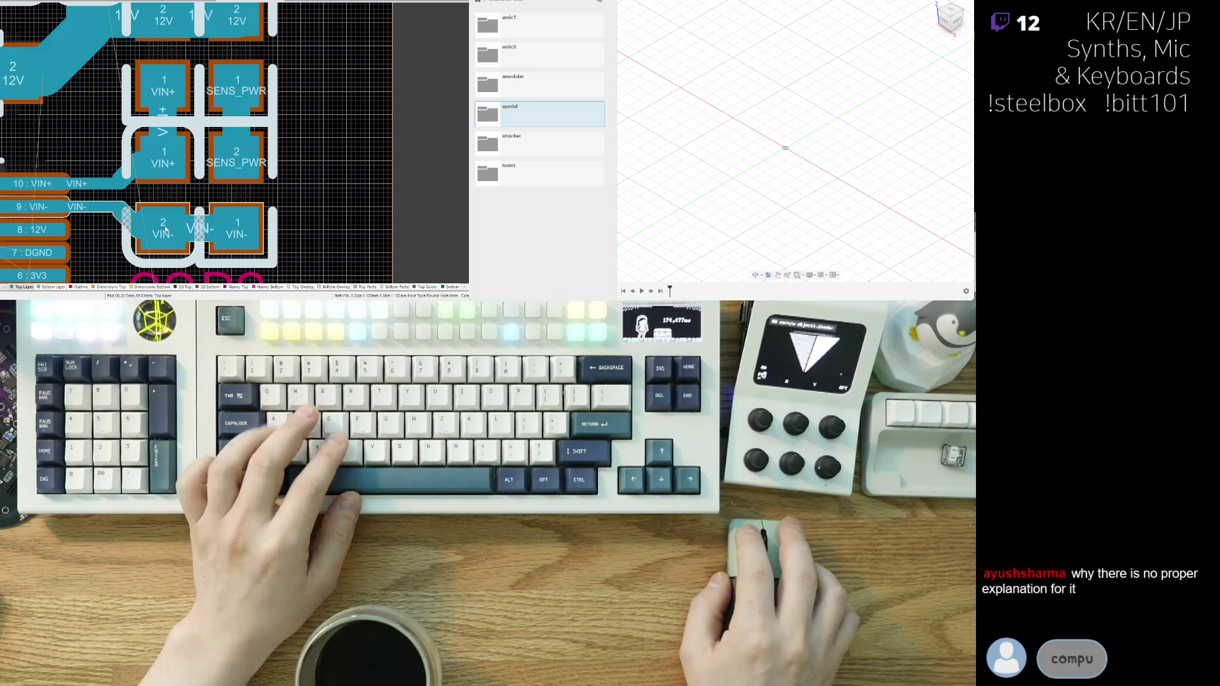
- Move C3, C2 and C1 down into one row along the 12V pad row
{"action": "right_click_drag", "start_coordinate": [165, 230], "coordinate": [210, 218]}
{"action": "scroll", "coordinate": [190, 209], "scroll_direction": "down", "scroll_amount": 3}
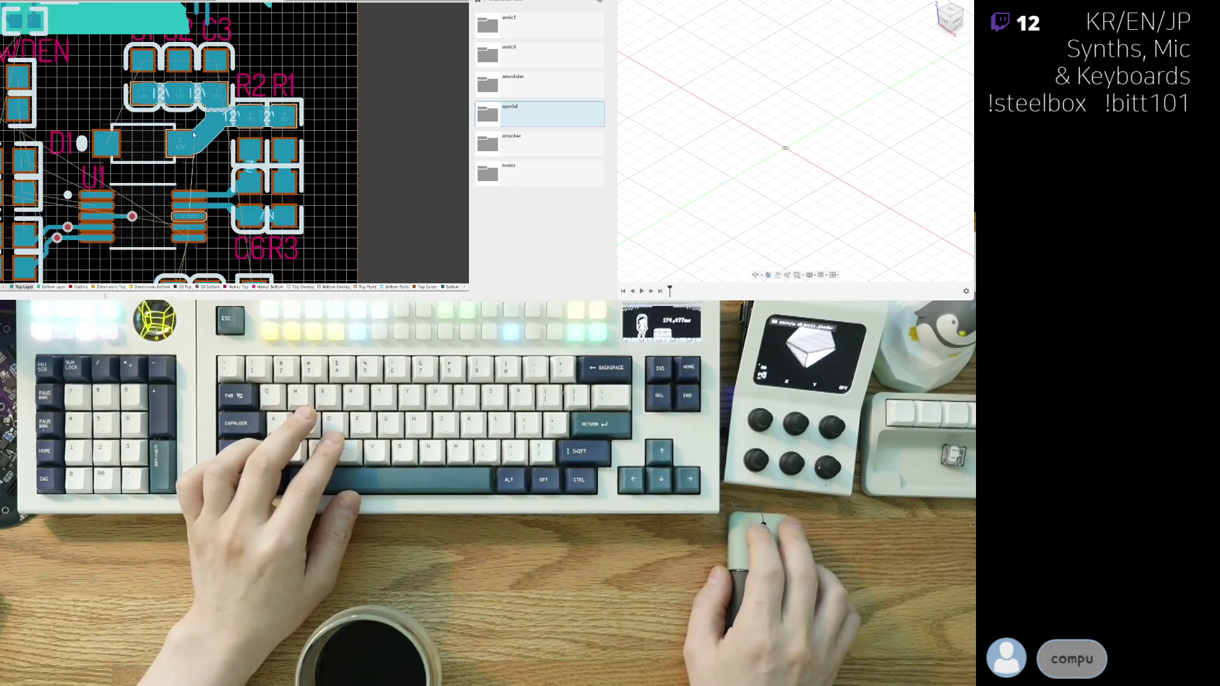
{"action": "scroll", "coordinate": [194, 135], "scroll_direction": "up", "scroll_amount": 2}
{"action": "right_click_drag", "start_coordinate": [139, 127], "coordinate": [78, 187]}
{"action": "left_click_drag", "start_coordinate": [181, 95], "coordinate": [181, 132]}
{"action": "left_click_drag", "start_coordinate": [124, 100], "coordinate": [124, 132]}
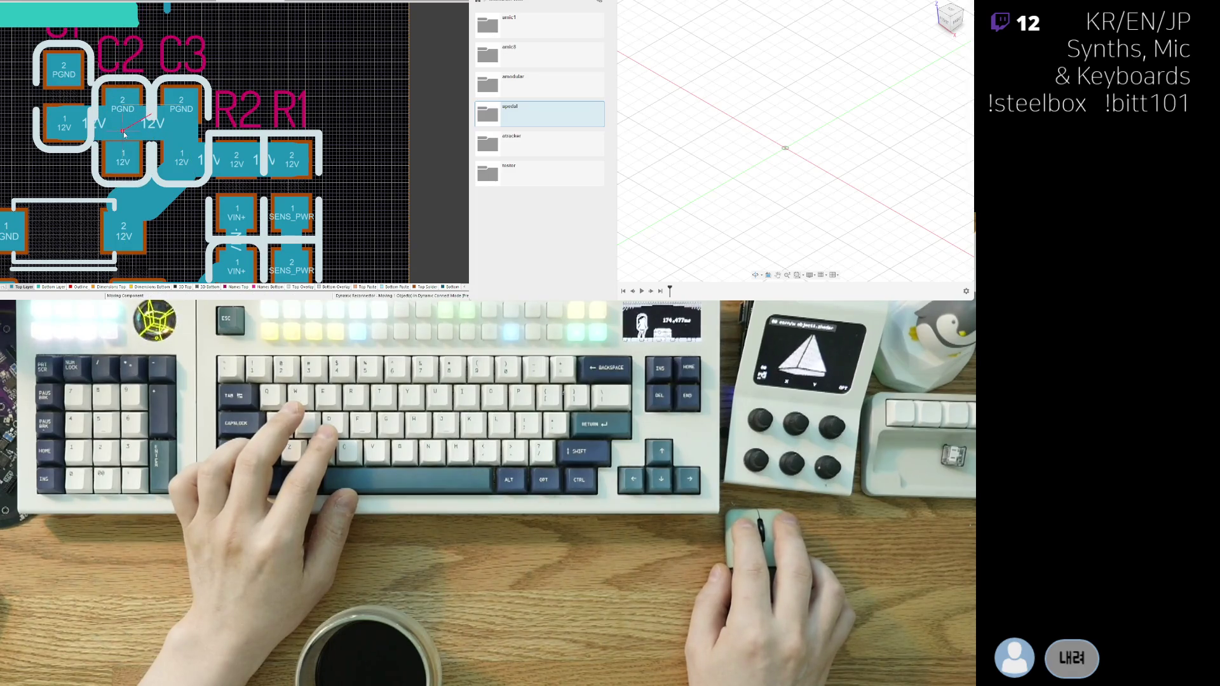
{"action": "mouse_move", "coordinate": [61, 100]}
{"action": "left_mouse_down"}
{"action": "mouse_move", "coordinate": [68, 134]}
{"action": "mouse_move", "coordinate": [127, 132]}
{"action": "mouse_move", "coordinate": [71, 131]}
{"action": "left_mouse_up"}
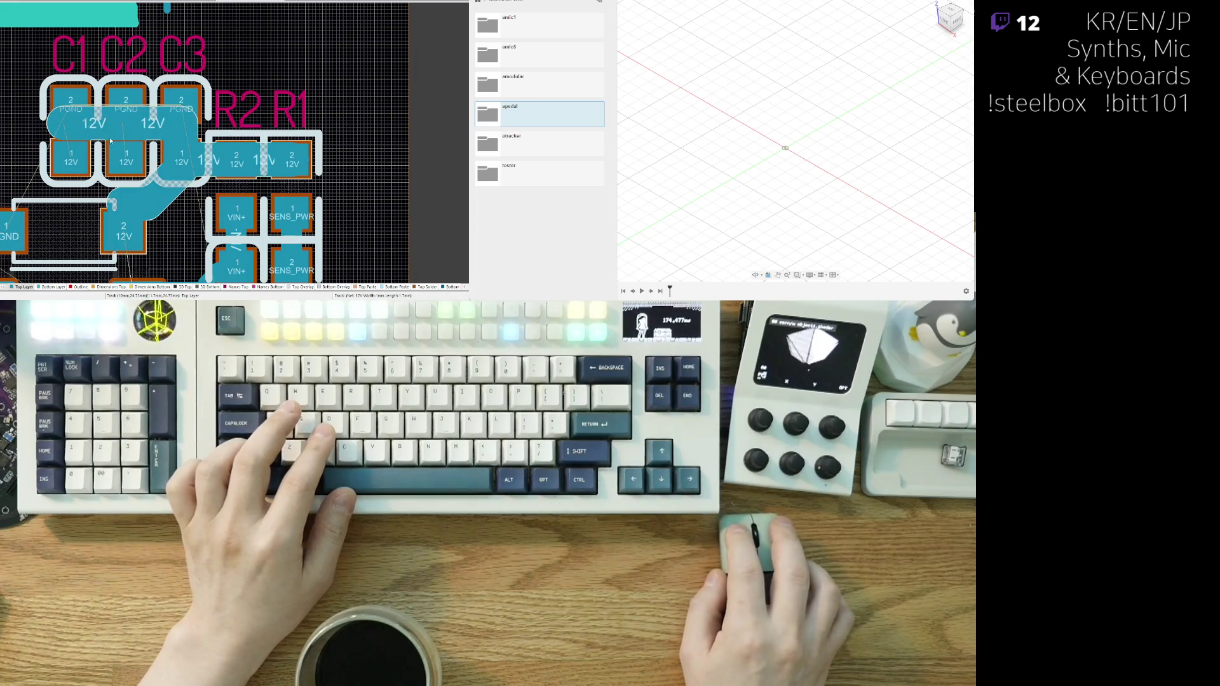
- Stretch the 12V track across the pads and delete the leftover 12V segments near R2
{"action": "mouse_move", "coordinate": [121, 131]}
{"action": "left_mouse_down"}
{"action": "mouse_move", "coordinate": [117, 168]}
{"action": "mouse_move", "coordinate": [193, 162]}
{"action": "left_mouse_up"}
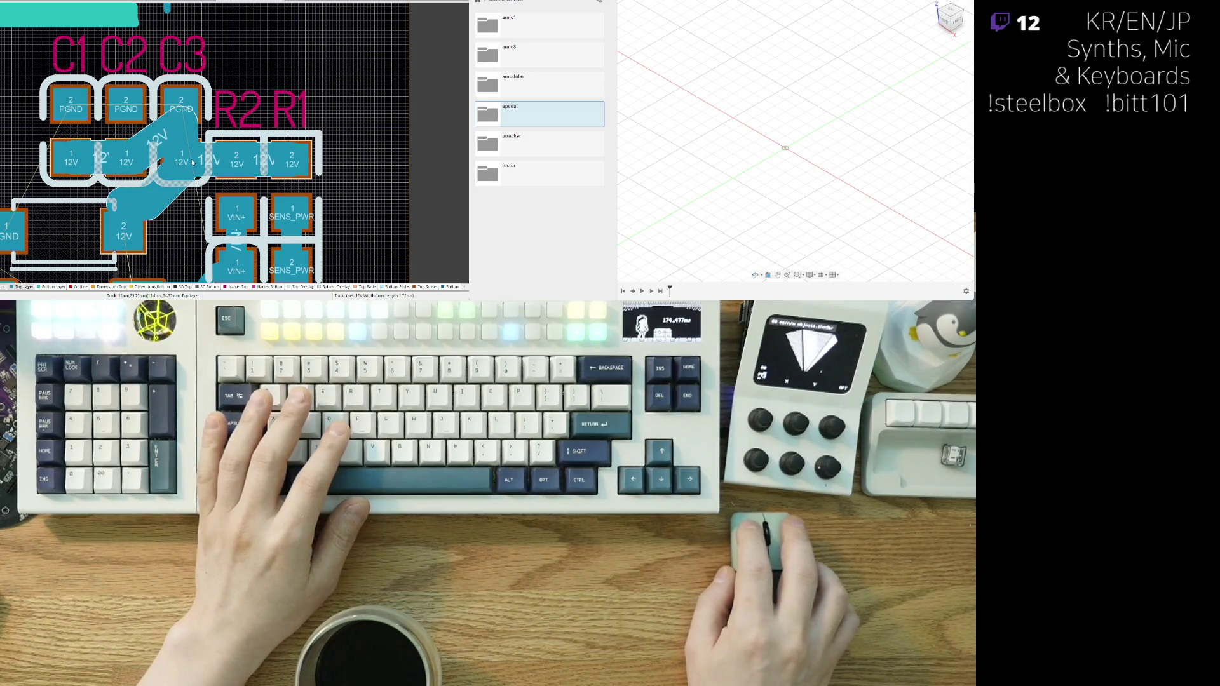
{"action": "left_click_drag", "start_coordinate": [136, 113], "coordinate": [184, 169]}
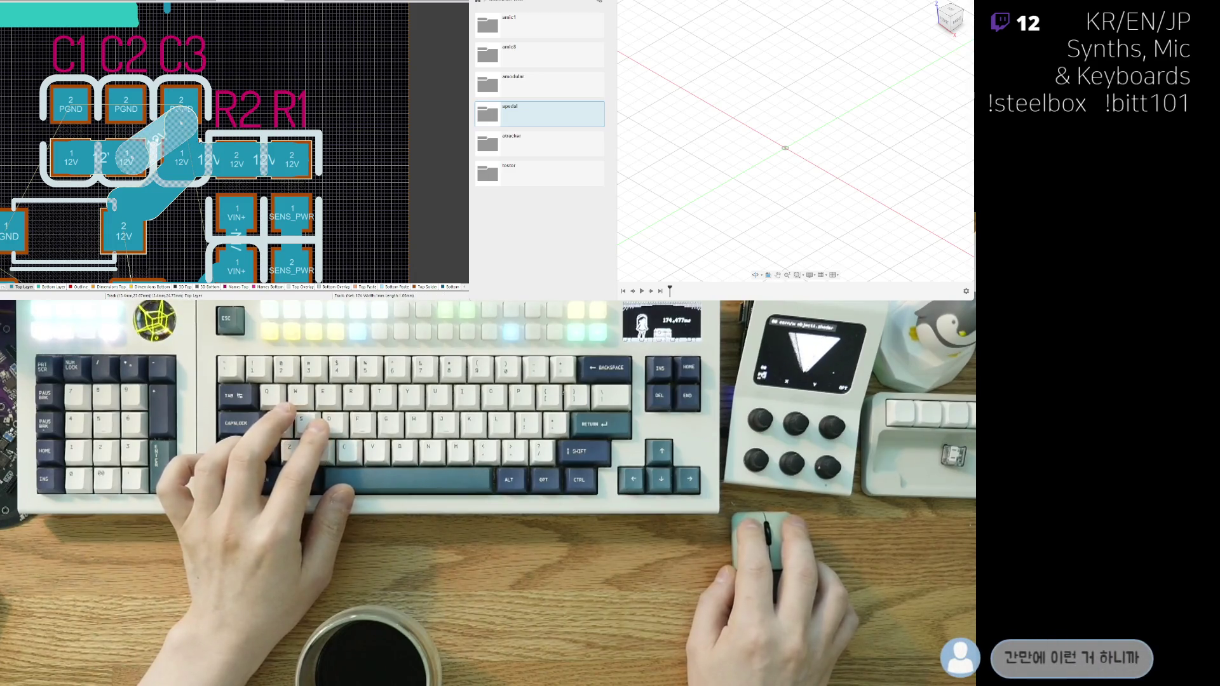
{"action": "left_click", "coordinate": [188, 121]}
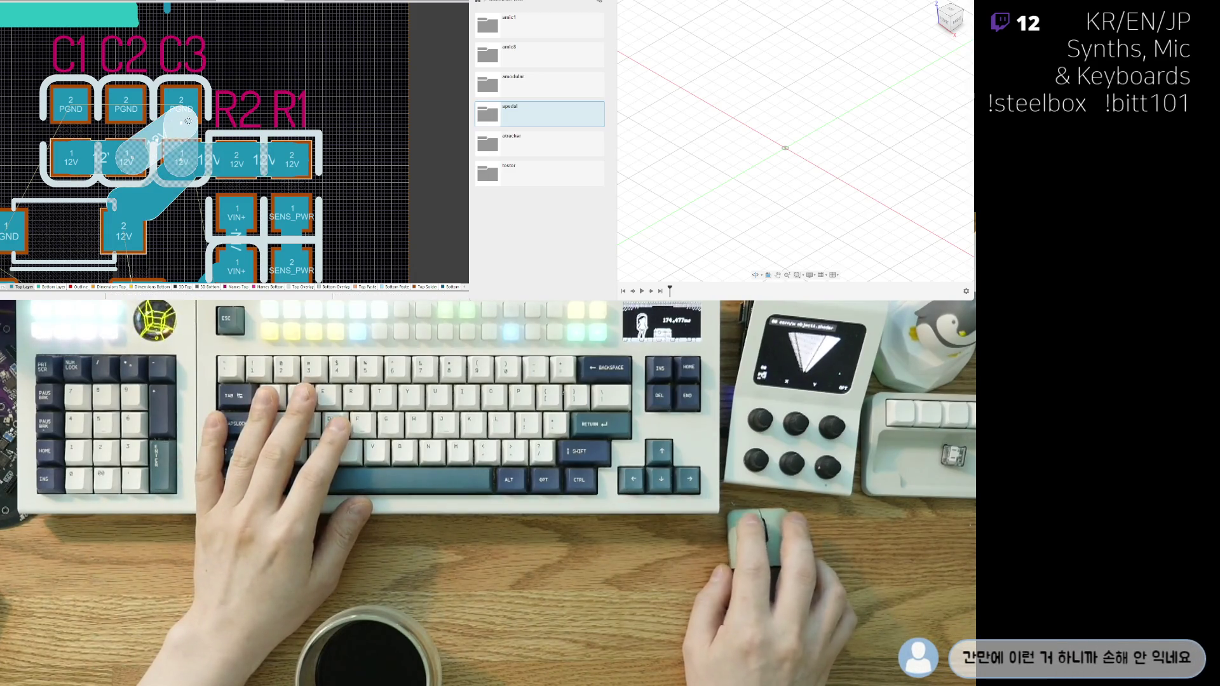
{"action": "left_click", "coordinate": [103, 157]}
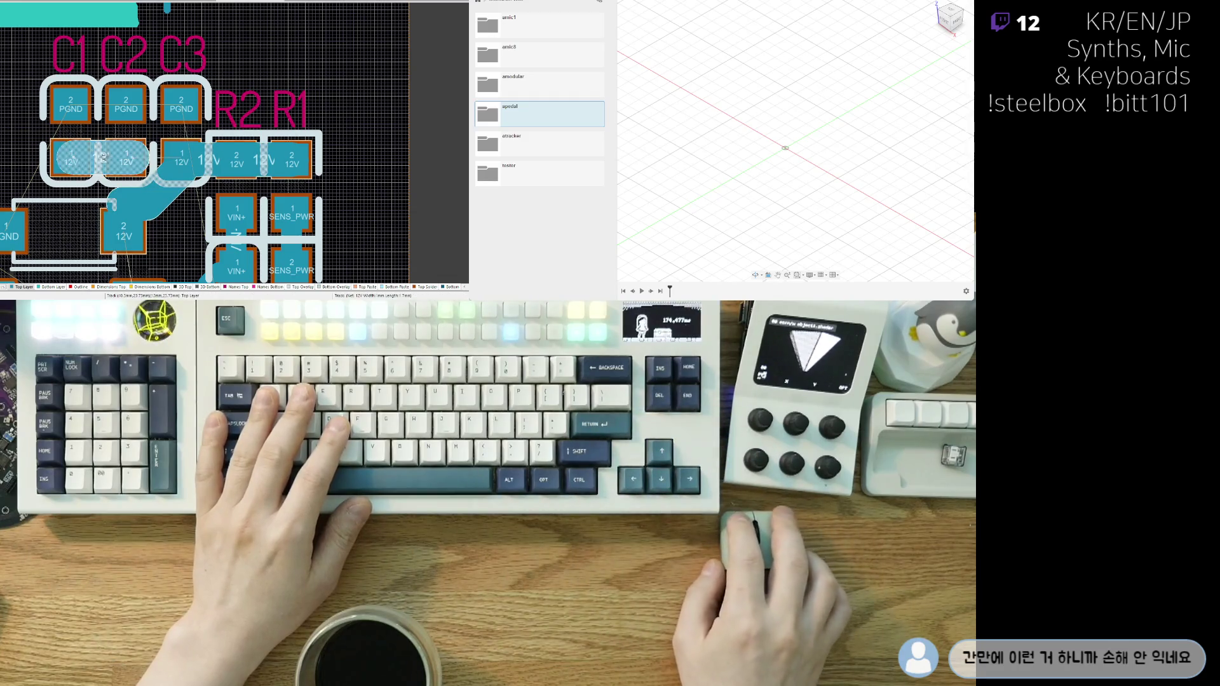
{"action": "left_click_drag", "start_coordinate": [129, 158], "coordinate": [251, 159]}
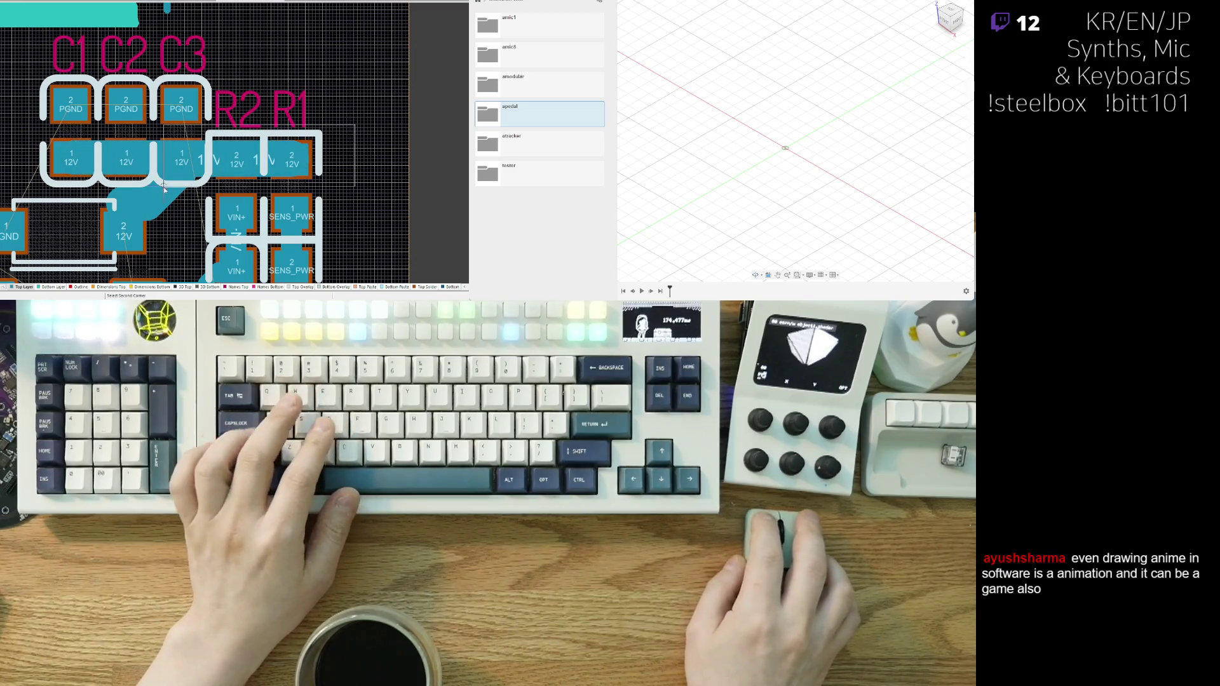
{"action": "left_click", "coordinate": [234, 175]}
{"action": "key", "text": "Delete"}
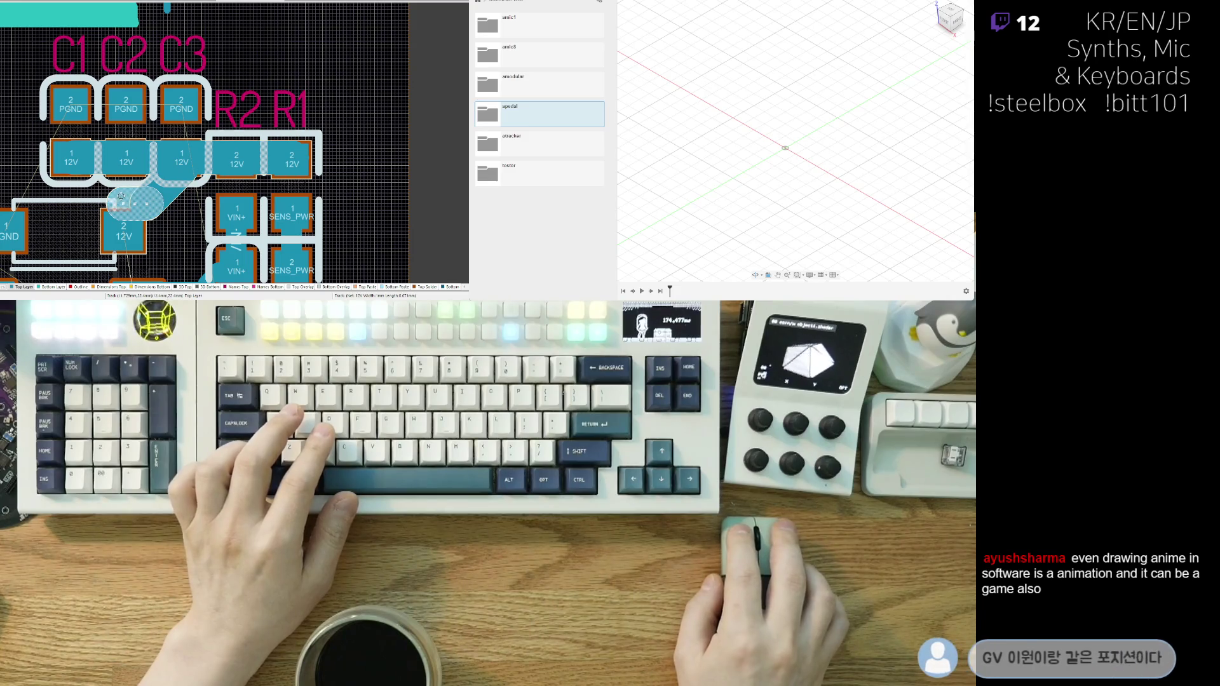
{"action": "key", "text": "Delete"}
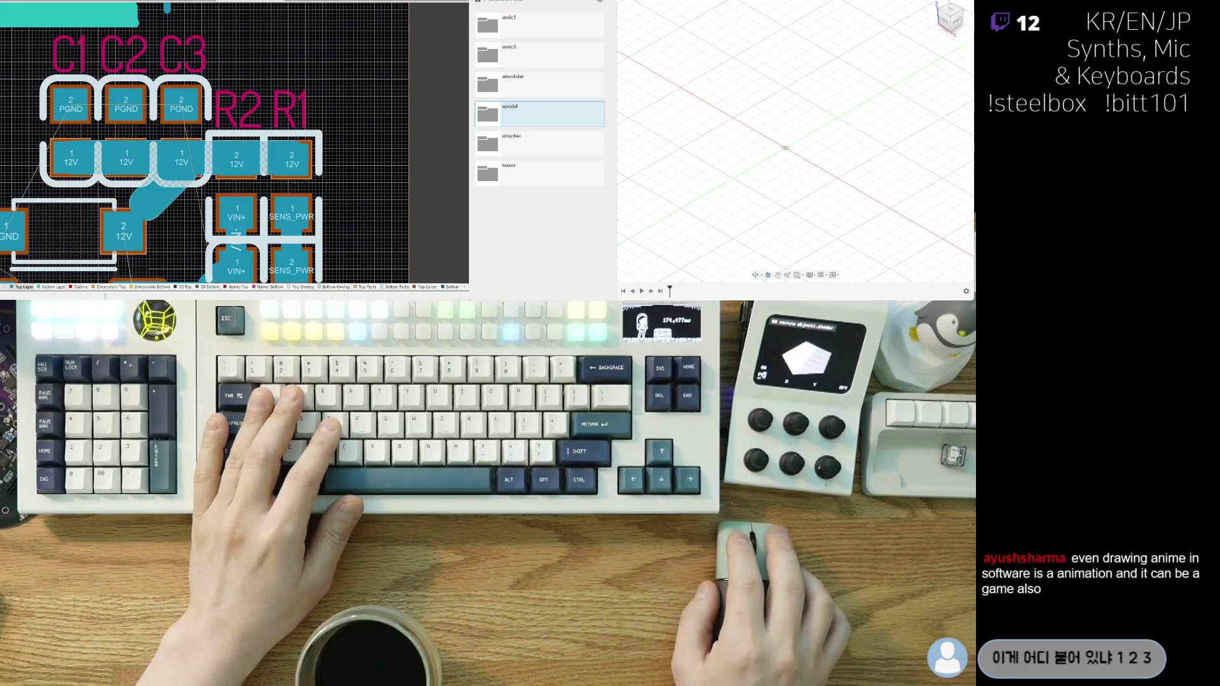
- Move diode D1 beside C1 and rotate it so its PGND pad sits above 12V
{"action": "mouse_move", "coordinate": [7, 232]}
{"action": "left_mouse_down"}
{"action": "mouse_move", "coordinate": [133, 205]}
{"action": "mouse_move", "coordinate": [162, 106]}
{"action": "left_mouse_up"}
{"action": "key", "text": "space"}
{"action": "key", "text": "space"}
{"action": "scroll", "coordinate": [289, 203], "scroll_direction": "up", "scroll_amount": 2, "text": "ctrl"}
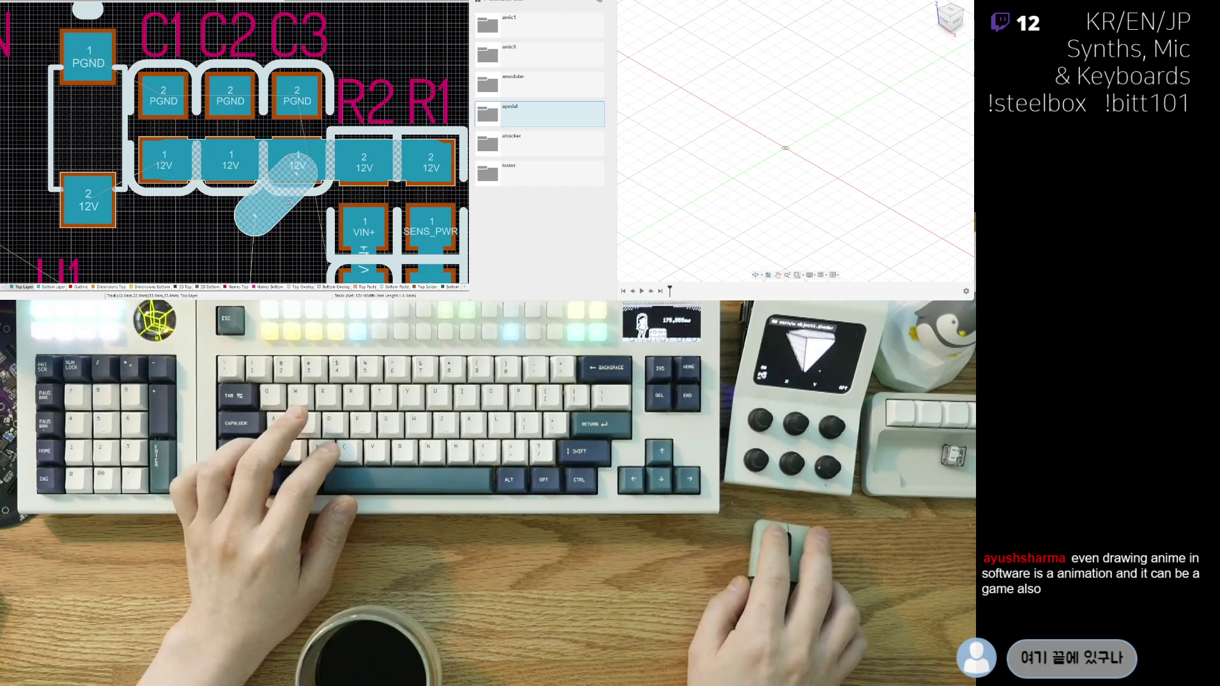
- Delete the selected diagonal 12V track near C3
{"action": "key", "text": "Delete"}
{"action": "scroll", "coordinate": [195, 183], "scroll_direction": "down", "scroll_amount": 3, "text": "ctrl"}
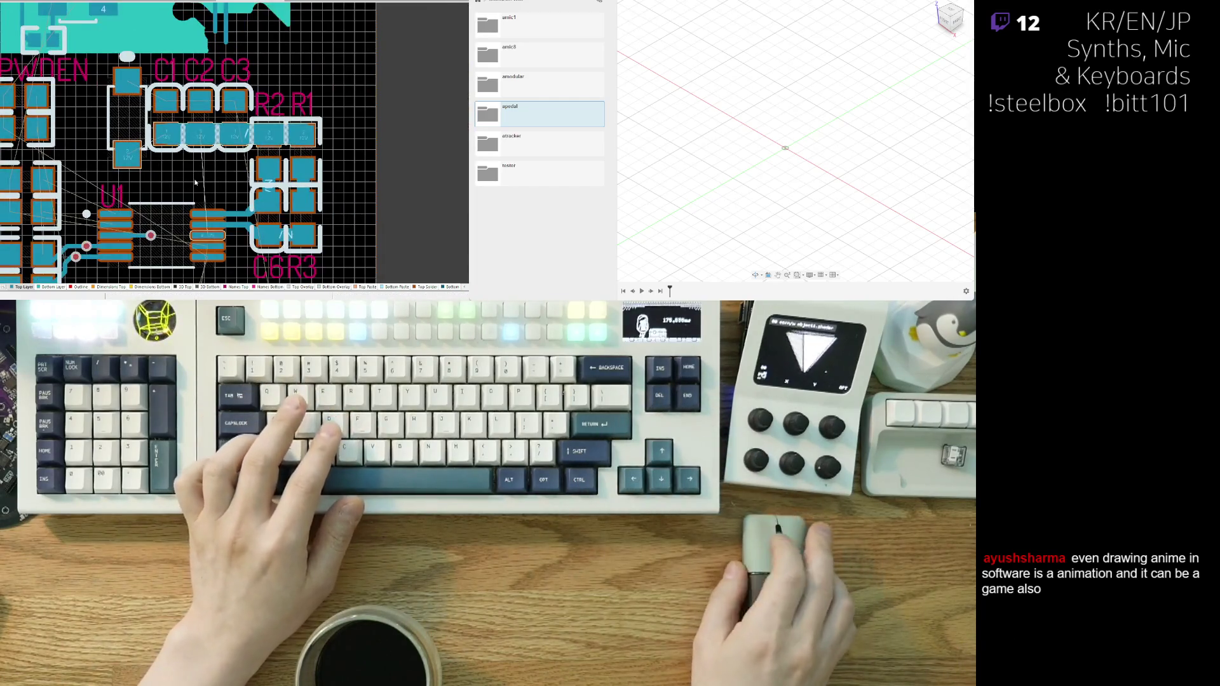
{"action": "scroll", "coordinate": [215, 180], "scroll_direction": "up", "scroll_amount": 2, "text": "ctrl"}
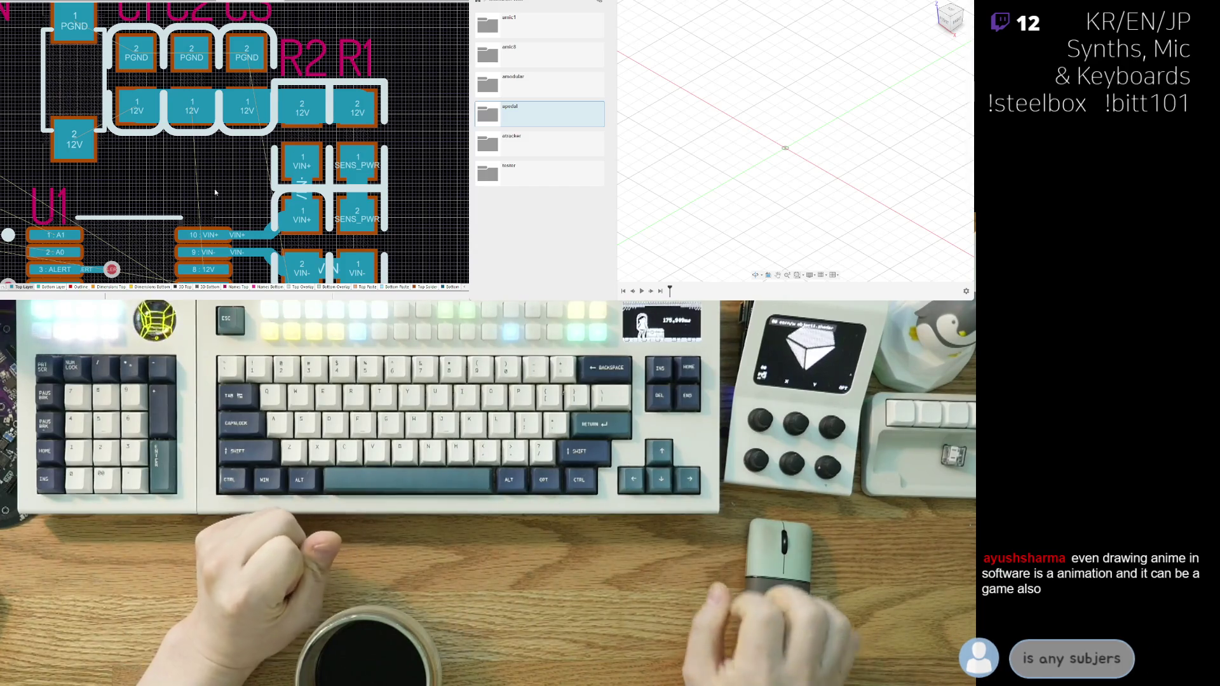
{"action": "scroll", "coordinate": [215, 193], "scroll_direction": "up", "scroll_amount": 3, "text": "ctrl"}
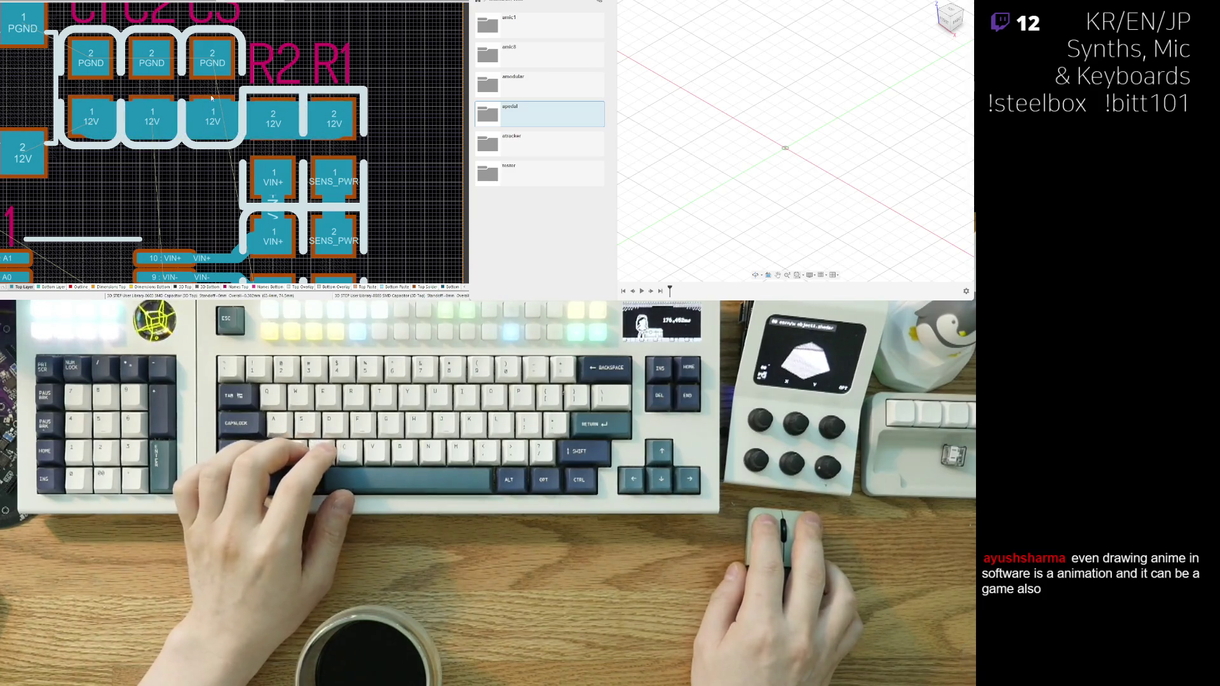
{"action": "scroll", "coordinate": [191, 178], "scroll_direction": "down", "scroll_amount": 2, "text": "ctrl"}
{"action": "scroll", "coordinate": [186, 176], "scroll_direction": "down", "scroll_amount": 1, "text": "ctrl"}
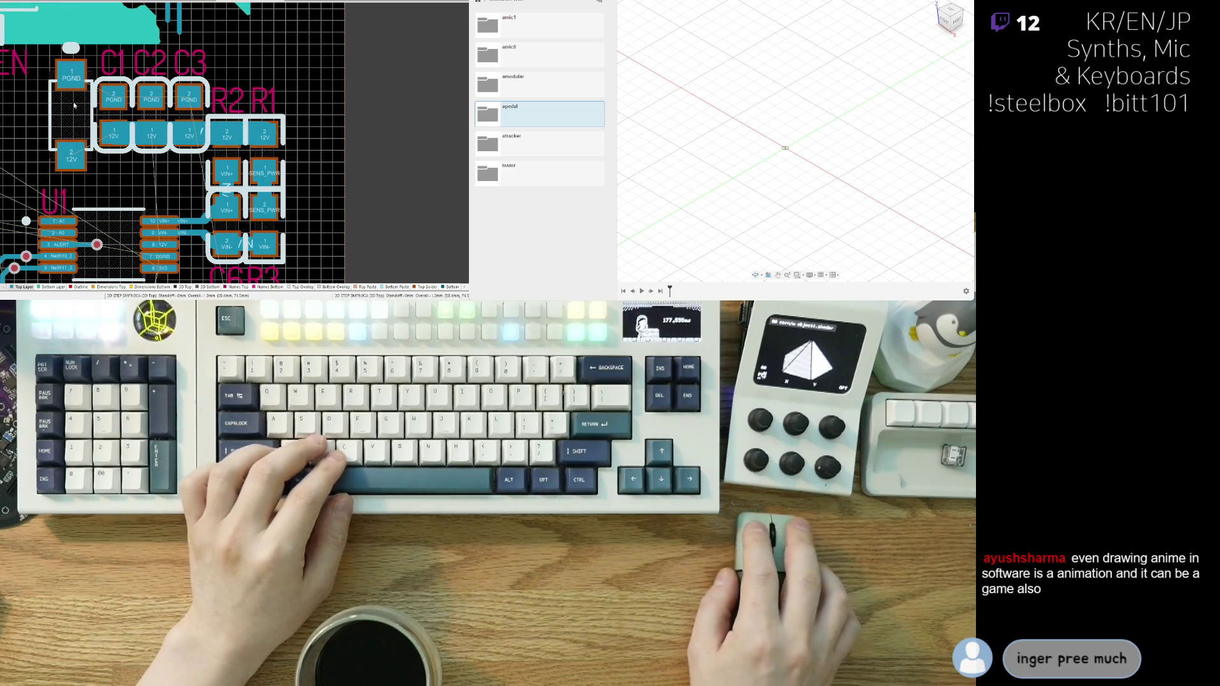
- Pan and zoom the board down to C7, C8 and R6
{"action": "mouse_move", "coordinate": [129, 198]}
{"action": "right_mouse_down"}
{"action": "mouse_move", "coordinate": [167, 198]}
{"action": "mouse_move", "coordinate": [188, 180]}
{"action": "right_mouse_up"}
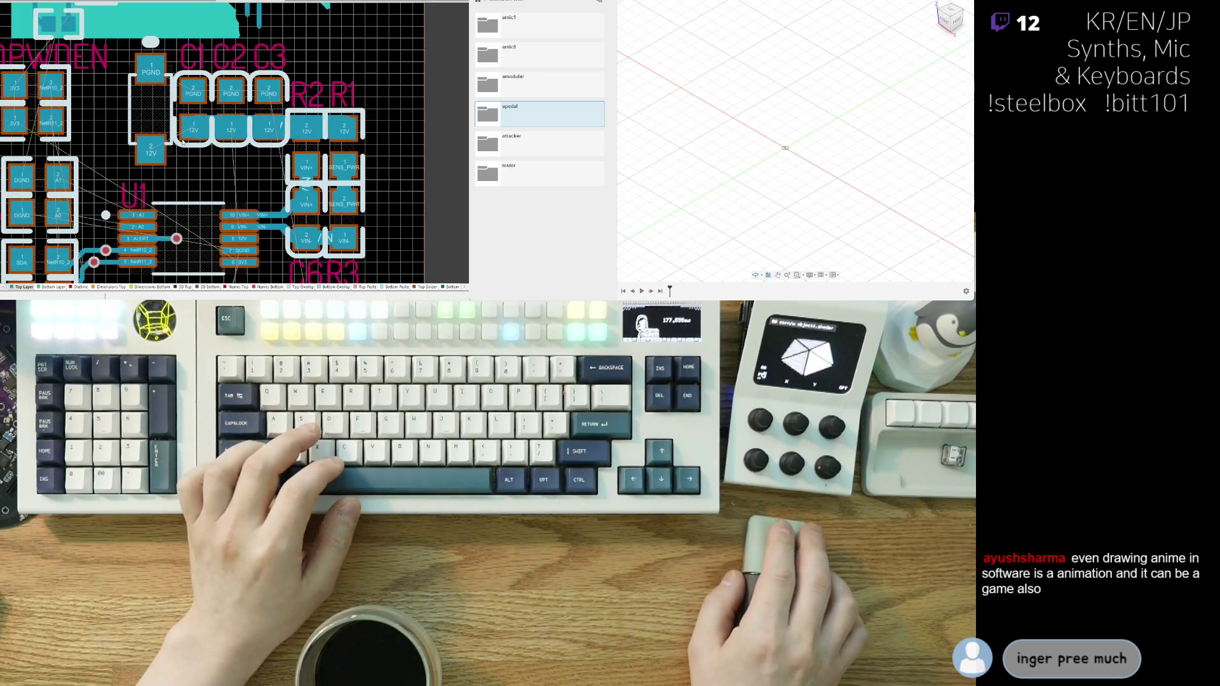
{"action": "scroll", "coordinate": [174, 150], "scroll_direction": "down", "scroll_amount": 3, "text": "ctrl"}
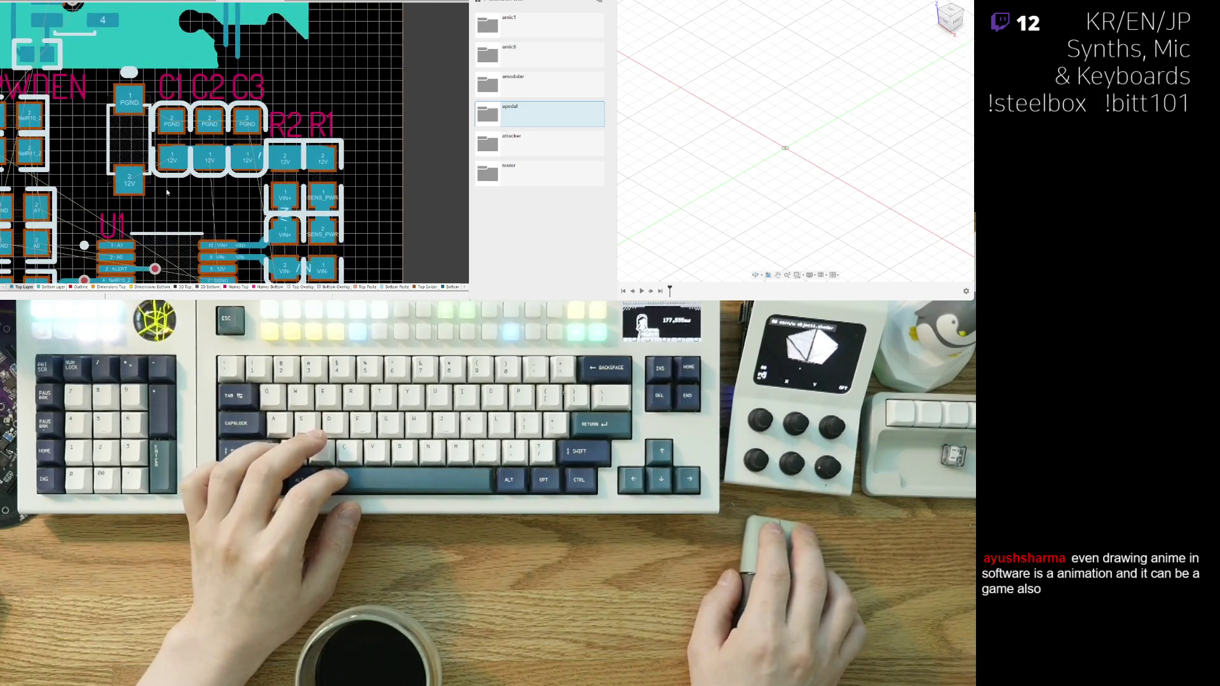
{"action": "scroll", "coordinate": [170, 191], "scroll_direction": "up", "scroll_amount": 2, "text": "ctrl"}
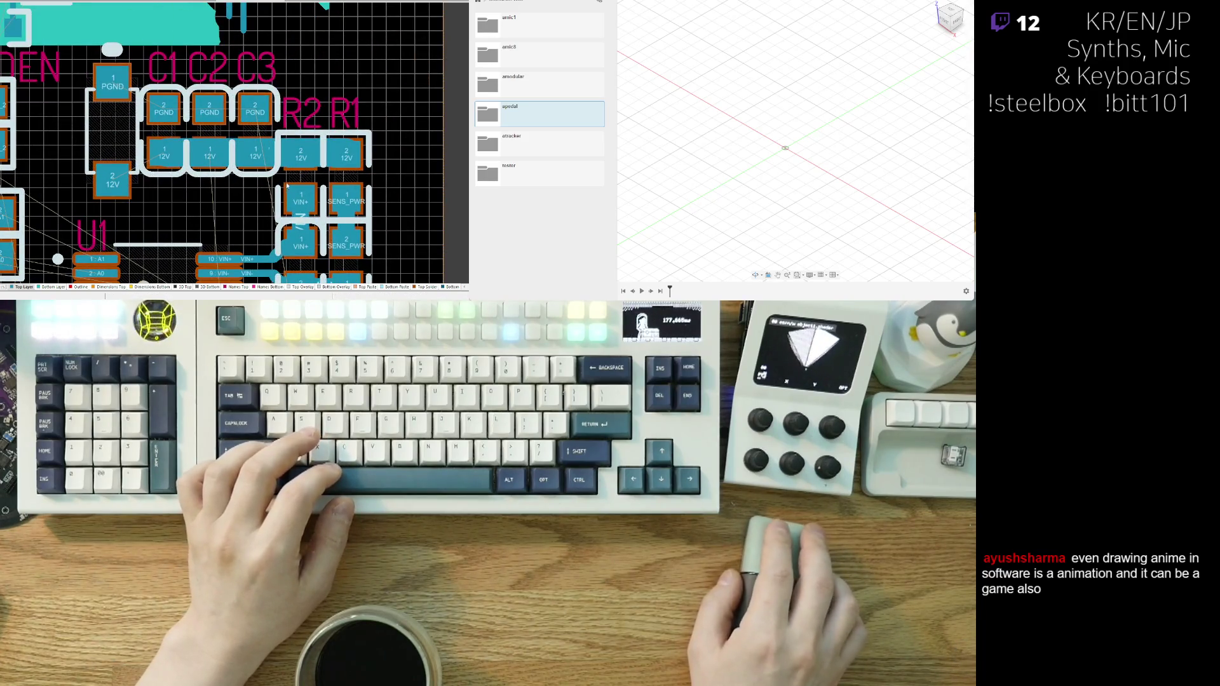
{"action": "mouse_move", "coordinate": [225, 227]}
{"action": "right_mouse_down"}
{"action": "mouse_move", "coordinate": [170, 164]}
{"action": "mouse_move", "coordinate": [249, 161]}
{"action": "mouse_move", "coordinate": [229, 171]}
{"action": "mouse_move", "coordinate": [223, 118]}
{"action": "mouse_move", "coordinate": [223, 146]}
{"action": "mouse_move", "coordinate": [141, 245]}
{"action": "right_mouse_up"}
{"action": "scroll", "coordinate": [249, 161], "scroll_direction": "down", "scroll_amount": 2, "text": "ctrl"}
{"action": "scroll", "coordinate": [167, 187], "scroll_direction": "down", "scroll_amount": 4}
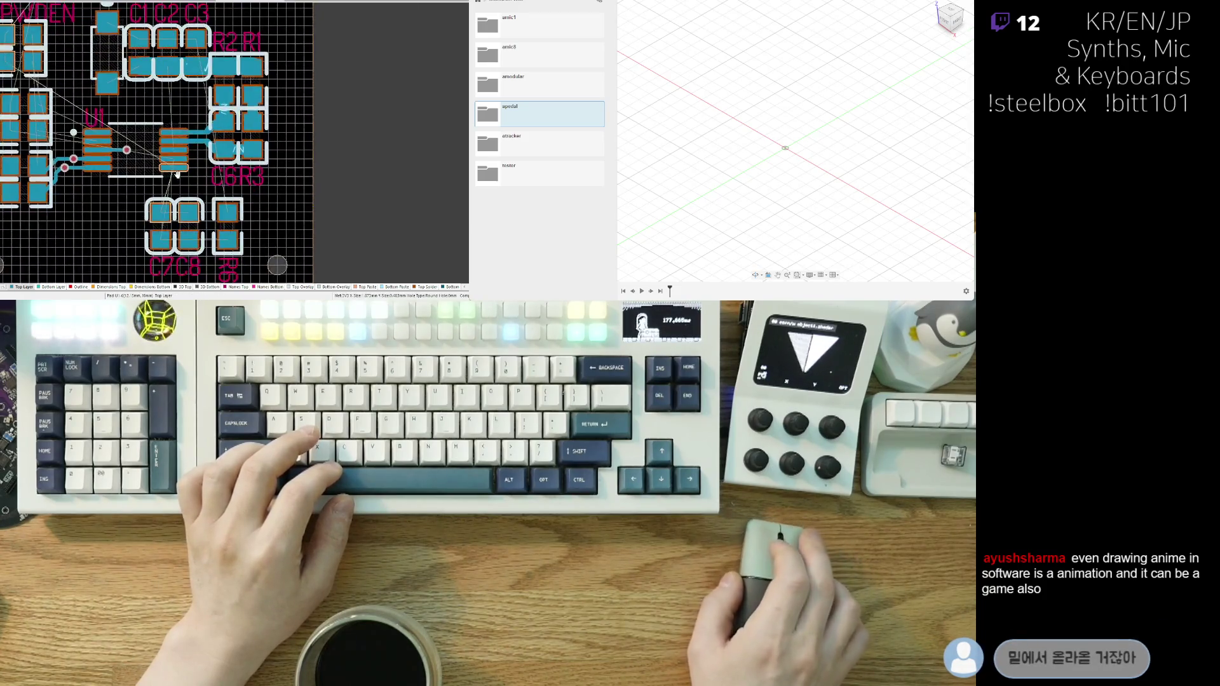
{"action": "scroll", "coordinate": [213, 143], "scroll_direction": "up", "scroll_amount": 2, "text": "ctrl"}
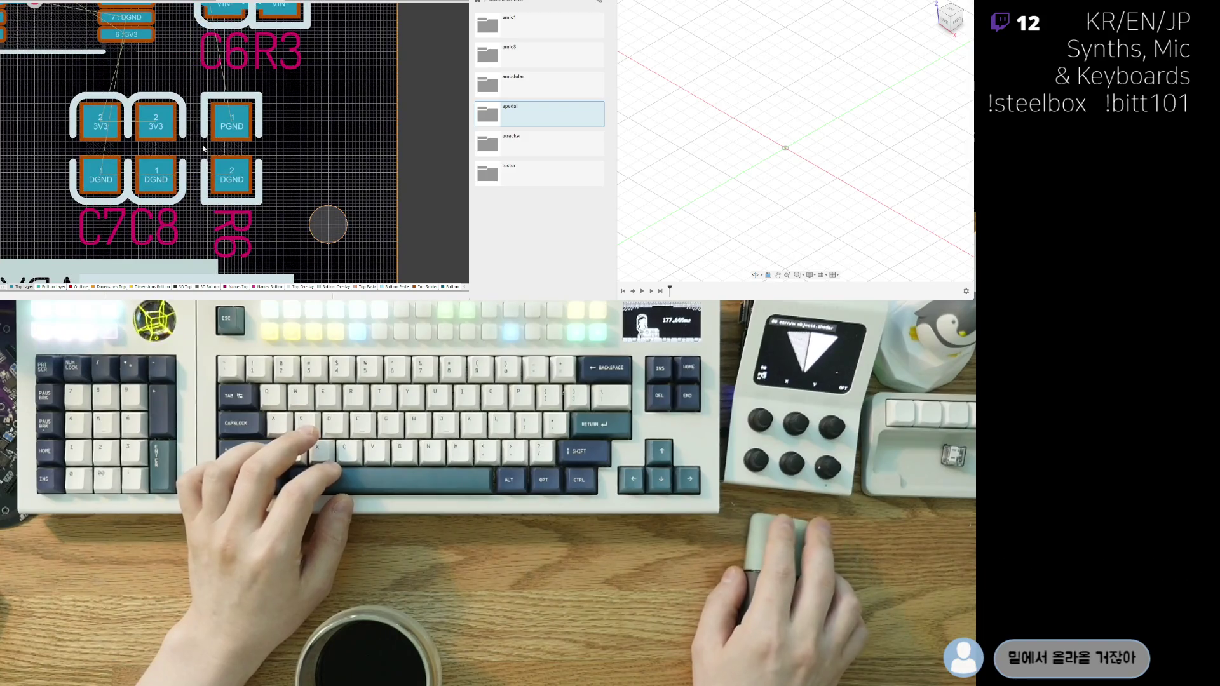
- Drag R6 left so it sits right beside C8
{"action": "scroll", "coordinate": [296, 150], "scroll_direction": "down", "scroll_amount": 1, "text": "ctrl"}
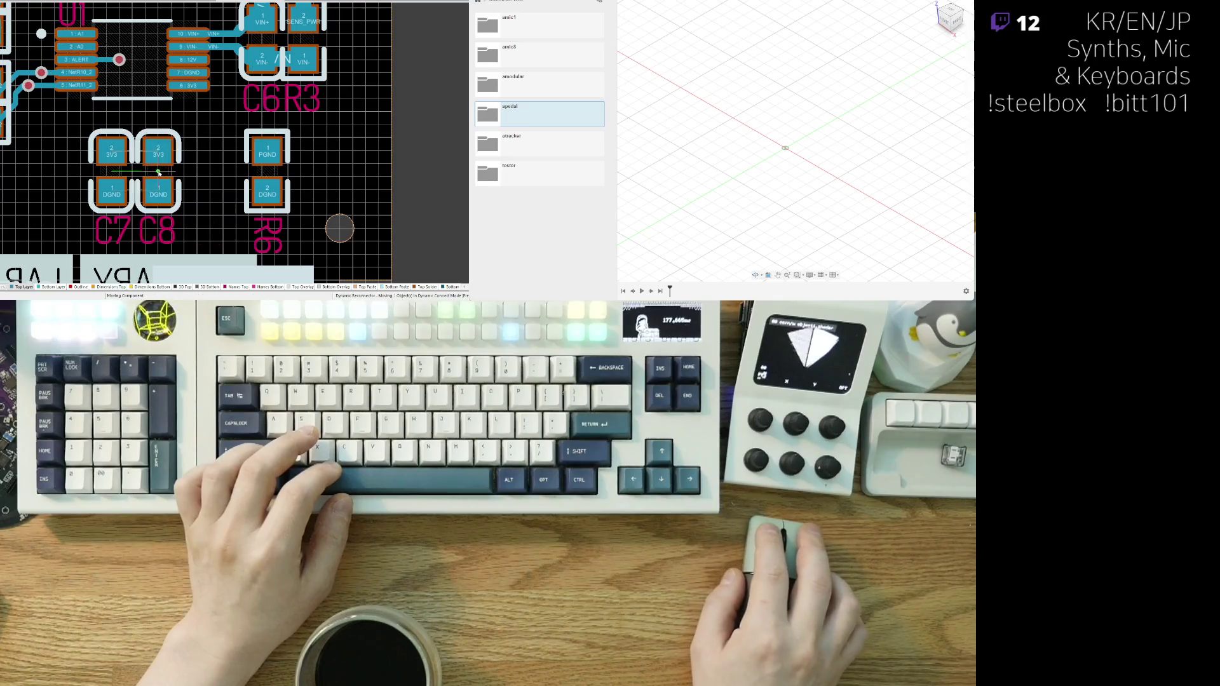
{"action": "left_click_drag", "start_coordinate": [273, 170], "coordinate": [195, 174]}
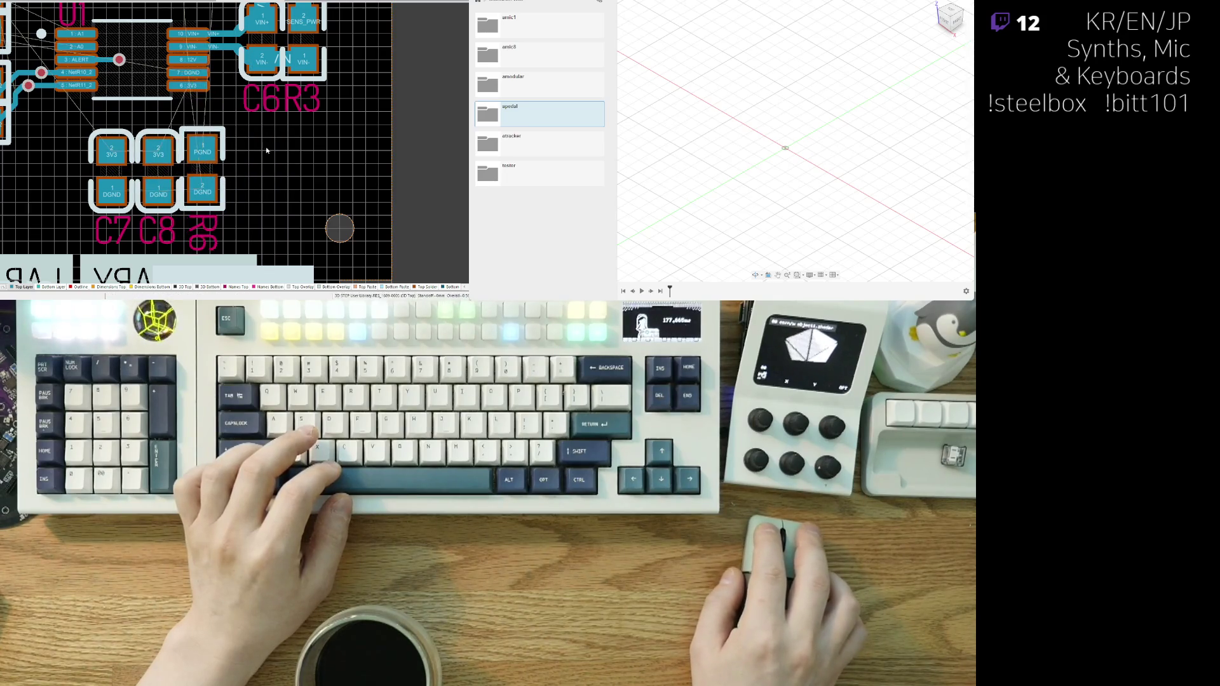
{"action": "scroll", "coordinate": [267, 150], "scroll_direction": "up", "scroll_amount": 4}
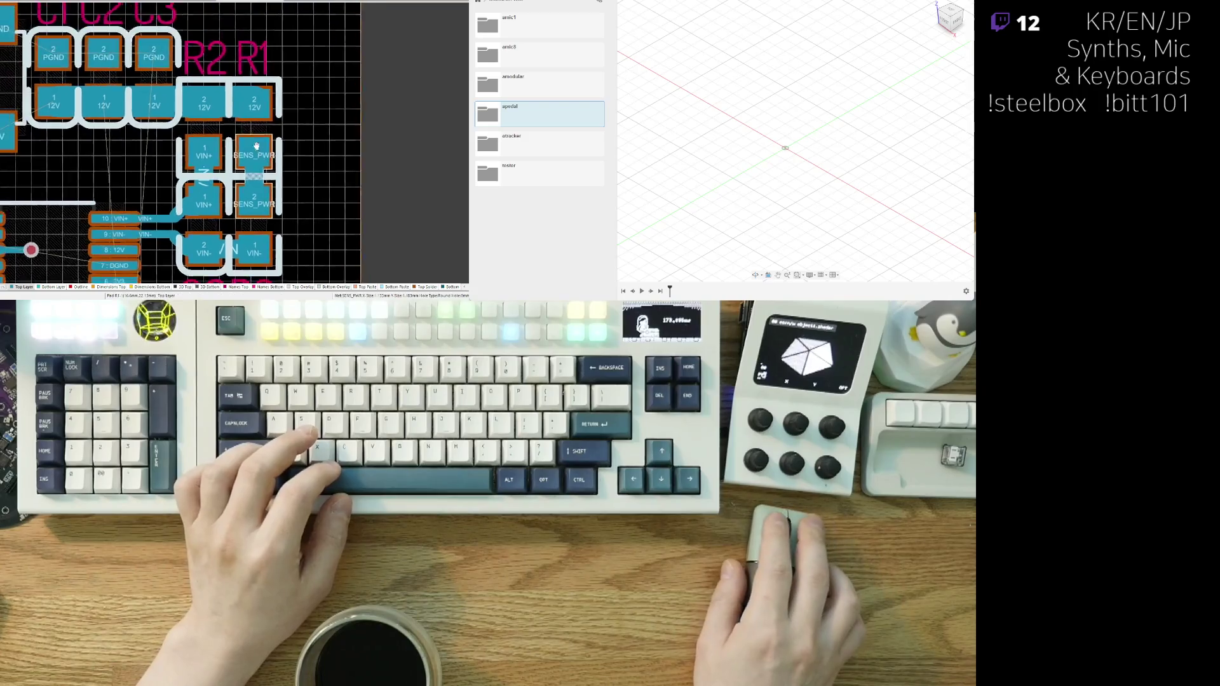
- Pick up U1 and rotate it a quarter turn so its pins run above and below
{"action": "scroll", "coordinate": [267, 114], "scroll_direction": "down", "scroll_amount": 2}
{"action": "scroll", "coordinate": [271, 89], "scroll_direction": "left", "scroll_amount": 2, "text": "shift"}
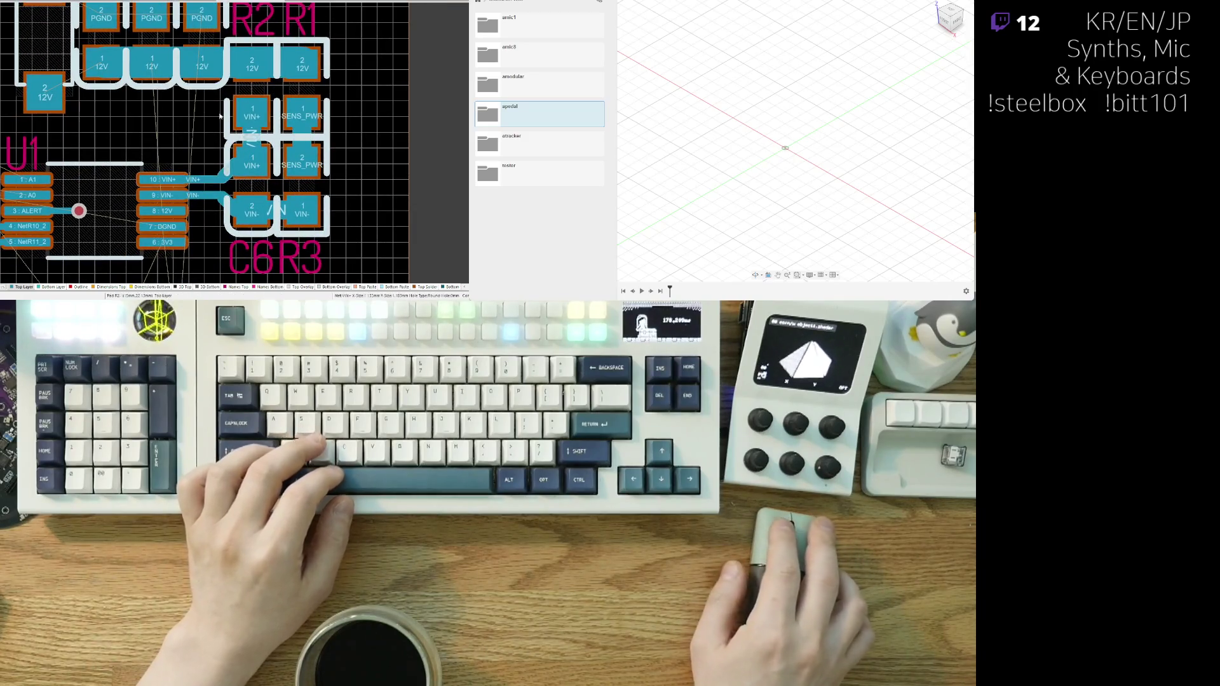
{"action": "scroll", "coordinate": [245, 118], "scroll_direction": "down", "scroll_amount": 2, "text": "ctrl"}
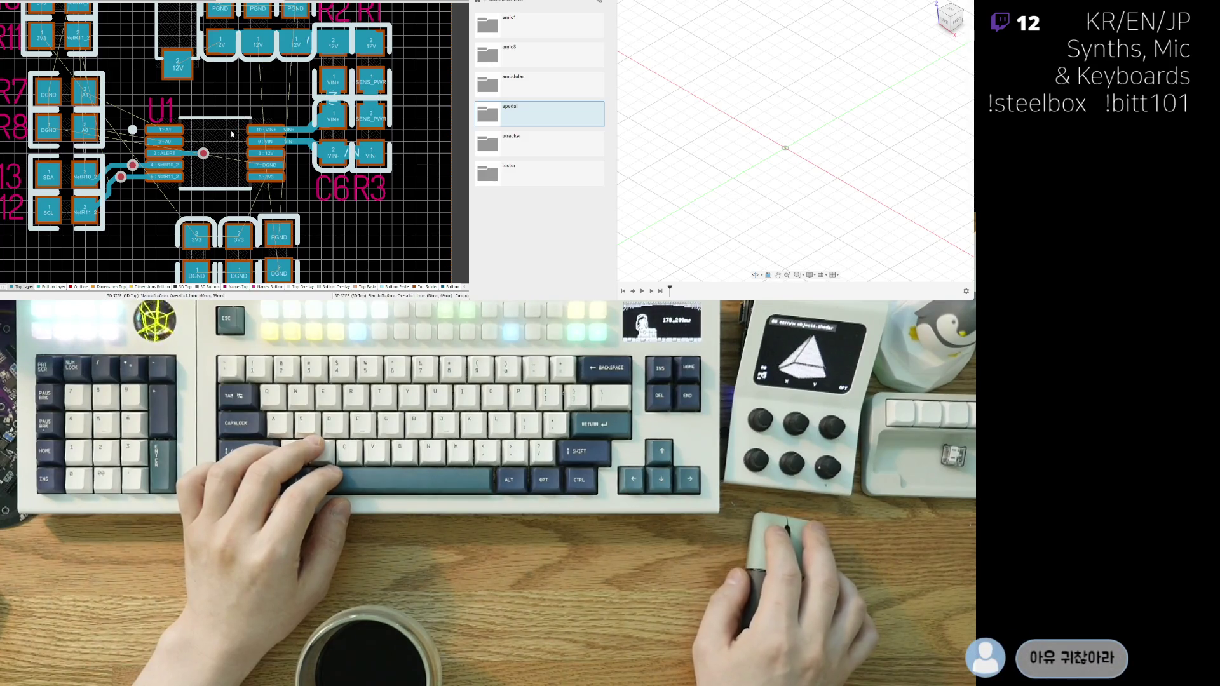
{"action": "scroll", "coordinate": [229, 134], "scroll_direction": "up", "scroll_amount": 3, "text": "ctrl"}
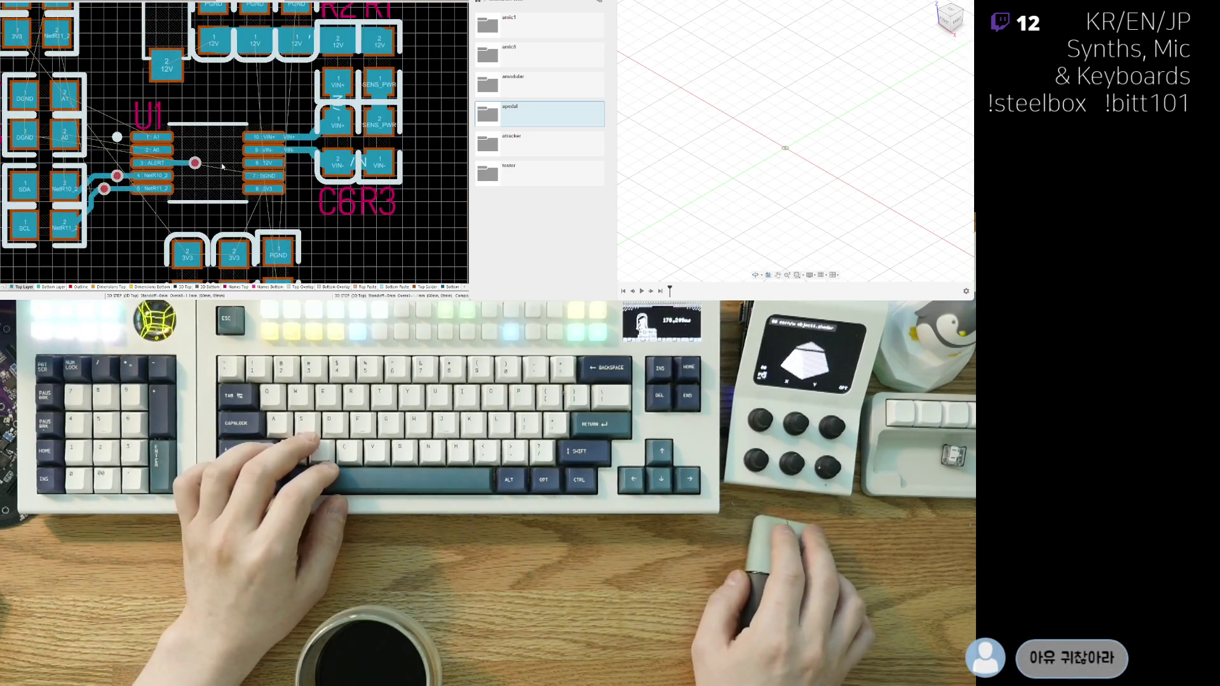
{"action": "left_click_drag", "start_coordinate": [216, 172], "coordinate": [210, 167]}
{"action": "key", "text": "space"}
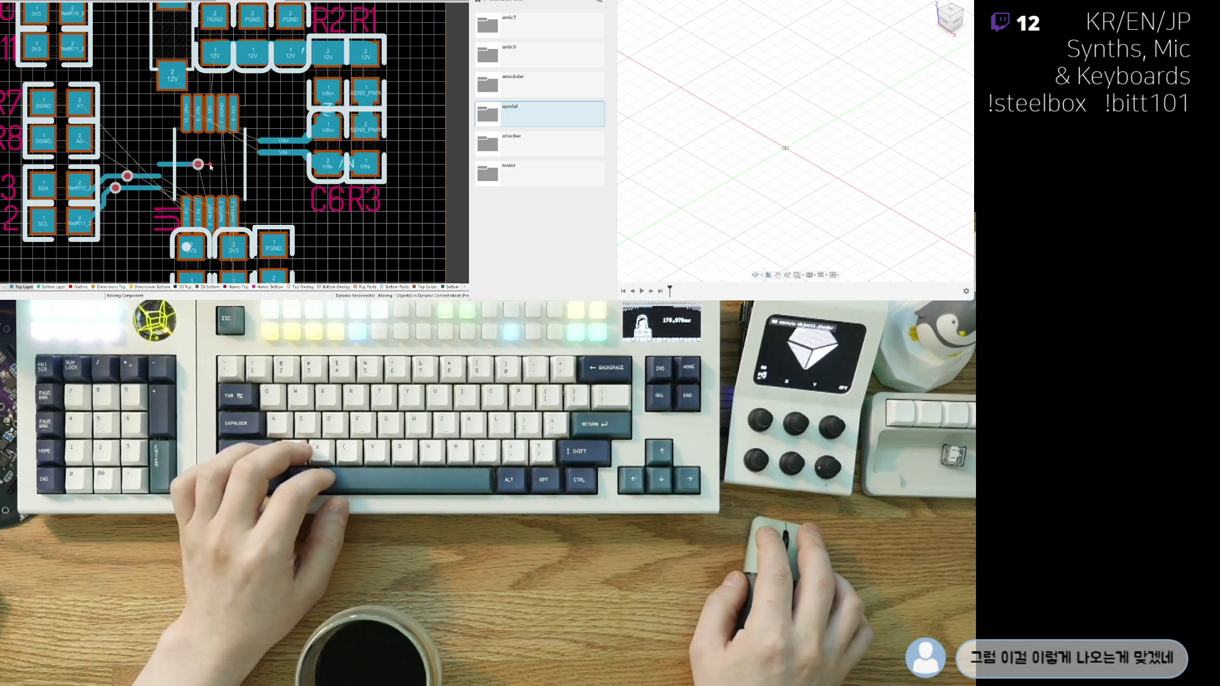
- Turn U1 180 degrees and place it between the left resistor column and C6/R3
{"action": "key", "text": "space"}
{"action": "key", "text": "space"}
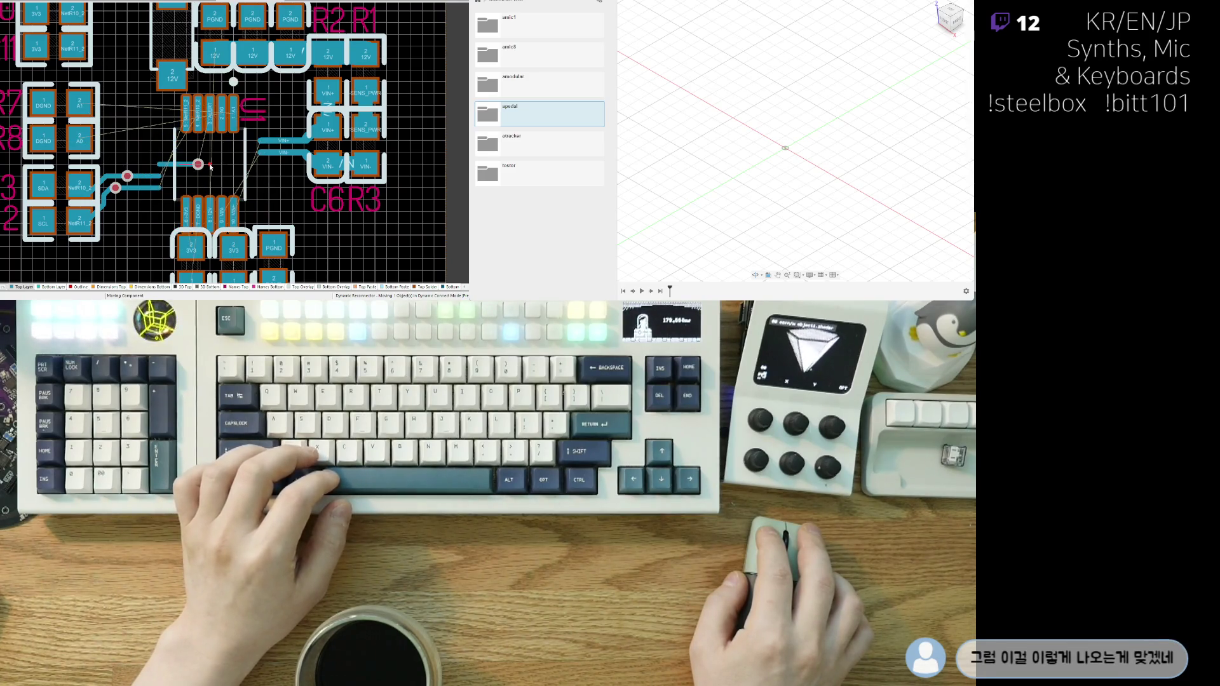
{"action": "left_click", "coordinate": [210, 166]}
{"action": "scroll", "coordinate": [210, 169], "scroll_direction": "up", "scroll_amount": 2}
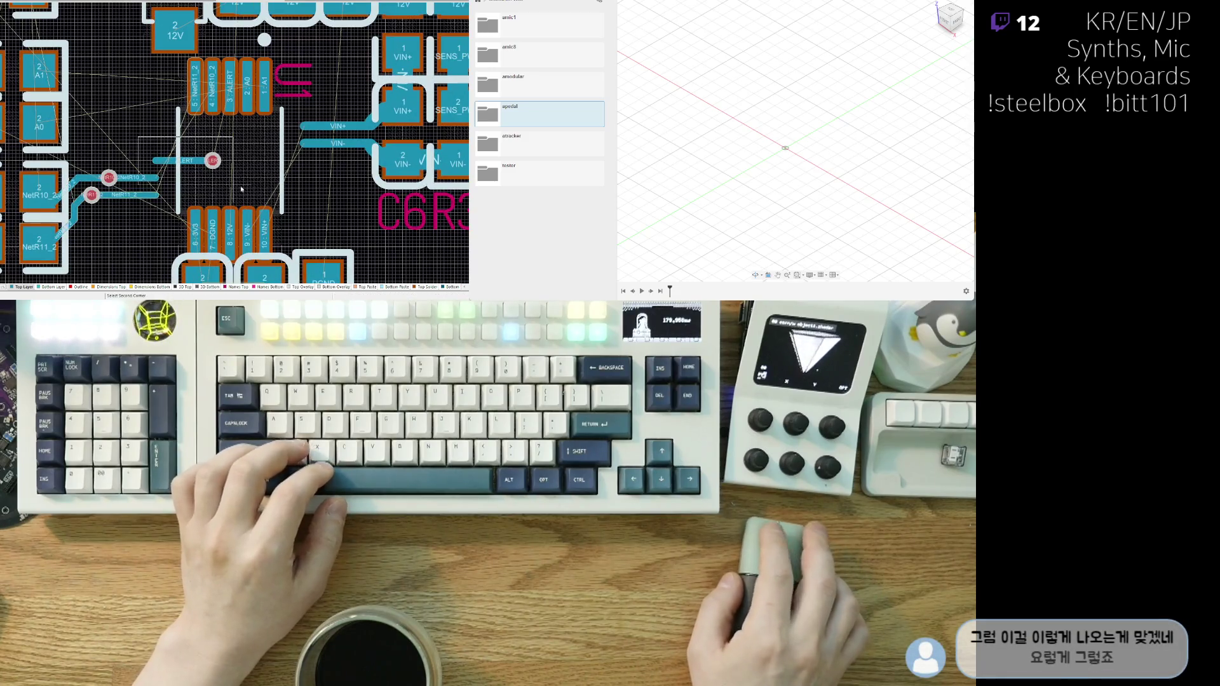
{"action": "scroll", "coordinate": [167, 171], "scroll_direction": "down", "scroll_amount": 3}
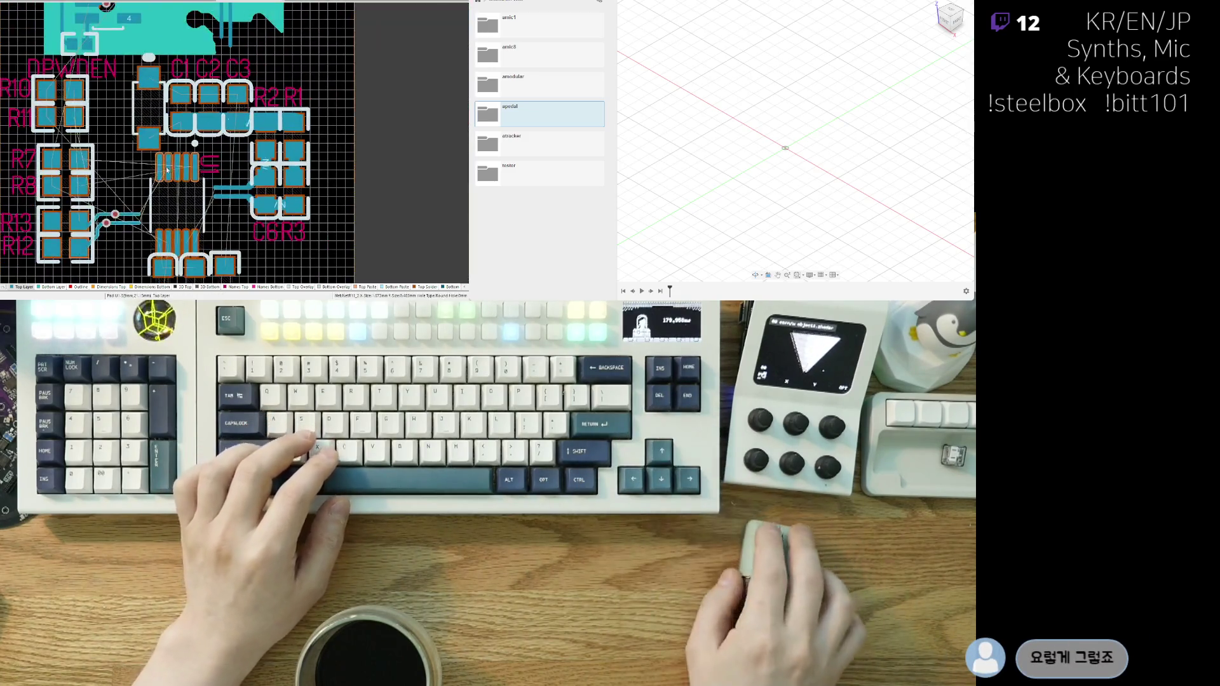
{"action": "scroll", "coordinate": [271, 153], "scroll_direction": "down", "scroll_amount": 3}
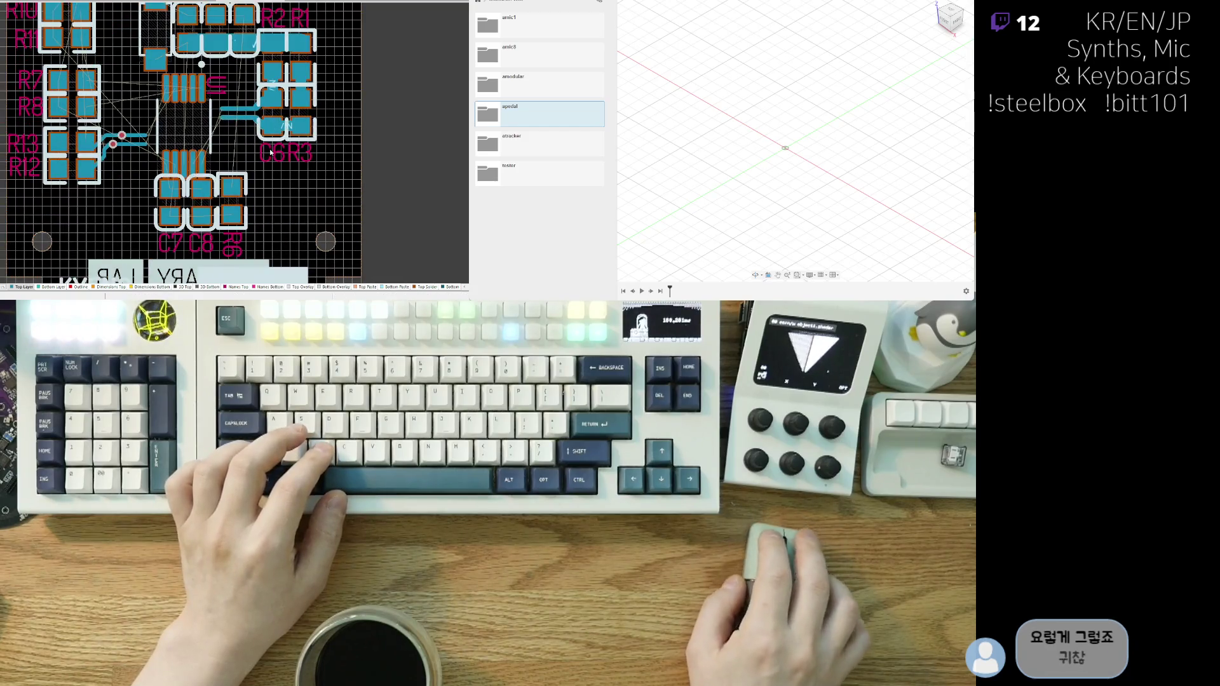
- Select C7, C8 and R6 and move the group left below the U1 area
{"action": "left_click", "coordinate": [236, 200]}
{"action": "left_click_drag", "start_coordinate": [210, 197], "coordinate": [38, 210]}
{"action": "scroll", "coordinate": [204, 214], "scroll_direction": "down", "scroll_amount": 1}
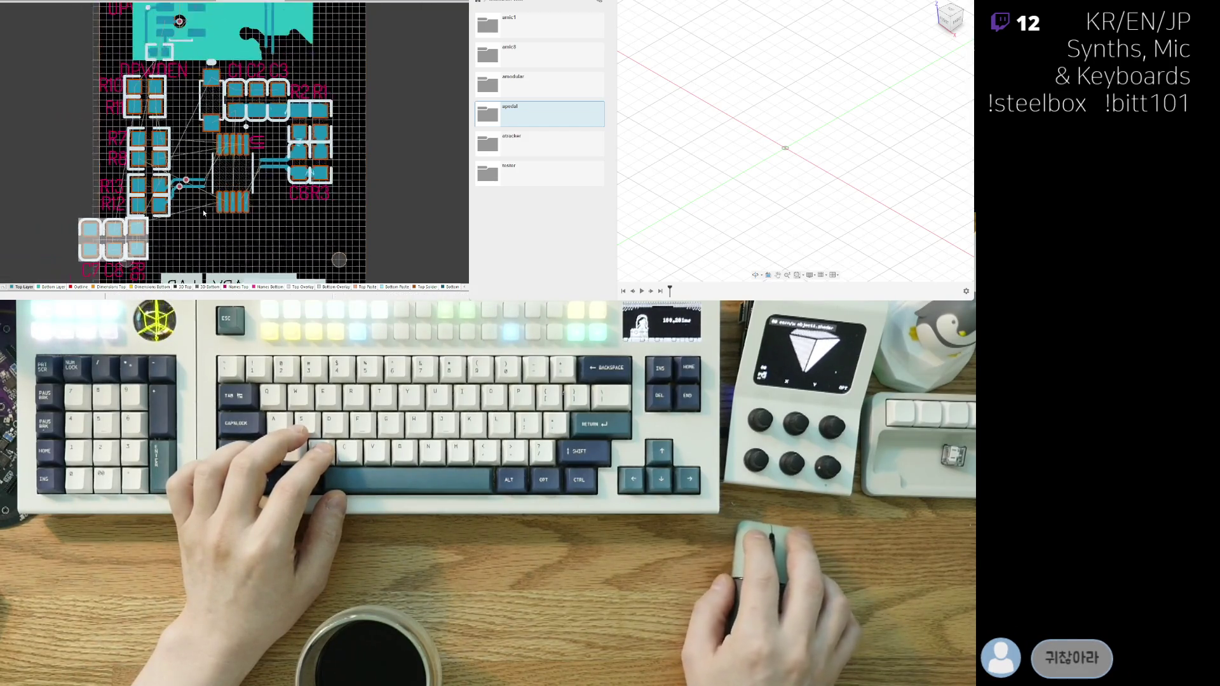
{"action": "scroll", "coordinate": [204, 213], "scroll_direction": "down", "scroll_amount": 1}
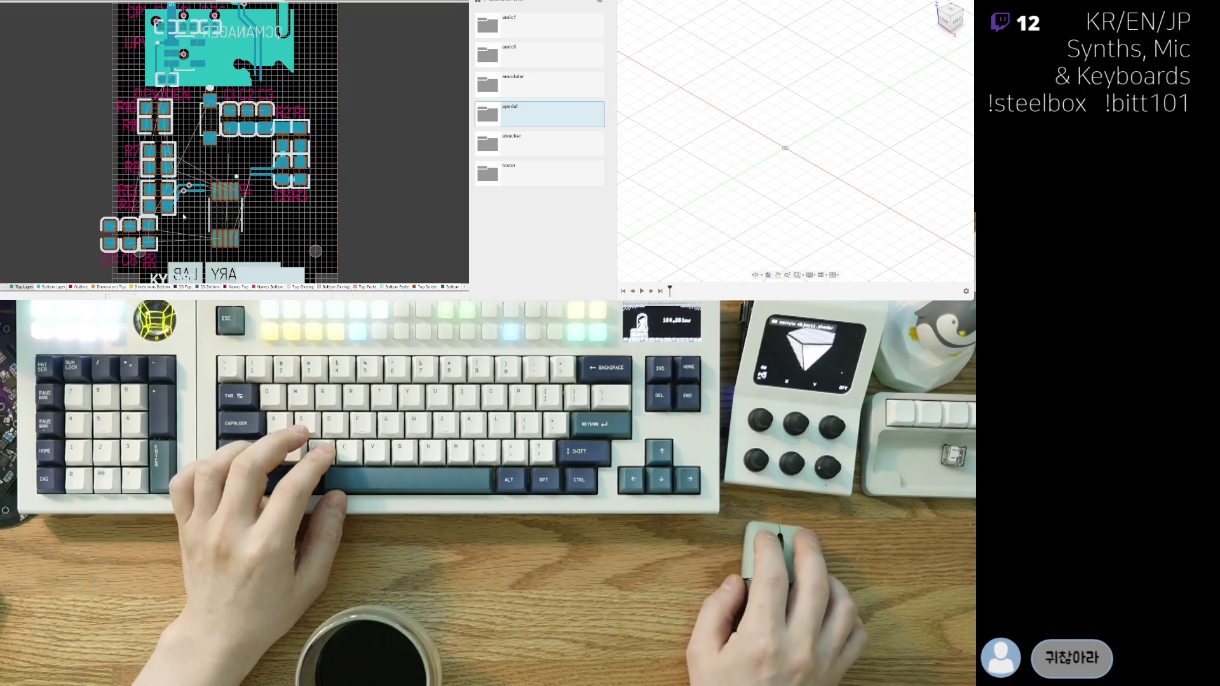
{"action": "left_click_drag", "start_coordinate": [209, 201], "coordinate": [213, 172]}
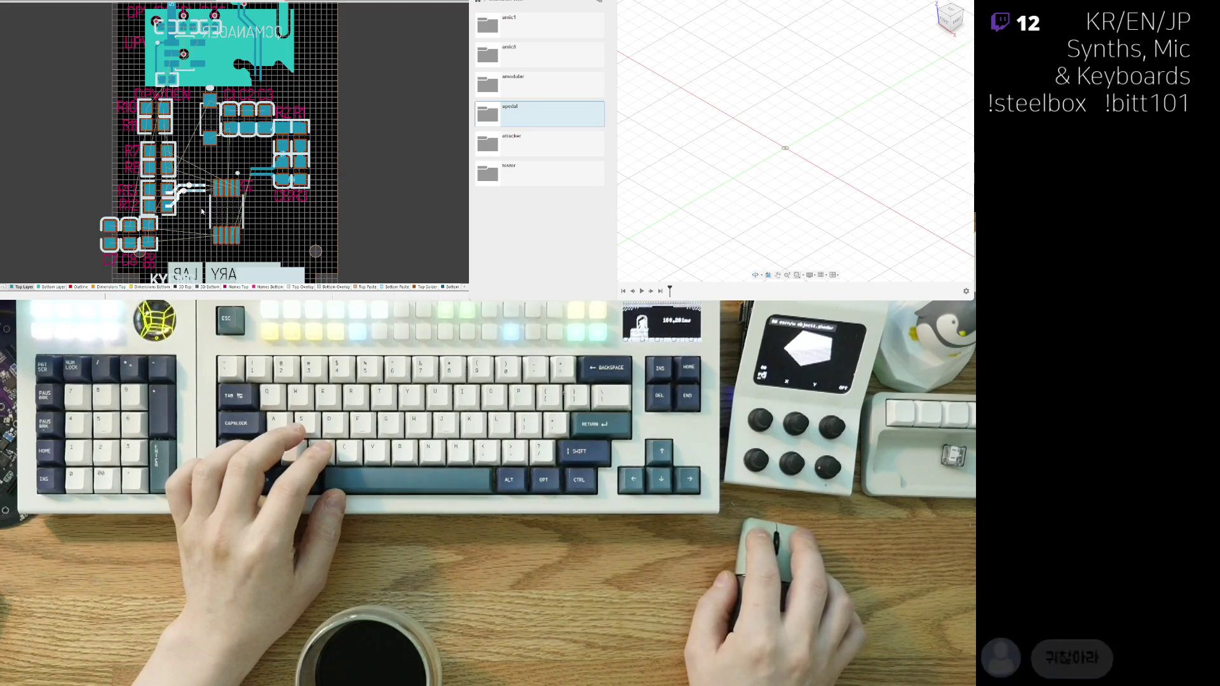
{"action": "left_click", "coordinate": [195, 160]}
{"action": "scroll", "coordinate": [195, 161], "scroll_direction": "up", "scroll_amount": 2}
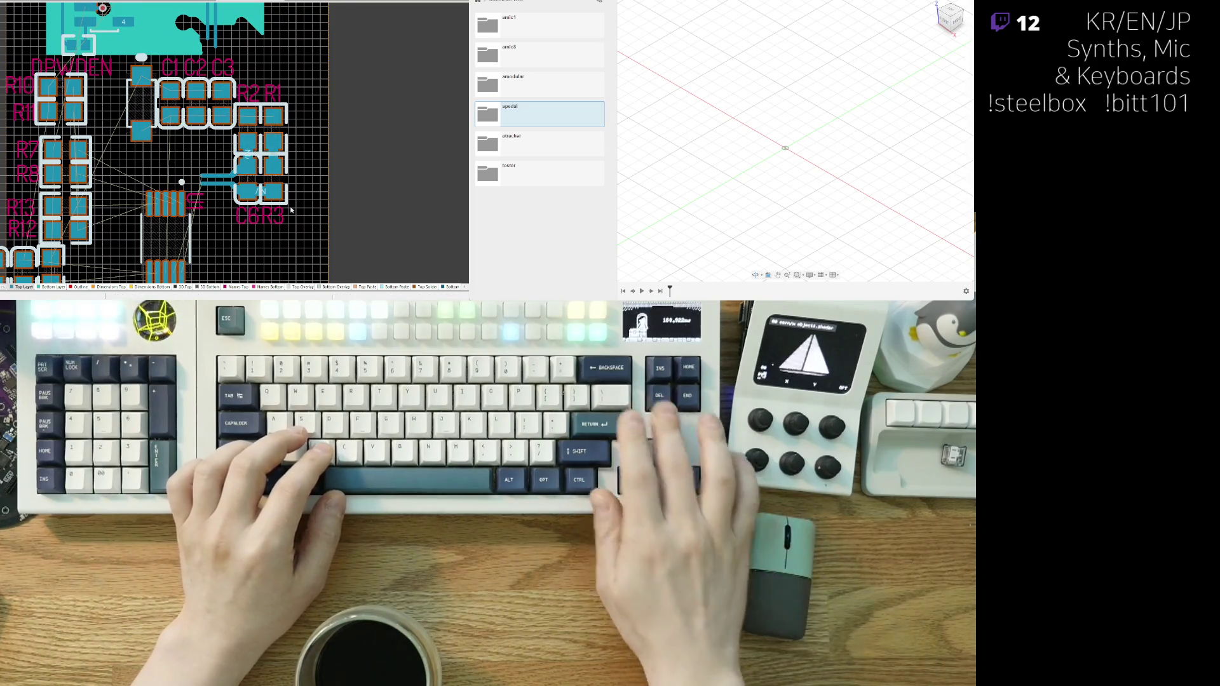
{"action": "scroll", "coordinate": [311, 106], "scroll_direction": "up", "scroll_amount": 1}
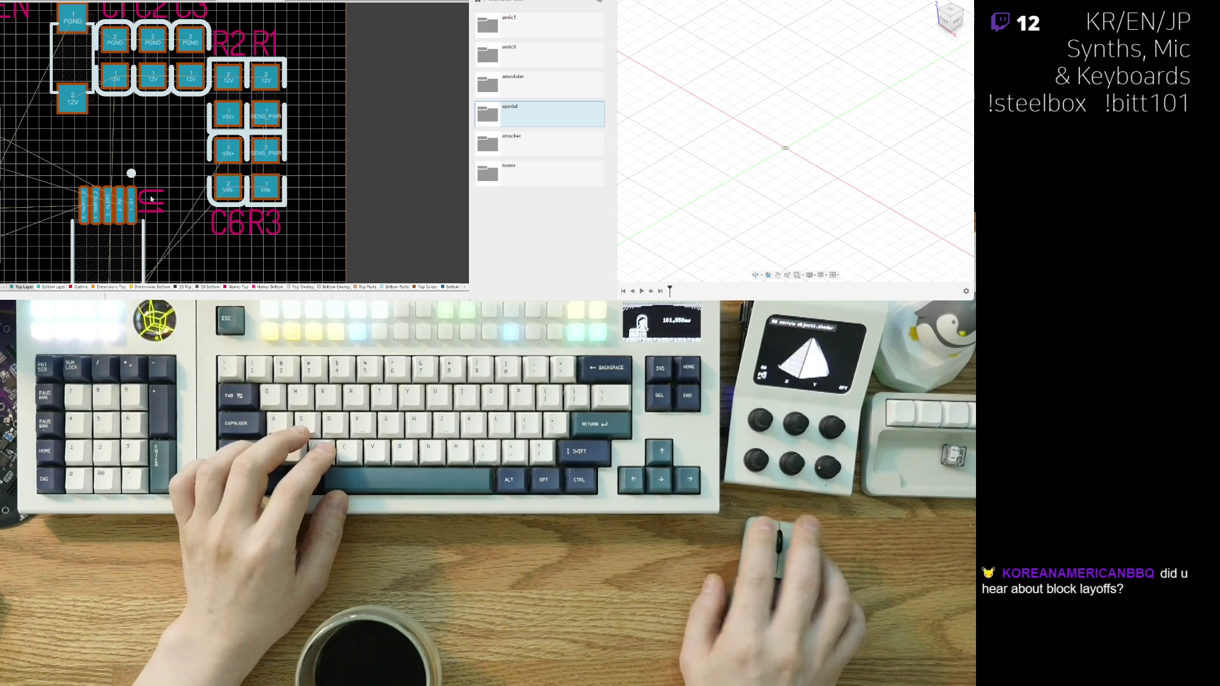
- Try moving the IC footprint up and to the left
{"action": "key", "text": "Home"}
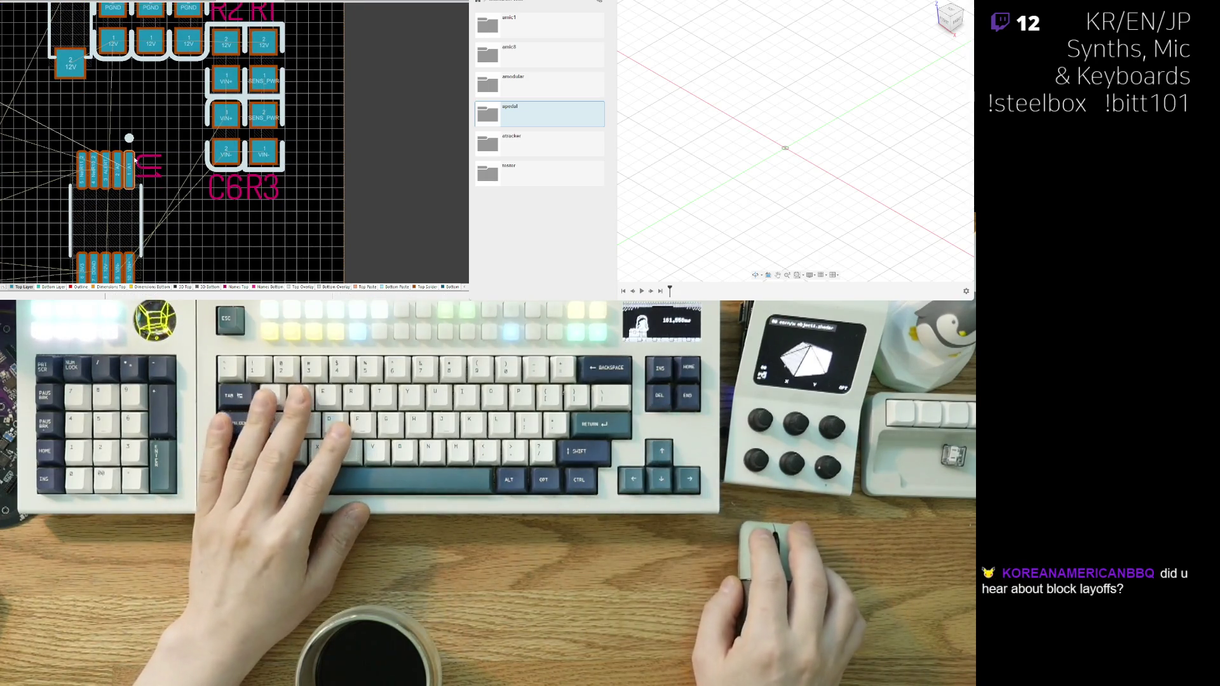
{"action": "scroll", "coordinate": [130, 159], "scroll_direction": "down", "scroll_amount": 2}
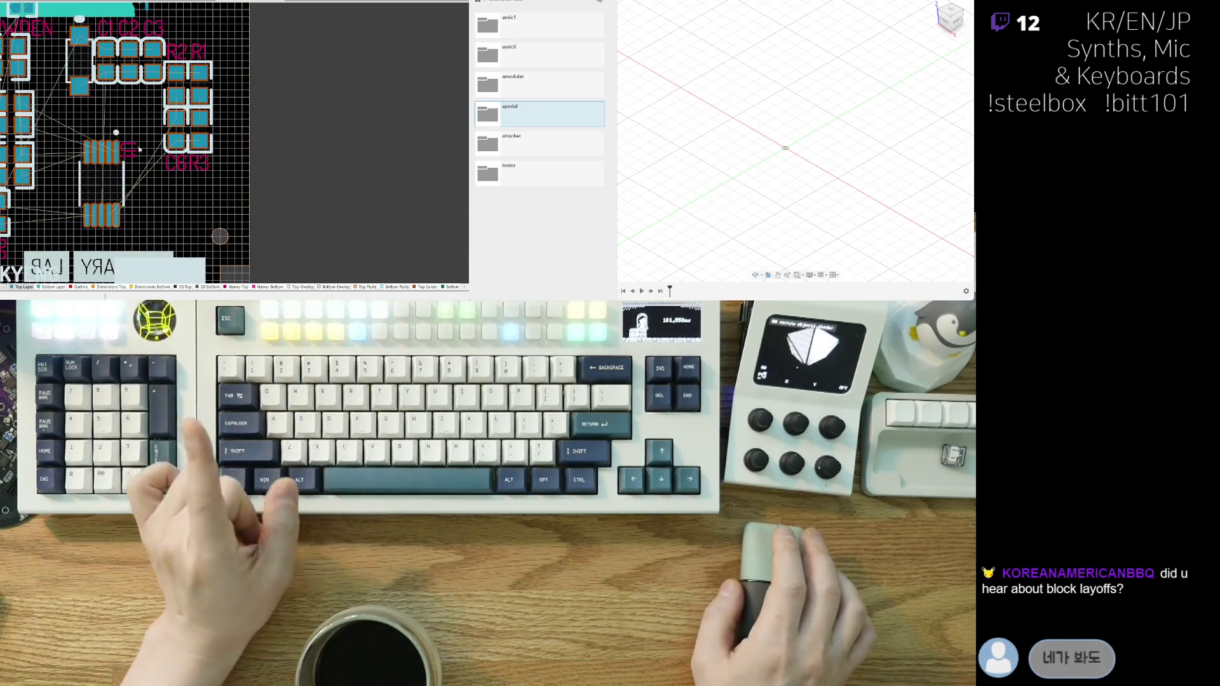
{"action": "scroll", "coordinate": [97, 169], "scroll_direction": "down", "scroll_amount": 2}
{"action": "left_click_drag", "start_coordinate": [97, 168], "coordinate": [94, 142]}
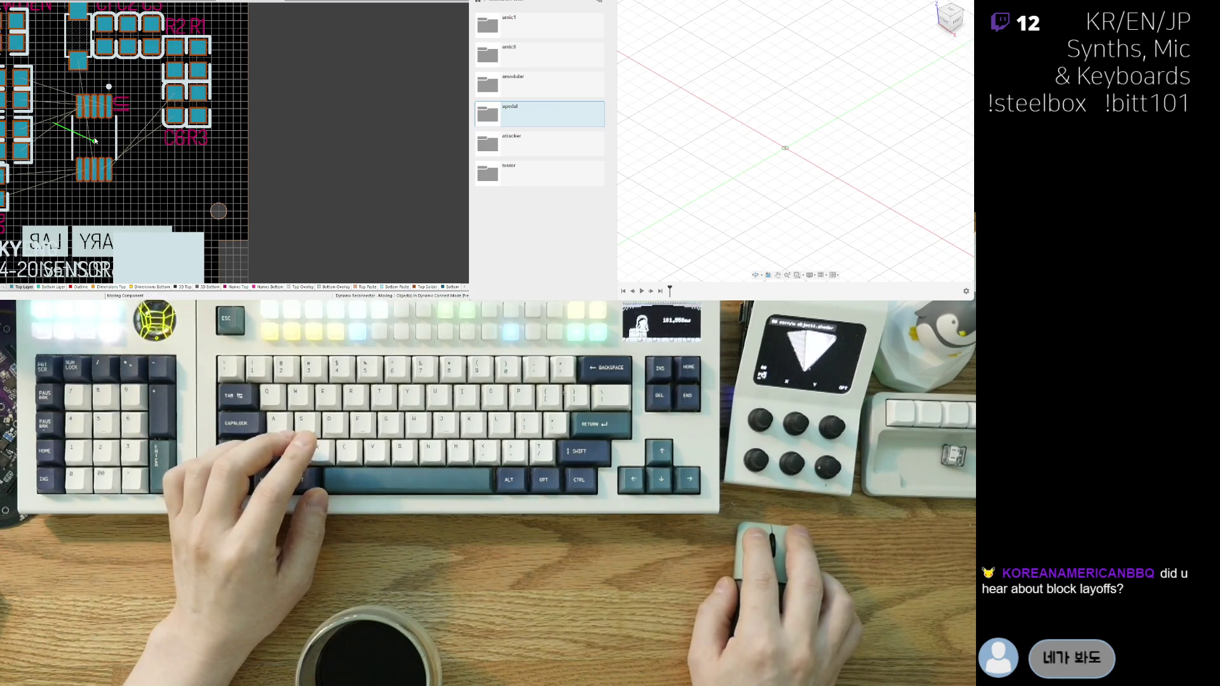
{"action": "scroll", "coordinate": [190, 145], "scroll_direction": "up", "scroll_amount": 3}
{"action": "scroll", "coordinate": [190, 145], "scroll_direction": "up", "scroll_amount": 2}
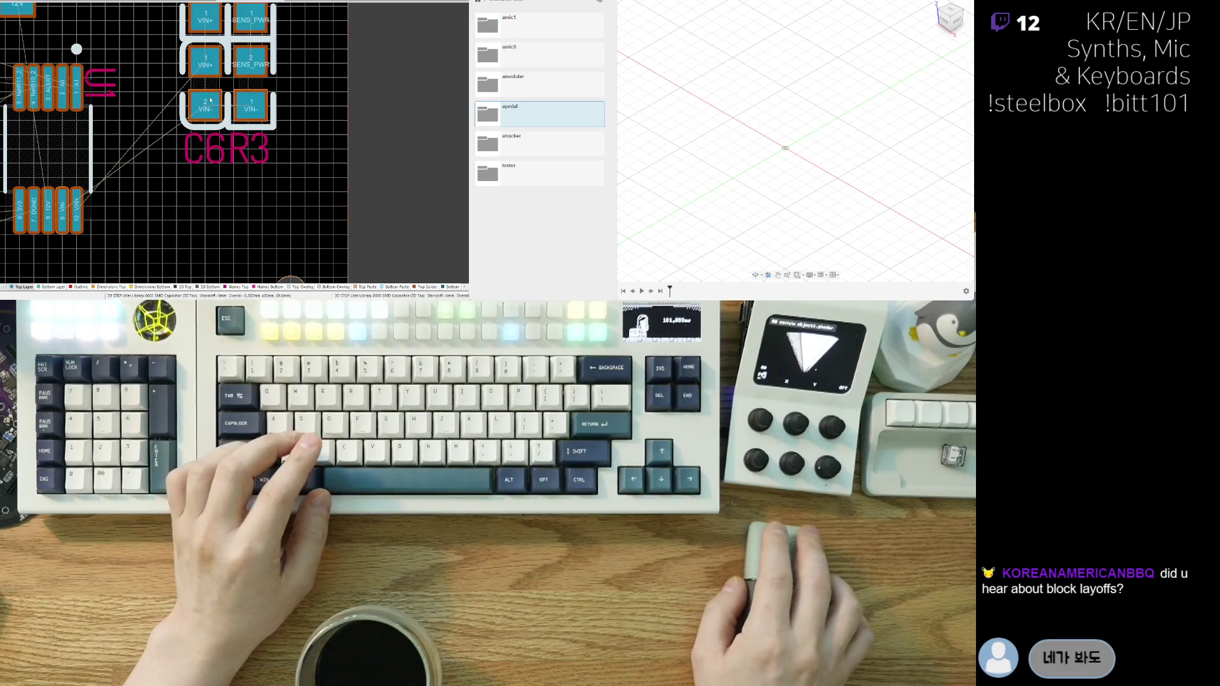
{"action": "scroll", "coordinate": [184, 127], "scroll_direction": "down", "scroll_amount": 3}
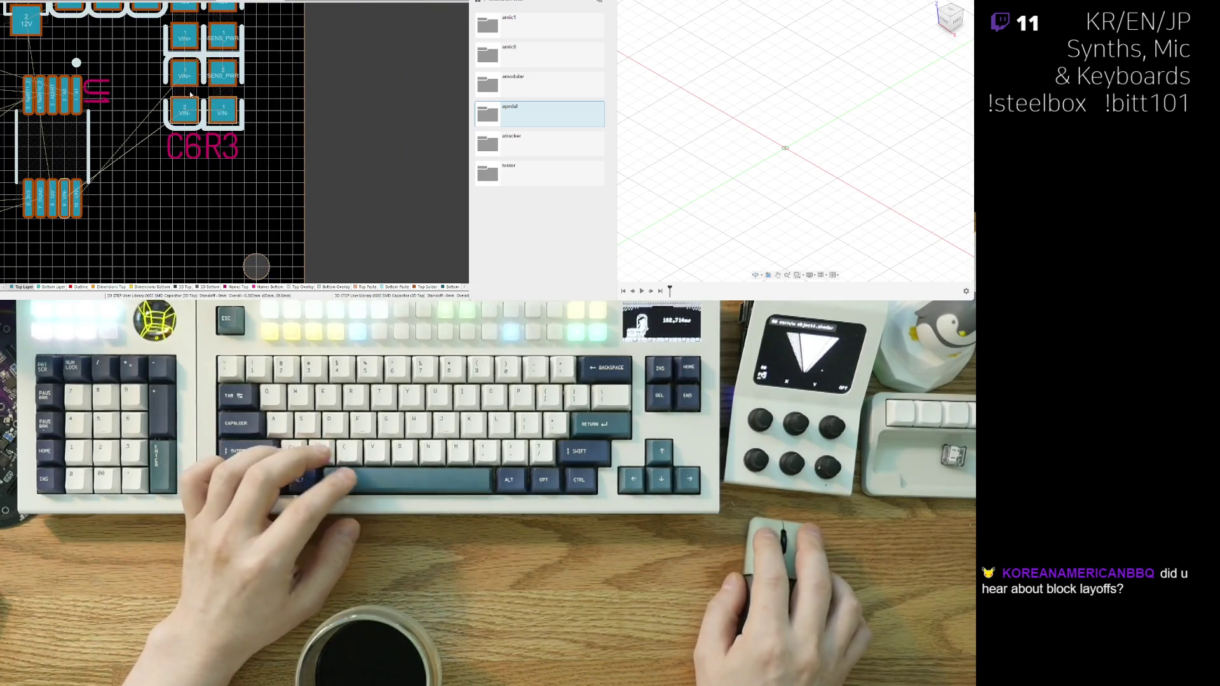
{"action": "scroll", "coordinate": [190, 120], "scroll_direction": "up", "scroll_amount": 1}
- Try moving C6 down-left with R3 beside it, then undo twice to restore the original layout
{"action": "mouse_move", "coordinate": [194, 129]}
{"action": "left_mouse_down"}
{"action": "mouse_move", "coordinate": [169, 197]}
{"action": "mouse_move", "coordinate": [128, 212]}
{"action": "left_mouse_up"}
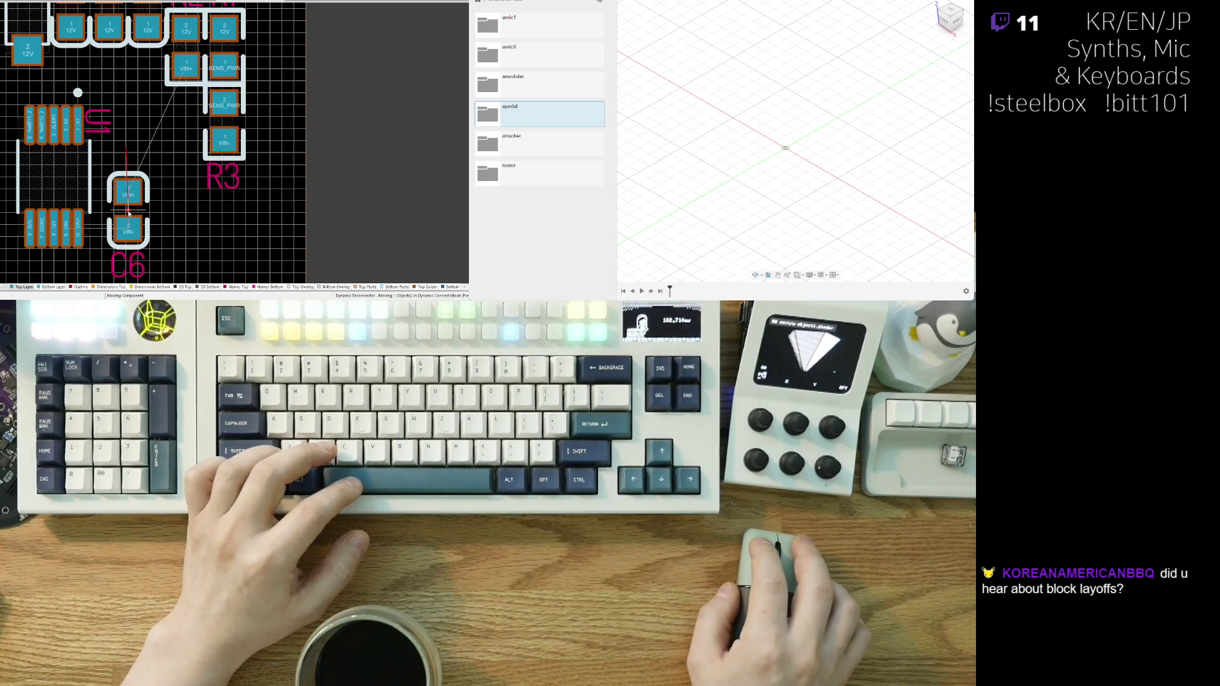
{"action": "scroll", "coordinate": [129, 213], "scroll_direction": "down", "scroll_amount": 1}
{"action": "scroll", "coordinate": [128, 213], "scroll_direction": "left", "scroll_amount": 1, "text": "shift"}
{"action": "left_click_drag", "start_coordinate": [240, 95], "coordinate": [187, 188]}
{"action": "scroll", "coordinate": [147, 119], "scroll_direction": "down", "scroll_amount": 3}
{"action": "scroll", "coordinate": [148, 119], "scroll_direction": "left", "scroll_amount": 1, "text": "shift"}
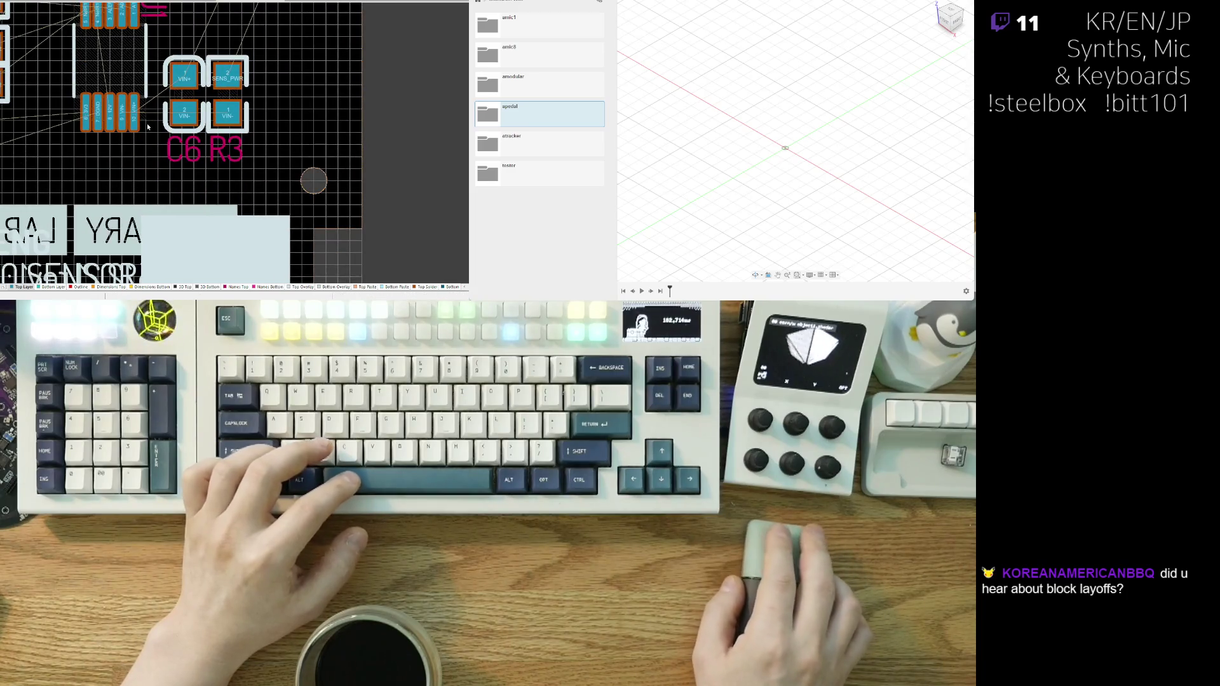
{"action": "scroll", "coordinate": [148, 127], "scroll_direction": "up", "scroll_amount": 4}
{"action": "scroll", "coordinate": [197, 167], "scroll_direction": "right", "scroll_amount": 1, "text": "shift"}
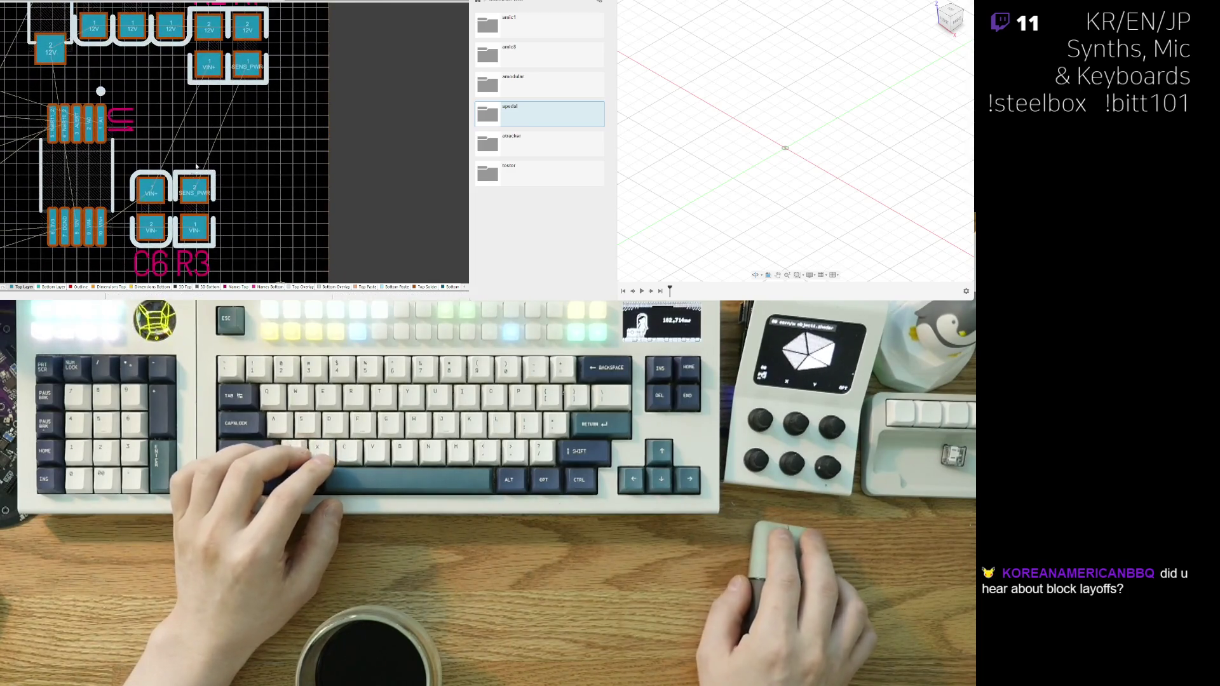
{"action": "scroll", "coordinate": [196, 166], "scroll_direction": "down", "scroll_amount": 3, "text": "ctrl"}
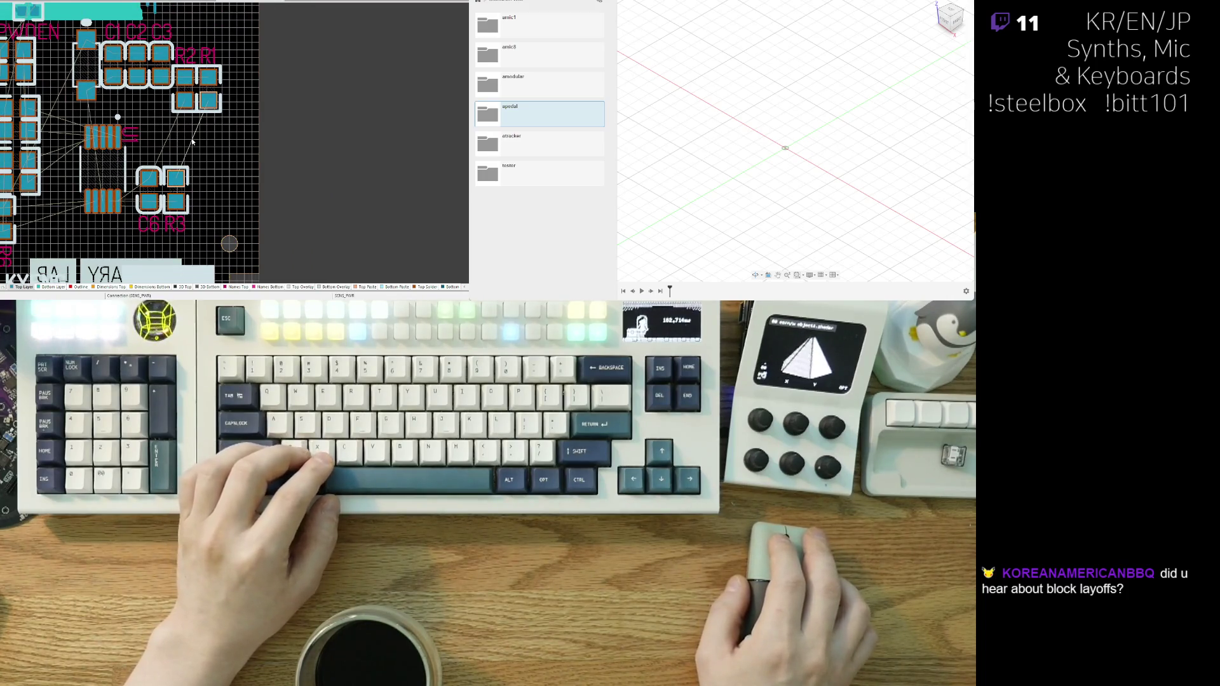
{"action": "key", "text": "ctrl+z"}
{"action": "key", "text": "ctrl+z"}
{"action": "key", "text": "ctrl+z"}
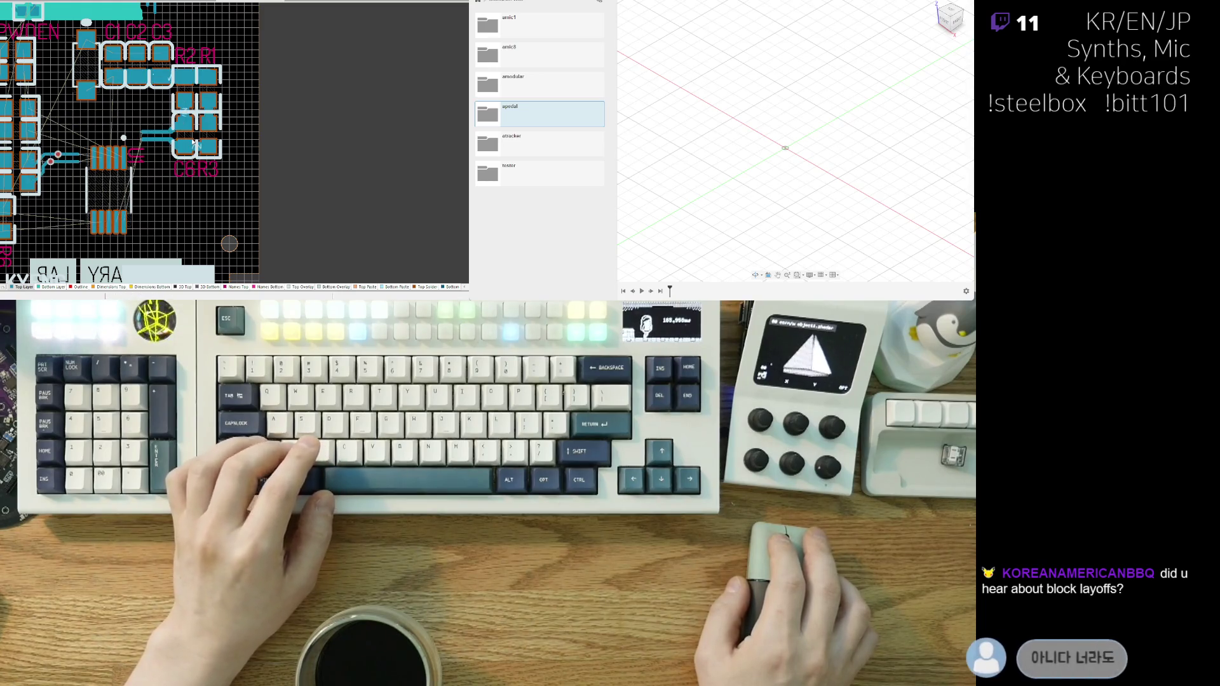
{"action": "key", "text": "ctrl+z"}
{"action": "key", "text": "ctrl+z"}
{"action": "key", "text": "ctrl+z"}
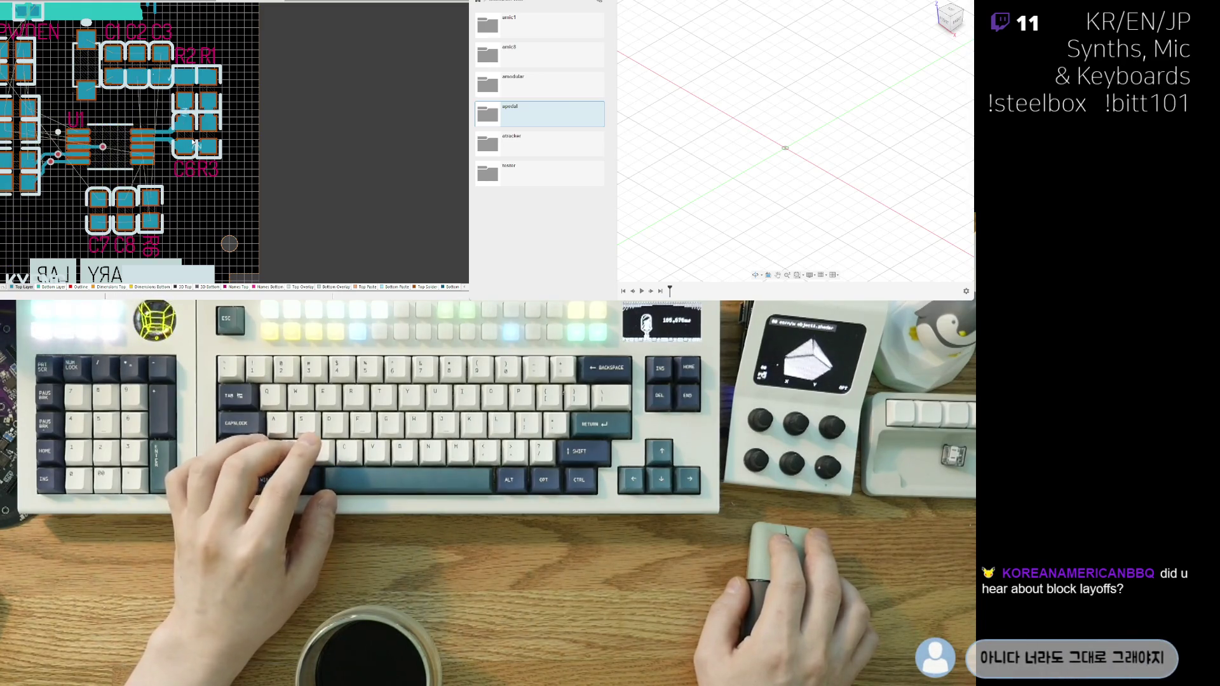
{"action": "scroll", "coordinate": [184, 142], "scroll_direction": "up", "scroll_amount": 5}
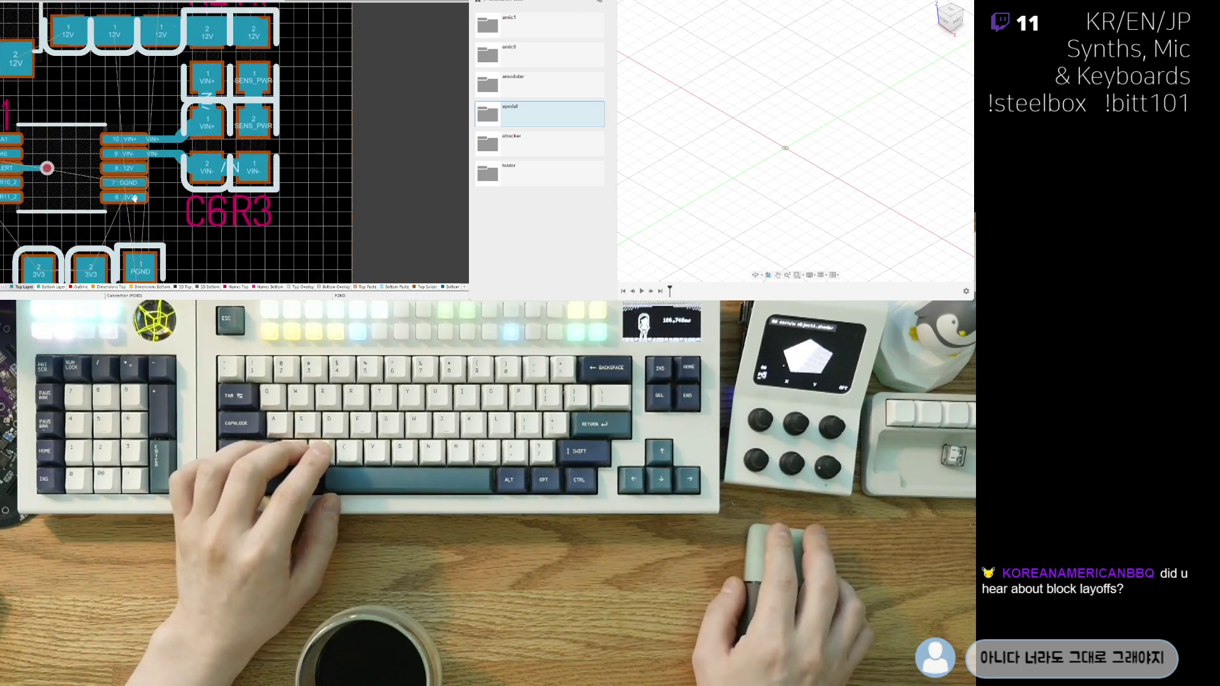
- Route a diagonal 12V track from the pad to pad 2 with Ctrl+W
{"action": "scroll", "coordinate": [159, 156], "scroll_direction": "up", "scroll_amount": 1}
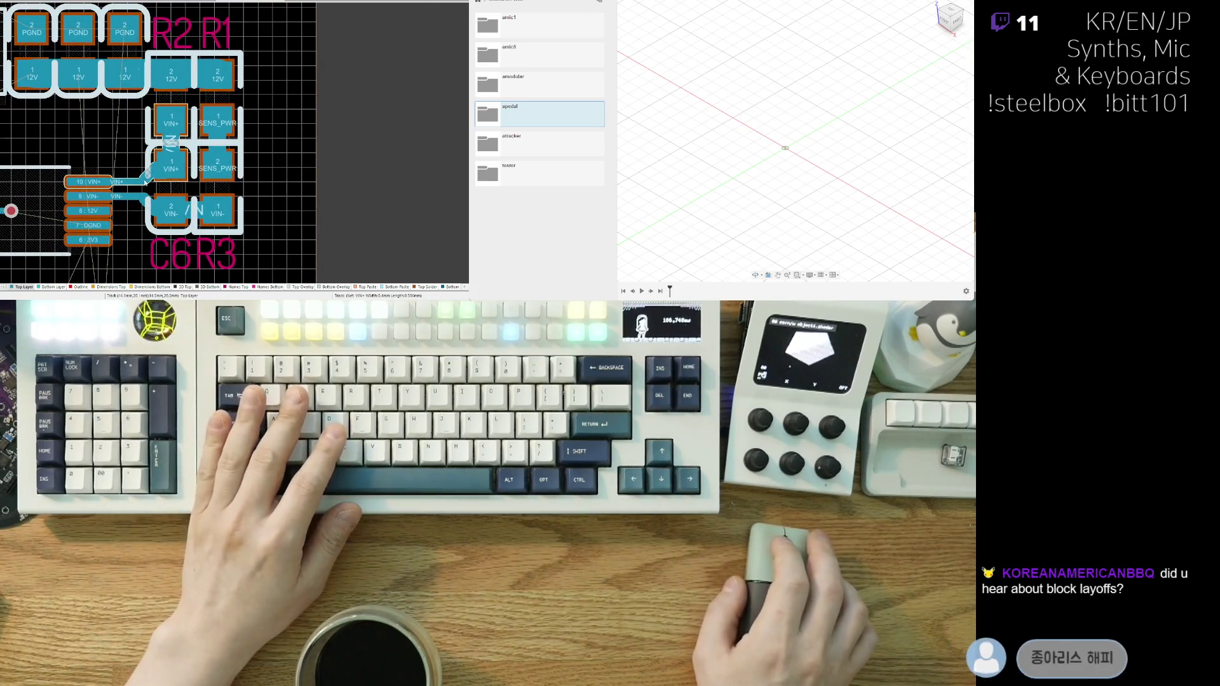
{"action": "scroll", "coordinate": [98, 170], "scroll_direction": "up", "scroll_amount": 2}
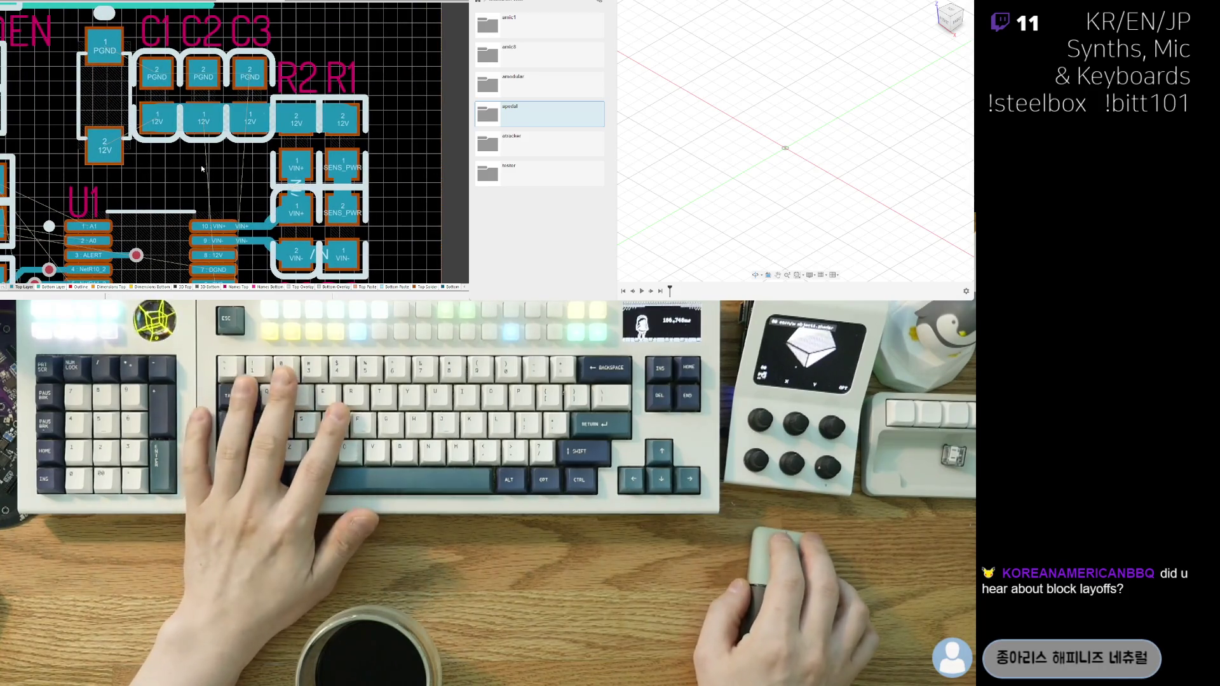
{"action": "key", "text": "ctrl+w"}
{"action": "left_click", "coordinate": [141, 127]}
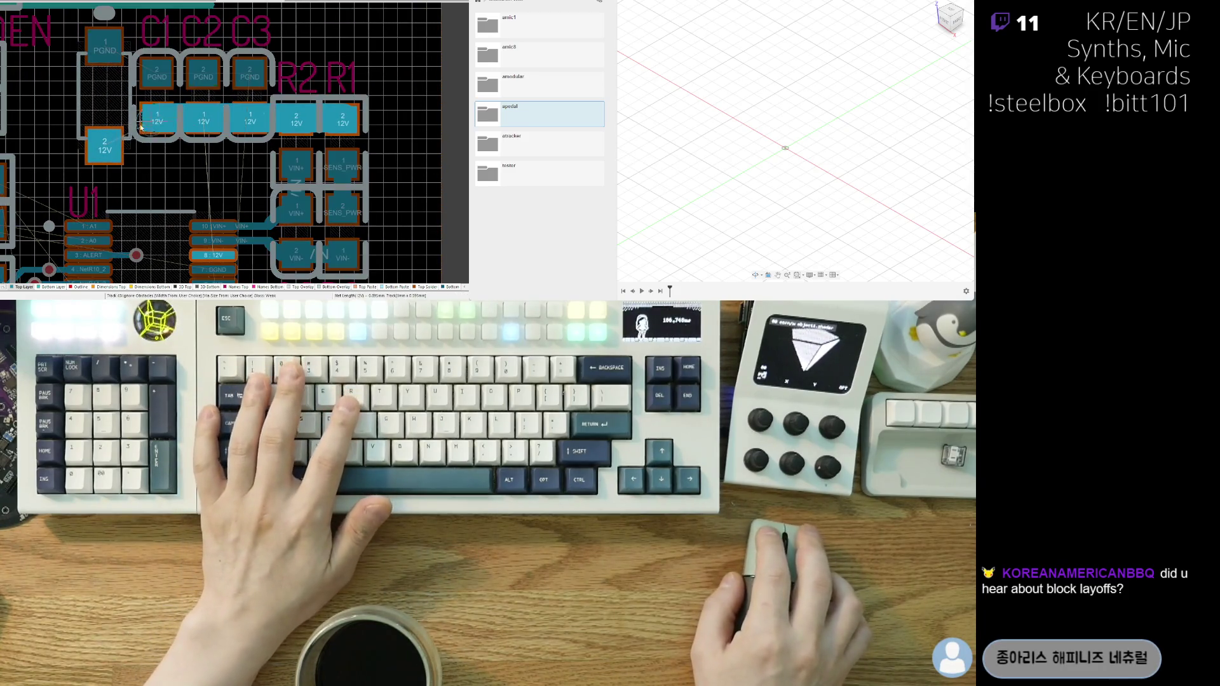
{"action": "left_click", "coordinate": [114, 150]}
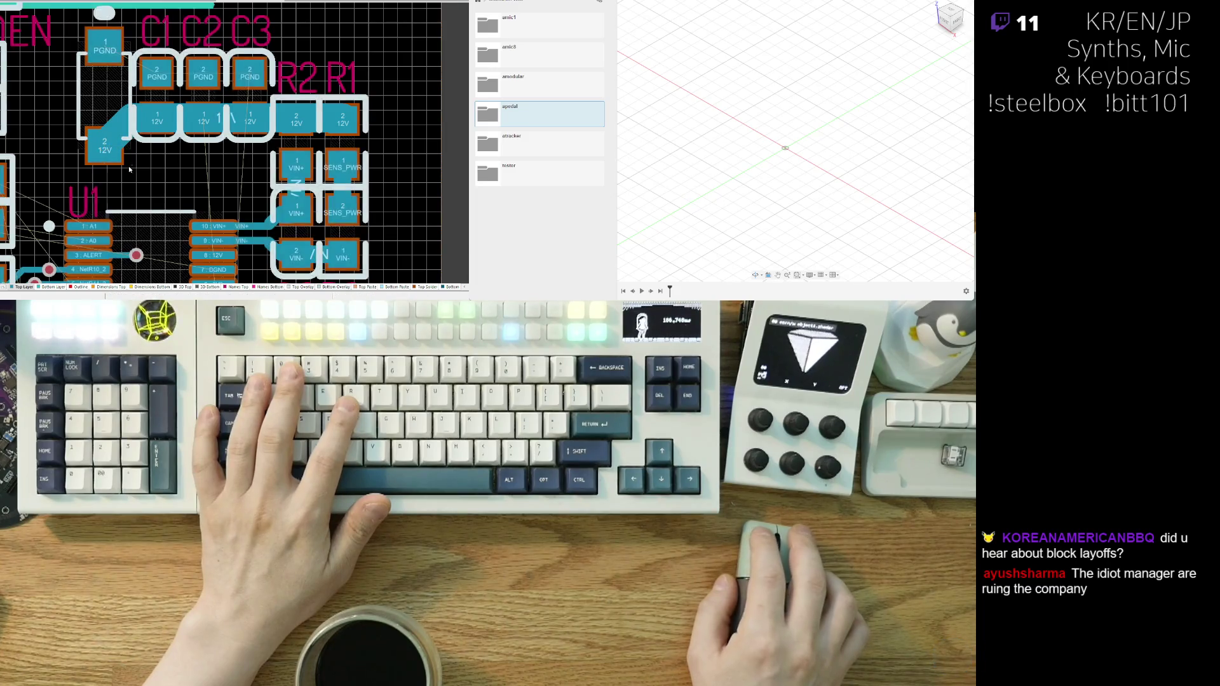
{"action": "right_click_drag", "start_coordinate": [114, 150], "coordinate": [84, 148]}
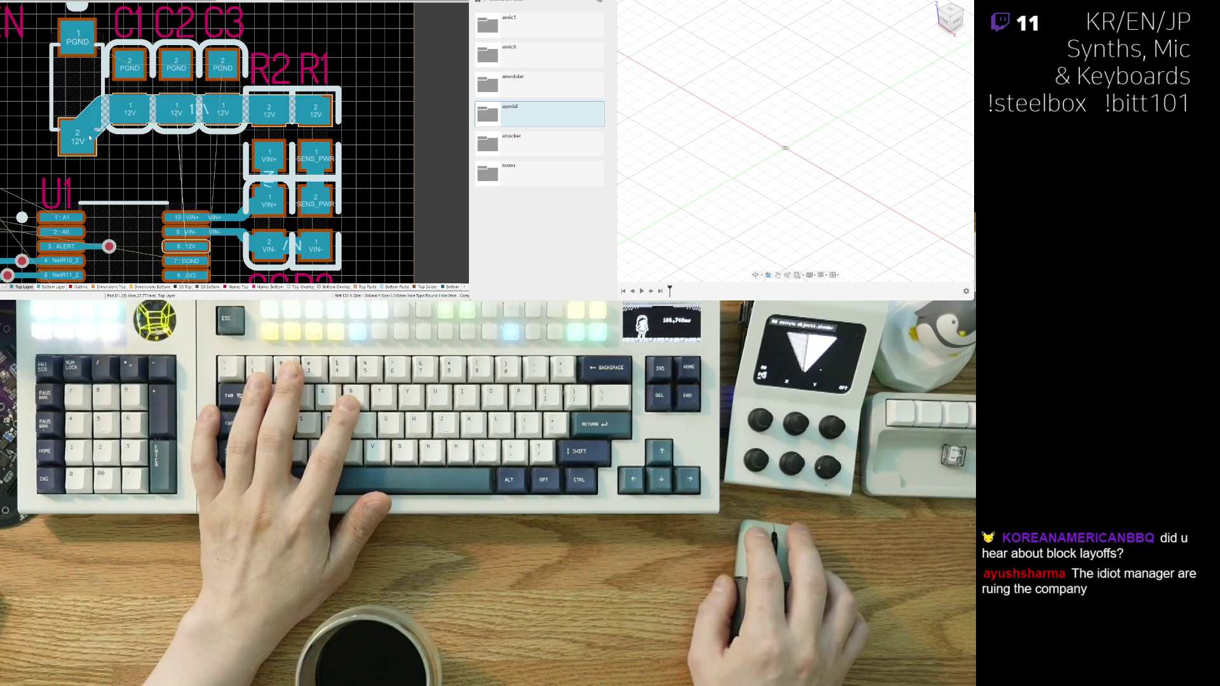
{"action": "scroll", "coordinate": [90, 137], "scroll_direction": "up", "scroll_amount": 2, "text": "ctrl"}
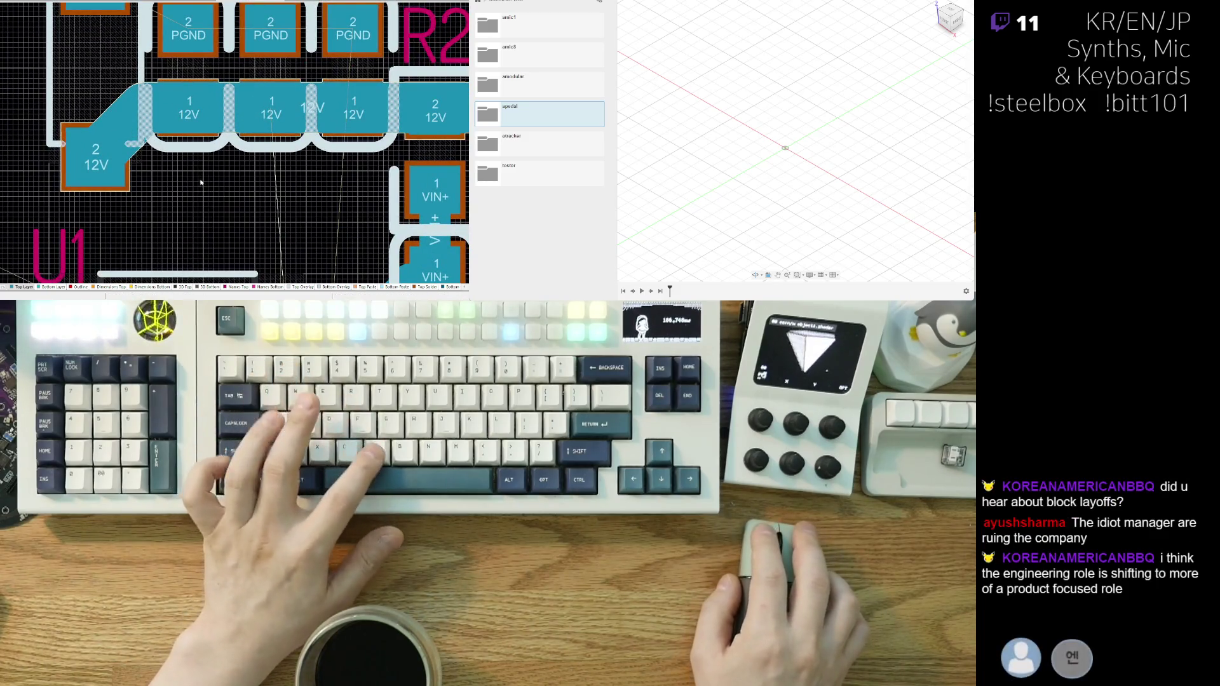
{"action": "scroll", "coordinate": [201, 182], "scroll_direction": "down", "scroll_amount": 2, "text": "ctrl"}
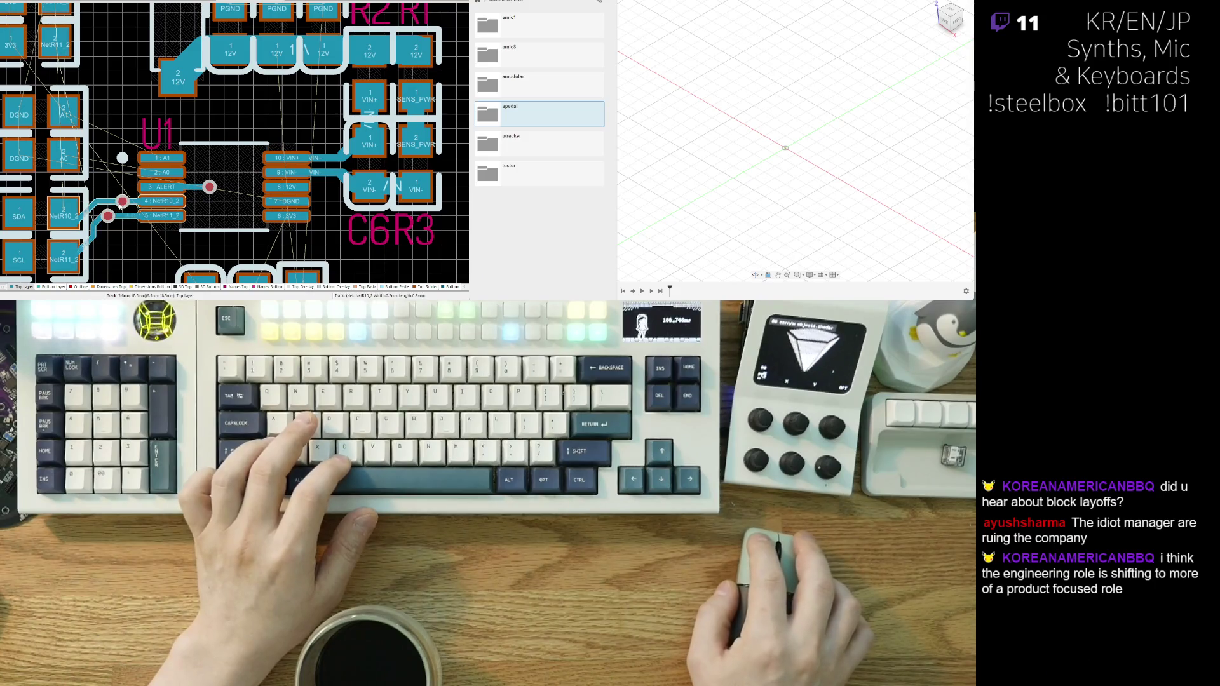
- Reposition the NetR10_2 via near U1 so its tracks re-route
{"action": "left_click", "coordinate": [123, 201]}
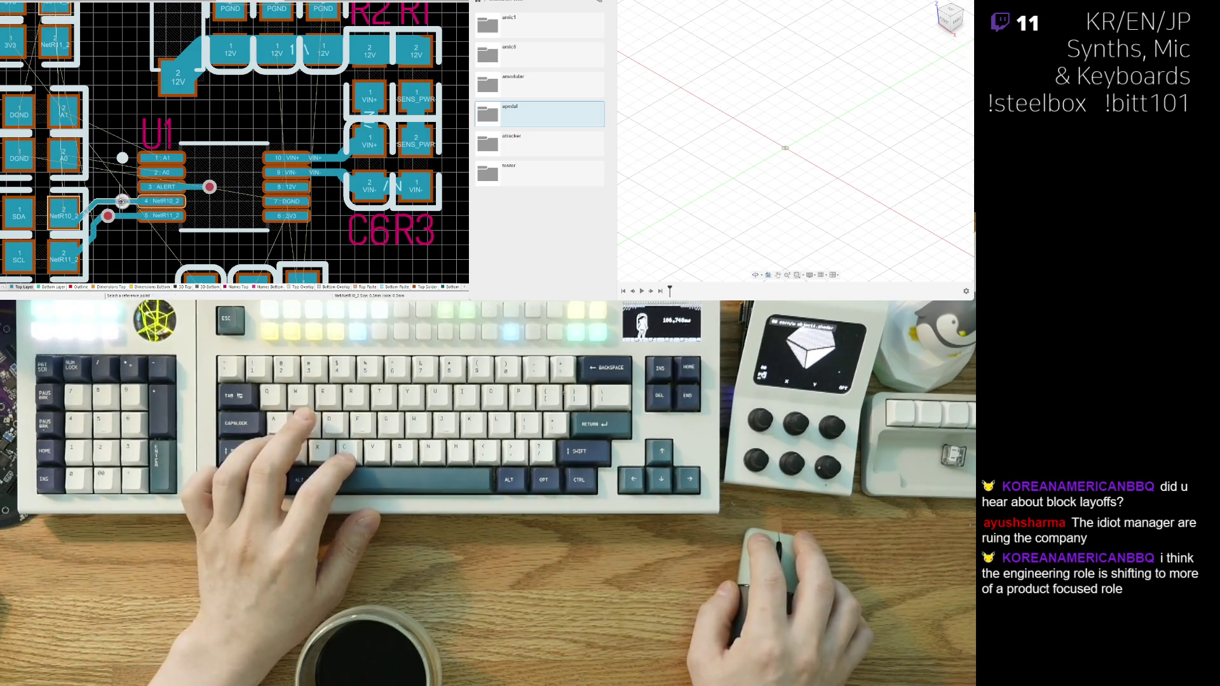
{"action": "scroll", "coordinate": [162, 110], "scroll_direction": "up", "scroll_amount": 2, "text": "ctrl"}
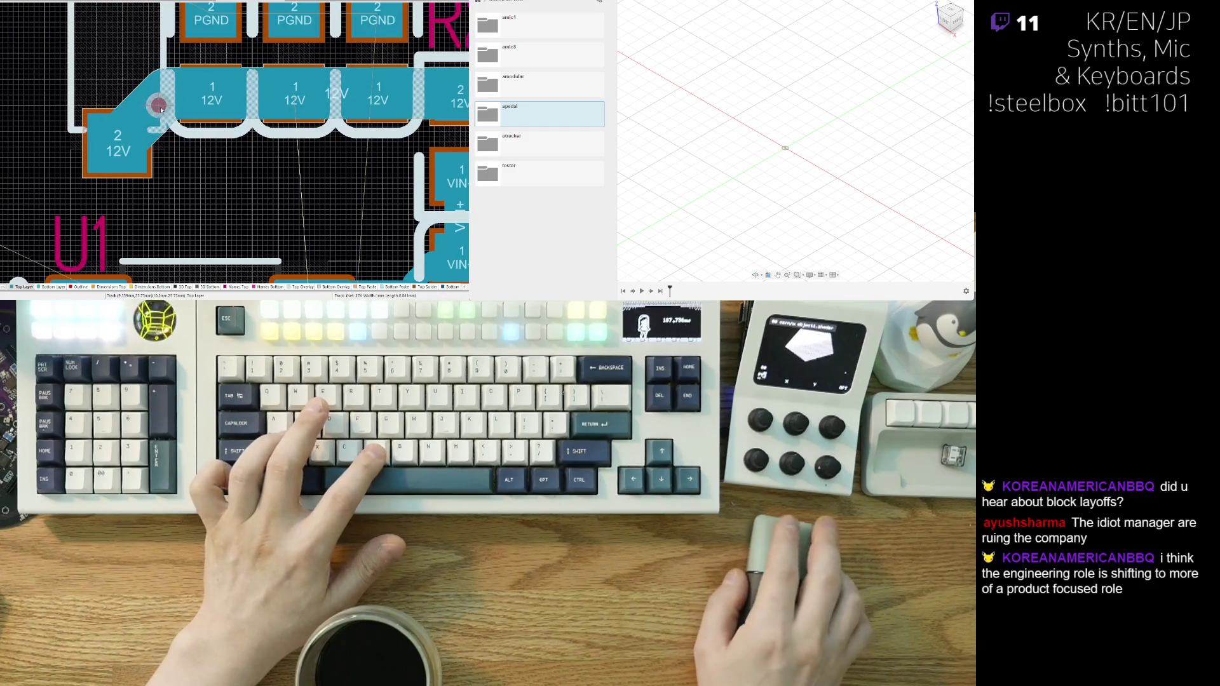
{"action": "left_click_drag", "start_coordinate": [161, 110], "coordinate": [151, 111]}
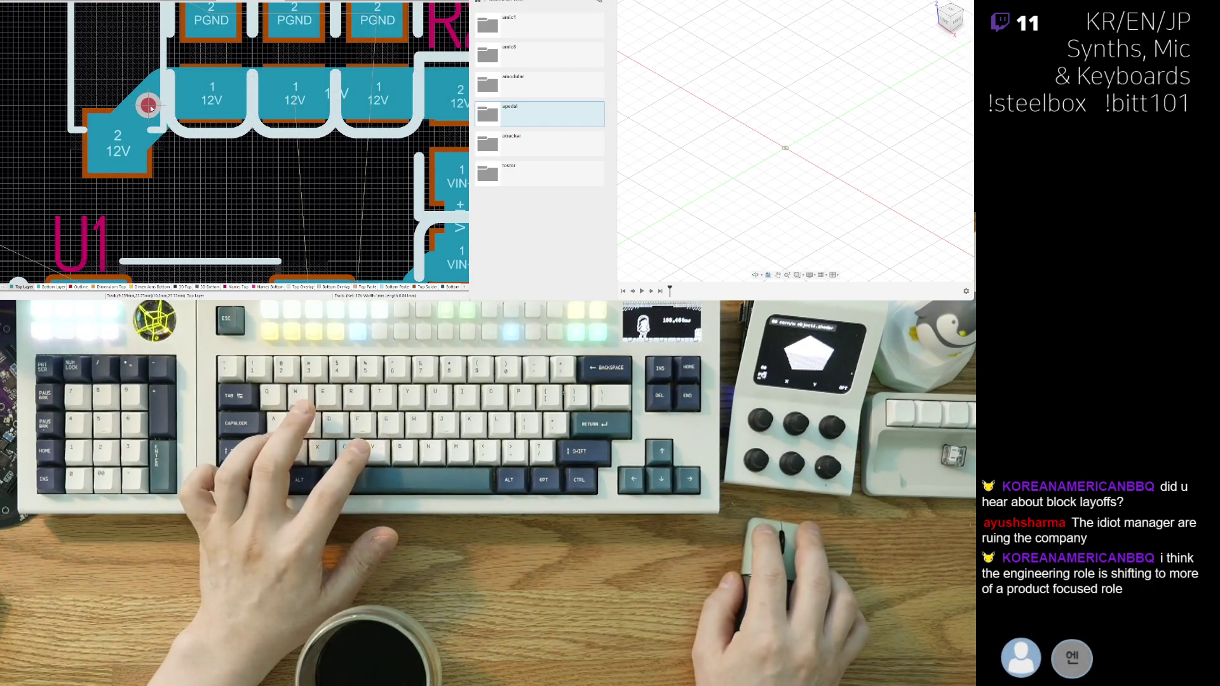
- Start a new 12V track from the 12V via
{"action": "right_click_drag", "start_coordinate": [202, 134], "coordinate": [166, 142]}
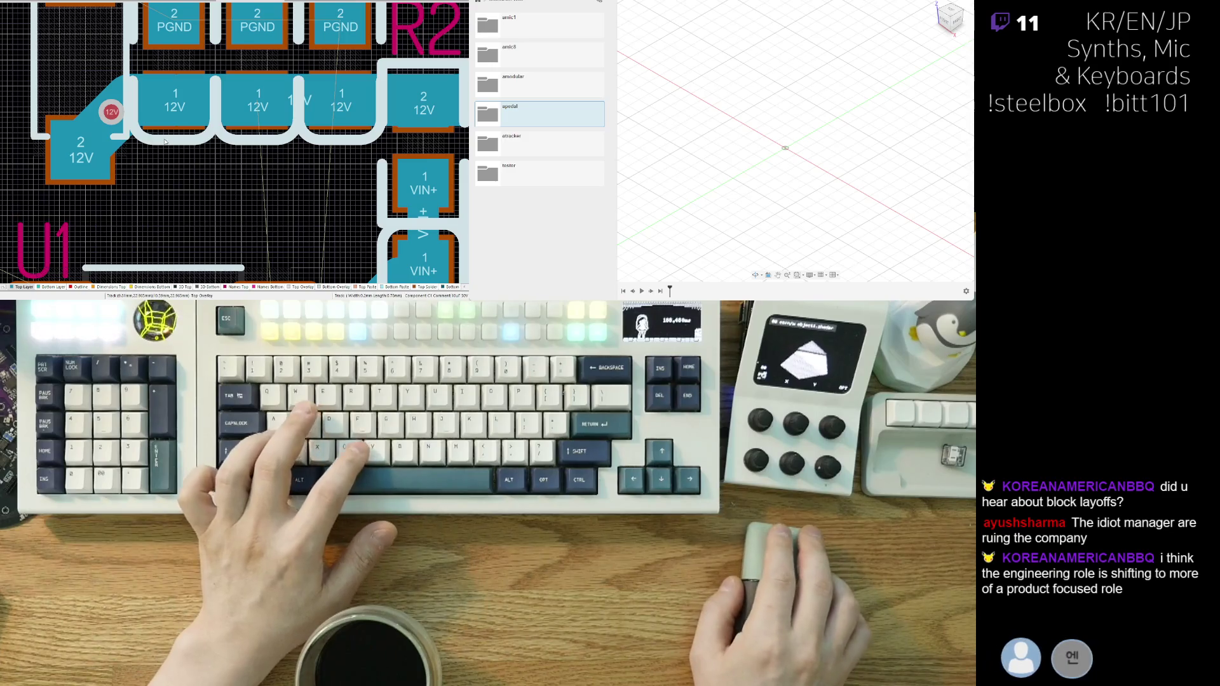
{"action": "scroll", "coordinate": [154, 146], "scroll_direction": "down", "scroll_amount": 3}
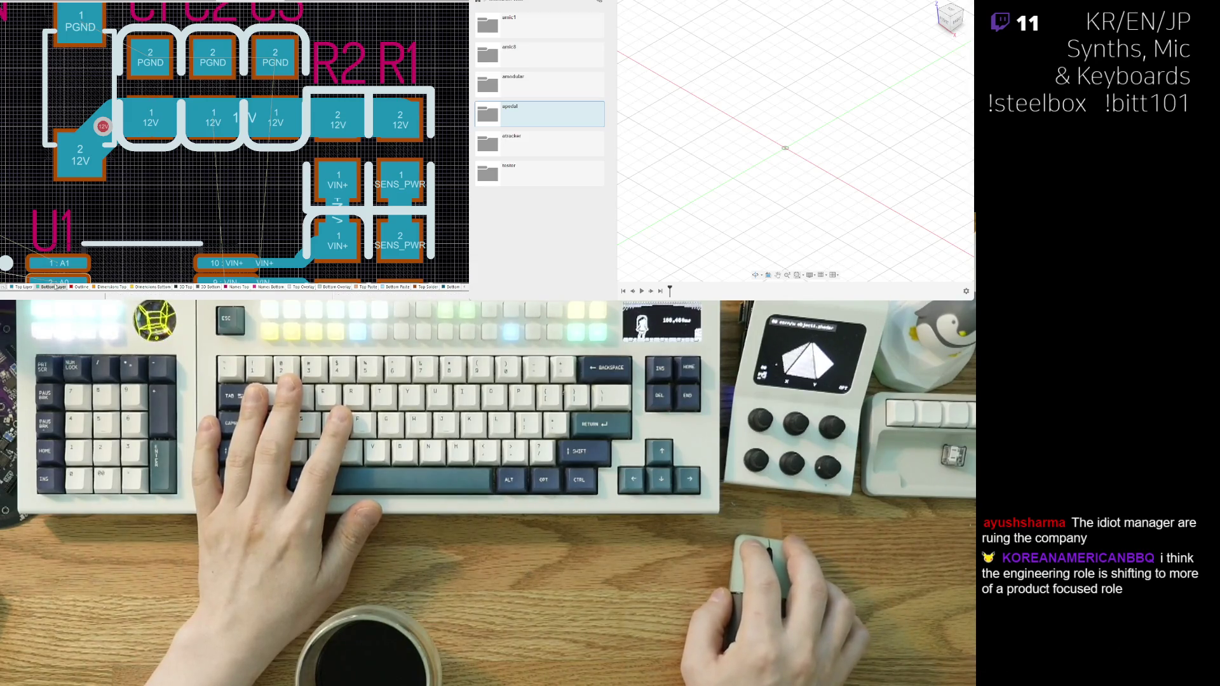
{"action": "left_click", "coordinate": [103, 126]}
{"action": "scroll", "coordinate": [201, 51], "scroll_direction": "down", "scroll_amount": 3}
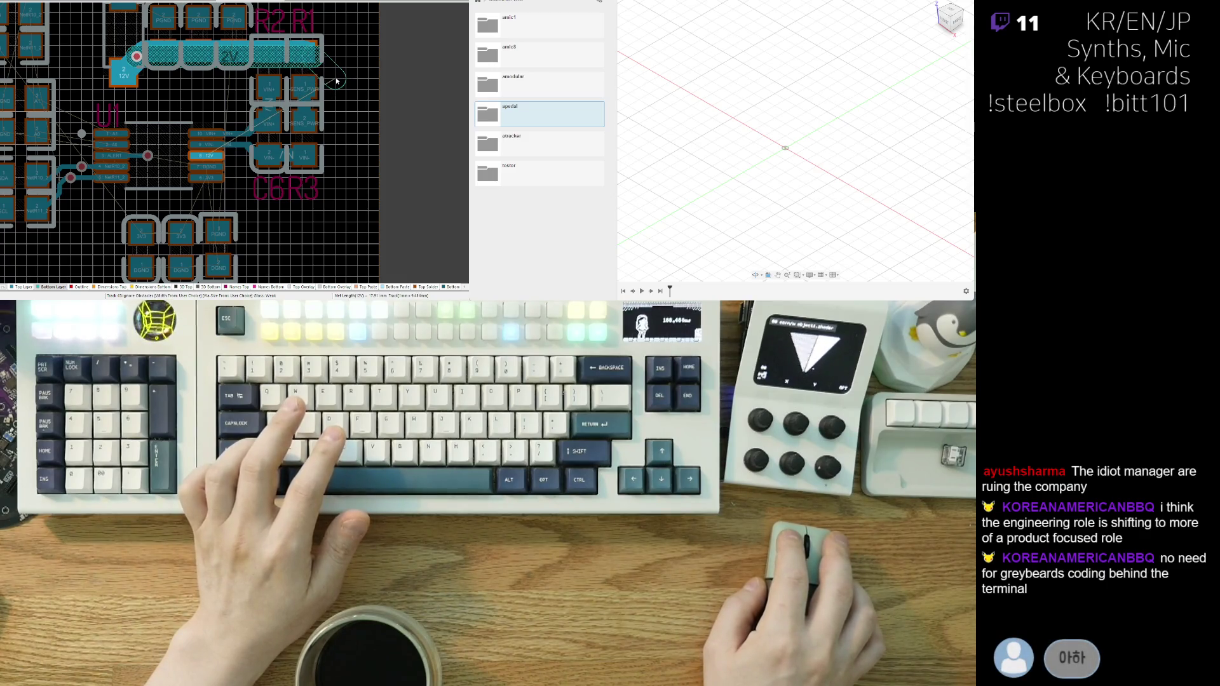
- Fix the horizontal 12V segment past C1–C3 and R2/R1, then finish it down the right side
{"action": "left_click", "coordinate": [337, 84]}
{"action": "scroll", "coordinate": [336, 104], "scroll_direction": "down", "scroll_amount": 5}
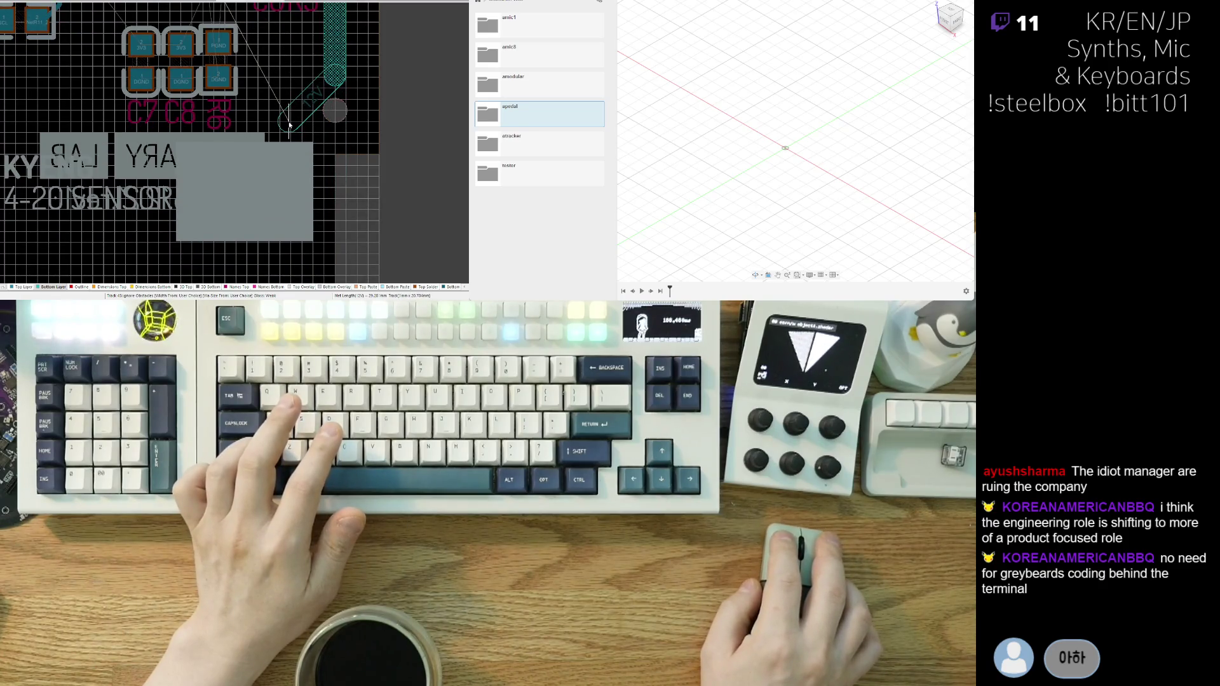
{"action": "left_click", "coordinate": [289, 125]}
{"action": "scroll", "coordinate": [234, 239], "scroll_direction": "up", "scroll_amount": 5}
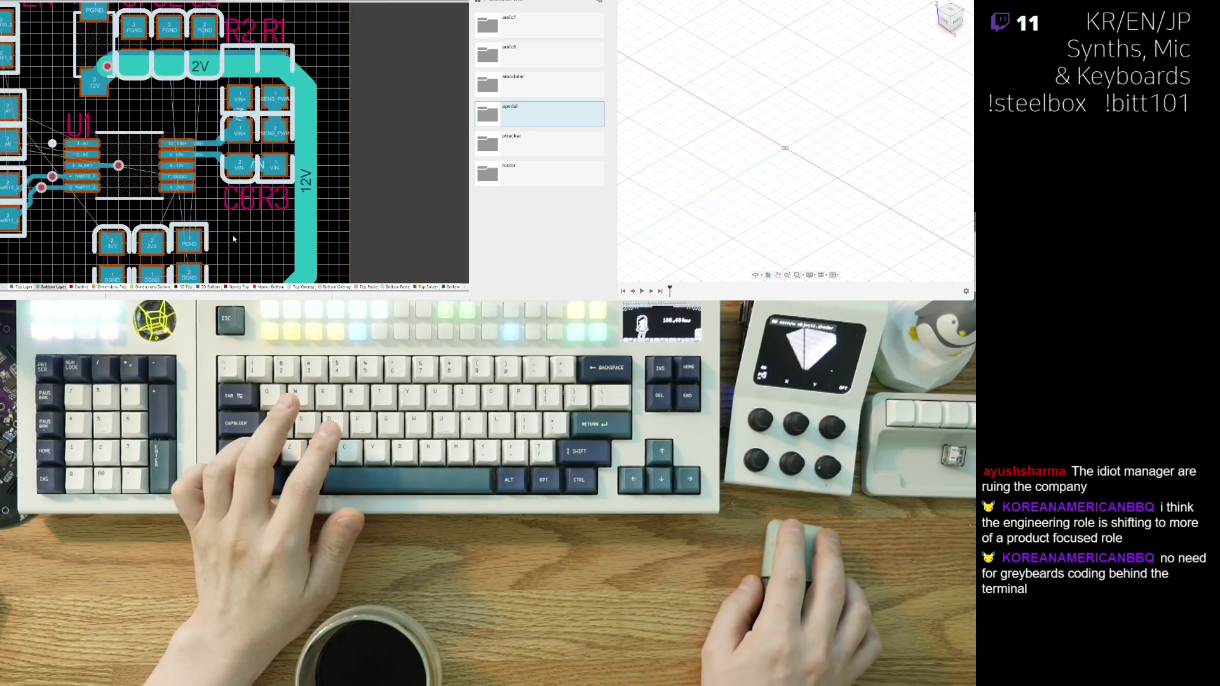
{"action": "scroll", "coordinate": [124, 174], "scroll_direction": "up", "scroll_amount": 3, "text": "ctrl"}
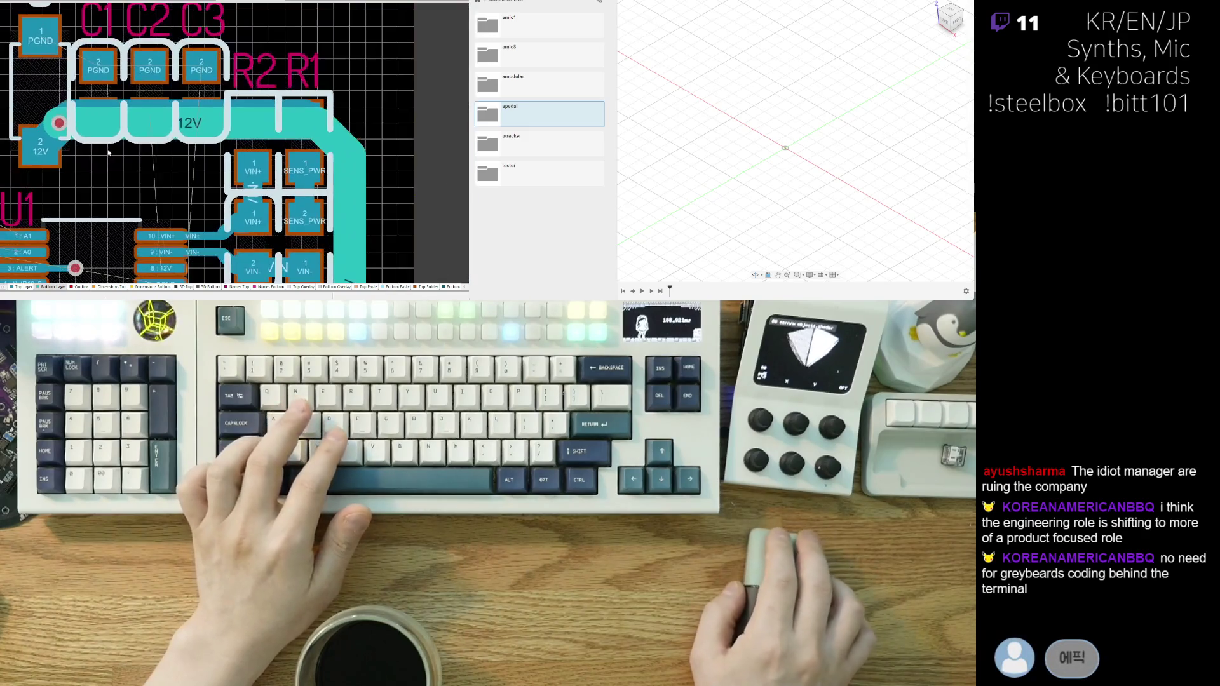
{"action": "right_click_drag", "start_coordinate": [108, 153], "coordinate": [153, 232]}
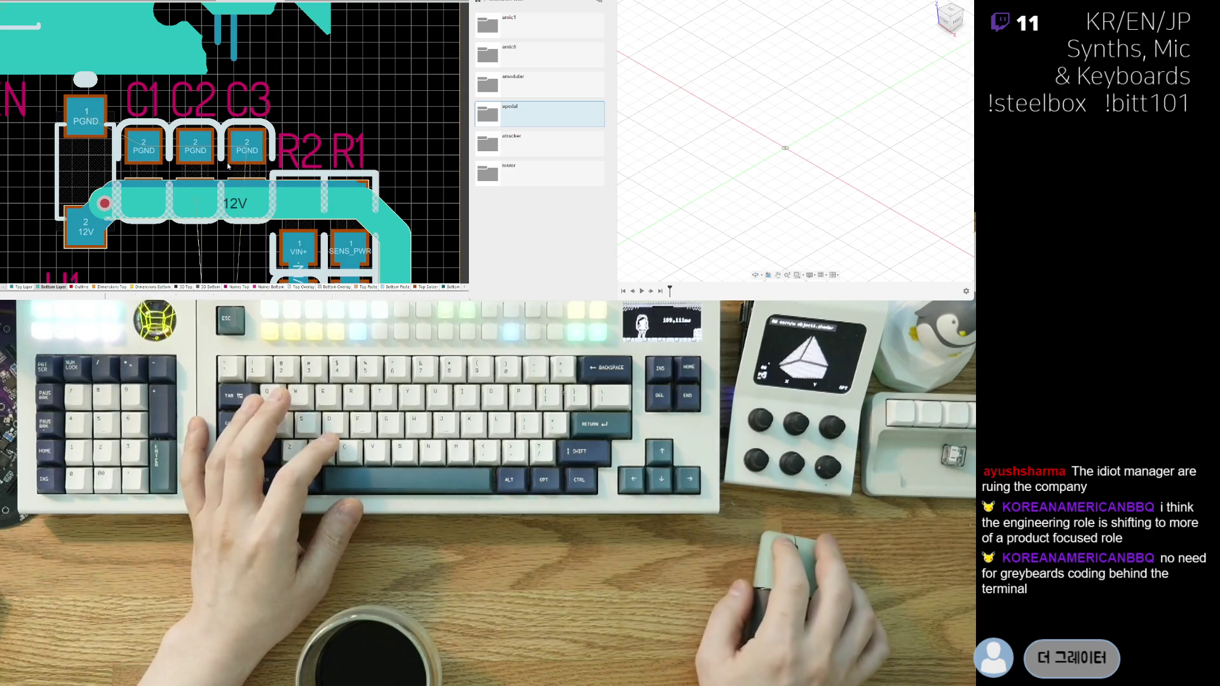
{"action": "scroll", "coordinate": [228, 167], "scroll_direction": "up", "scroll_amount": 1, "text": "ctrl"}
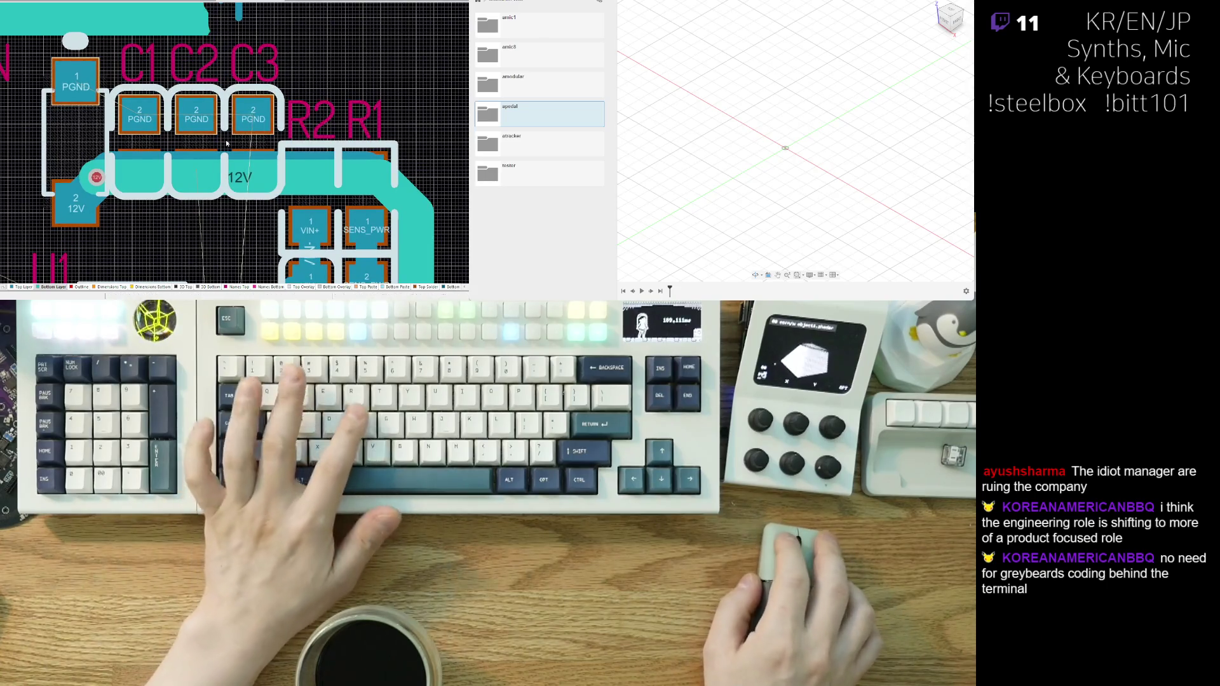
{"action": "scroll", "coordinate": [226, 143], "scroll_direction": "down", "scroll_amount": 2}
{"action": "scroll", "coordinate": [117, 122], "scroll_direction": "up", "scroll_amount": 2}
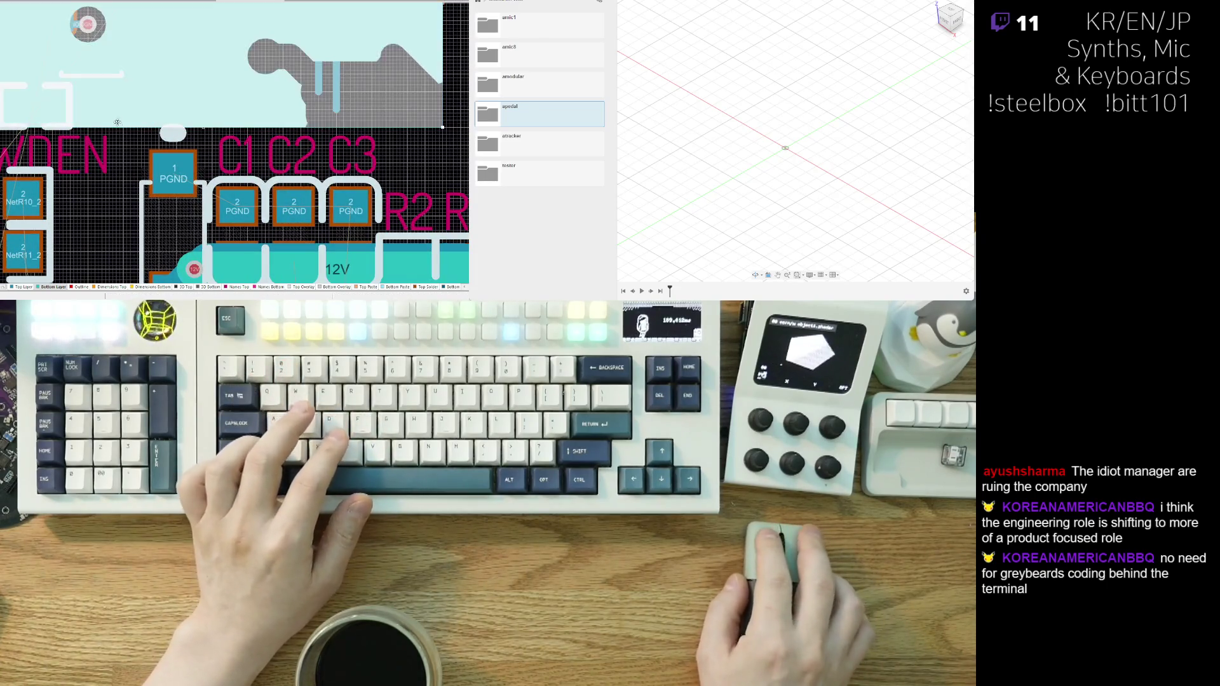
- Select the copper pour above C1–C3, drag its bottom edge upward, then deselect it
{"action": "scroll", "coordinate": [242, 210], "scroll_direction": "down", "scroll_amount": 3}
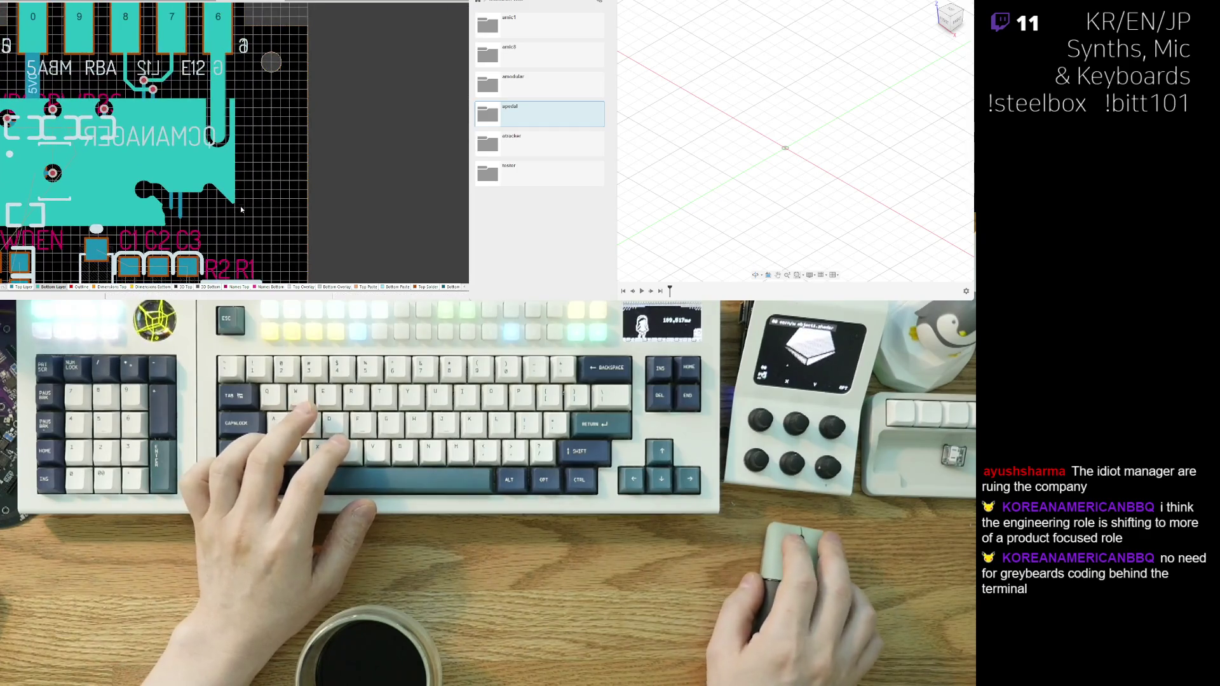
{"action": "scroll", "coordinate": [220, 210], "scroll_direction": "up", "scroll_amount": 2}
{"action": "scroll", "coordinate": [286, 123], "scroll_direction": "down", "scroll_amount": 2}
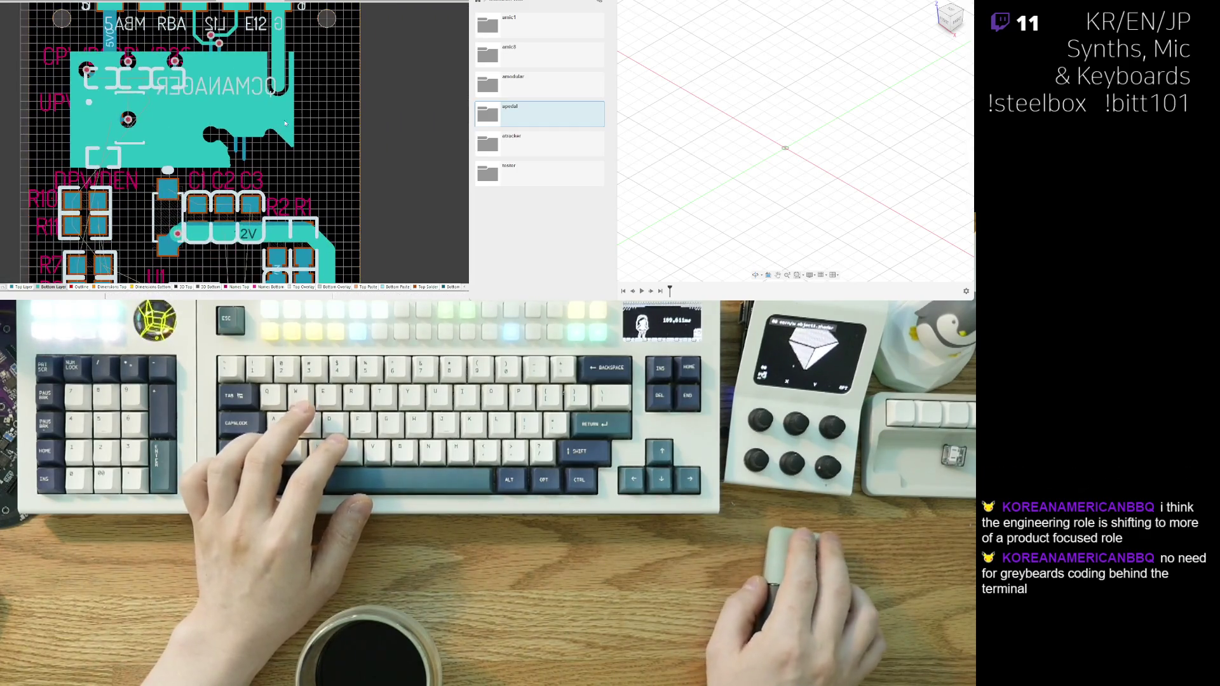
{"action": "left_click", "coordinate": [285, 123]}
{"action": "scroll", "coordinate": [190, 184], "scroll_direction": "up", "scroll_amount": 2}
{"action": "scroll", "coordinate": [129, 134], "scroll_direction": "down", "scroll_amount": 2}
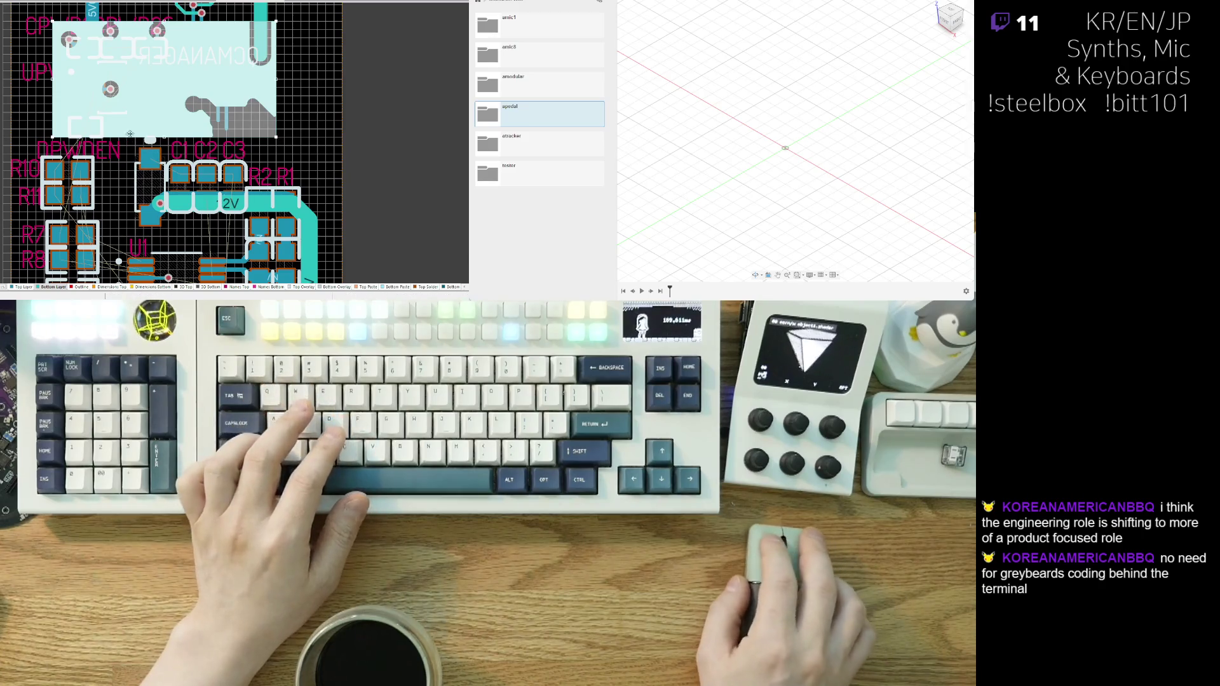
{"action": "left_click_drag", "start_coordinate": [129, 136], "coordinate": [137, 120]}
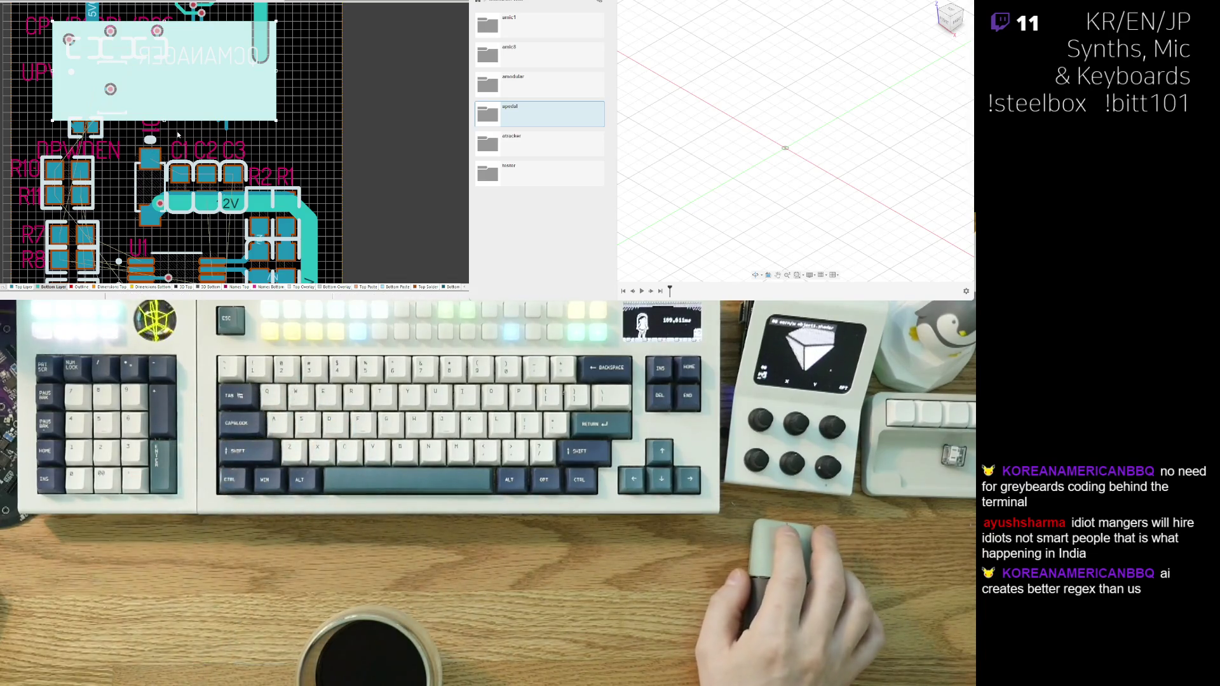
{"action": "left_click", "coordinate": [278, 147]}
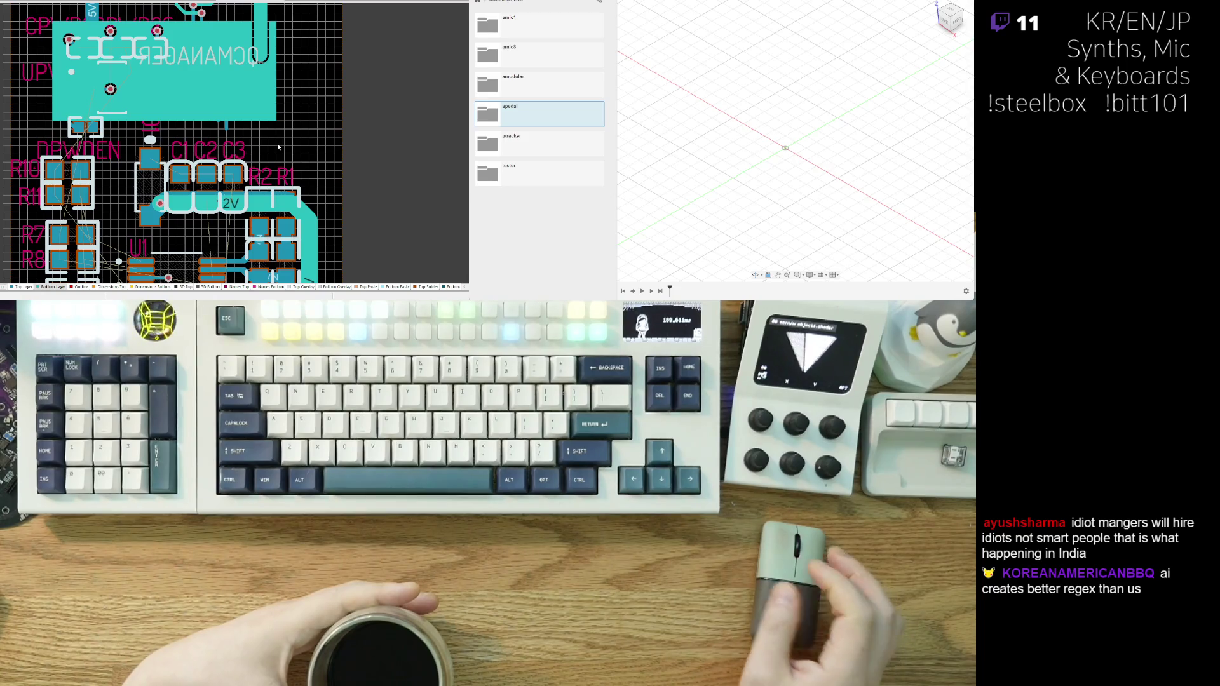
{"action": "scroll", "coordinate": [149, 140], "scroll_direction": "up", "scroll_amount": 3, "text": "ctrl"}
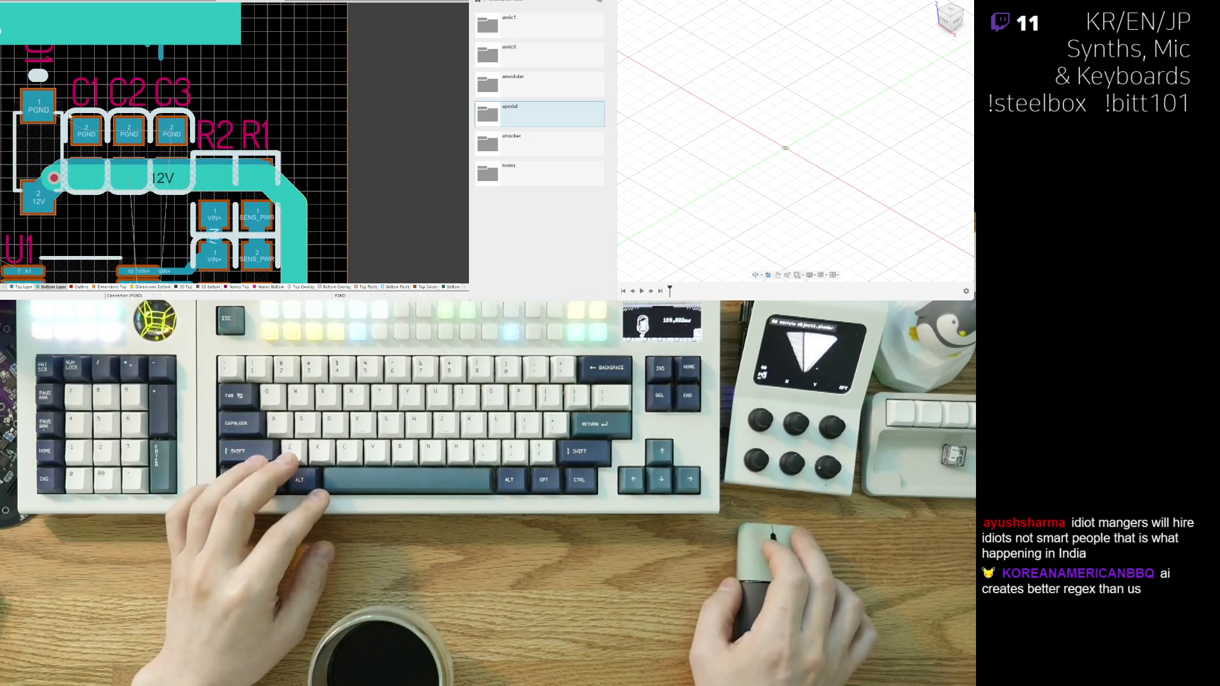
{"action": "scroll", "coordinate": [68, 157], "scroll_direction": "up", "scroll_amount": 2, "text": "ctrl"}
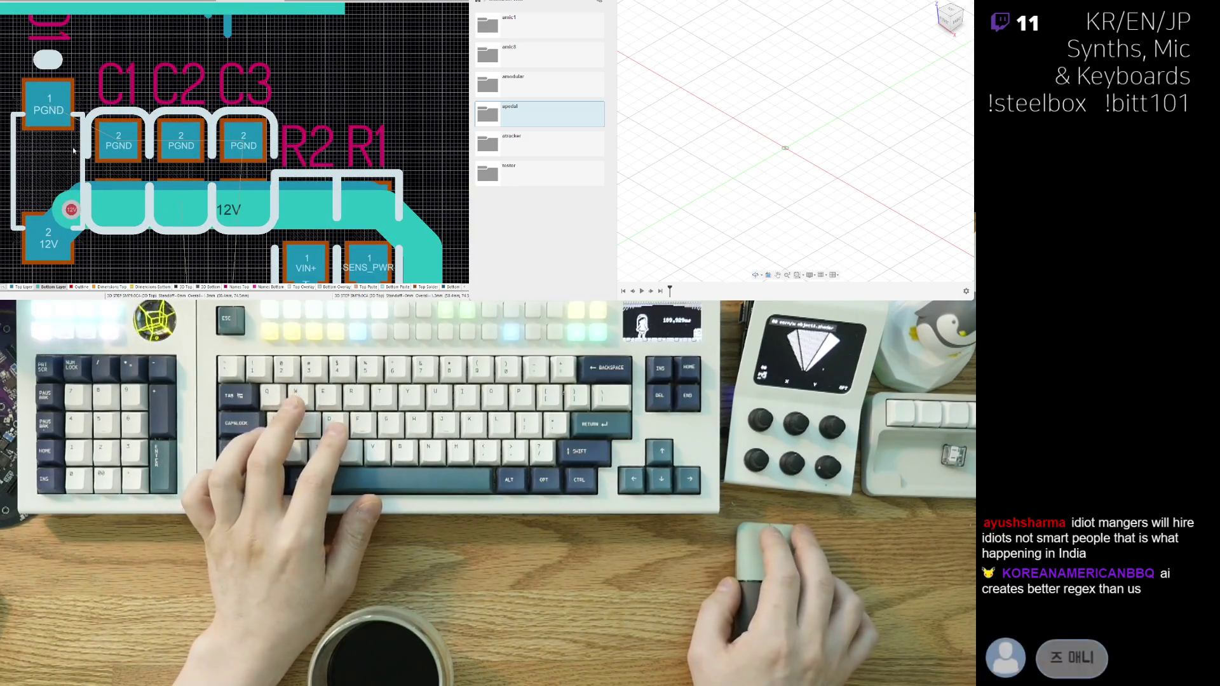
{"action": "scroll", "coordinate": [123, 182], "scroll_direction": "down", "scroll_amount": 3, "text": "ctrl"}
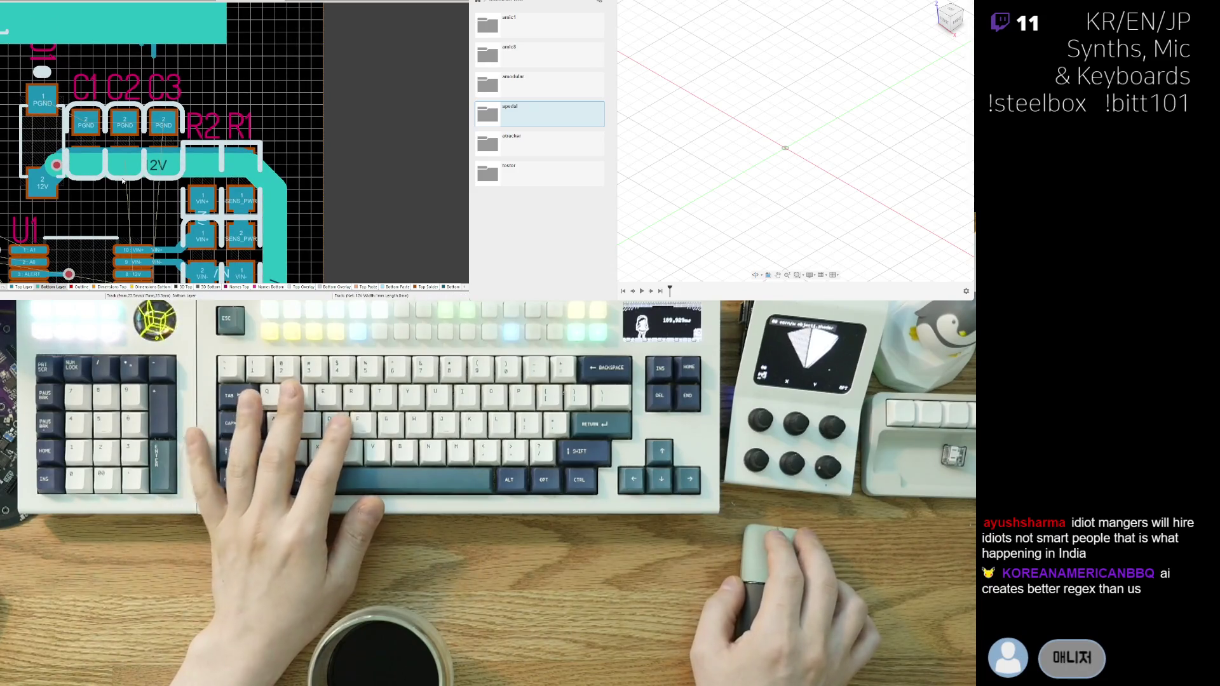
{"action": "scroll", "coordinate": [124, 182], "scroll_direction": "down", "scroll_amount": 2}
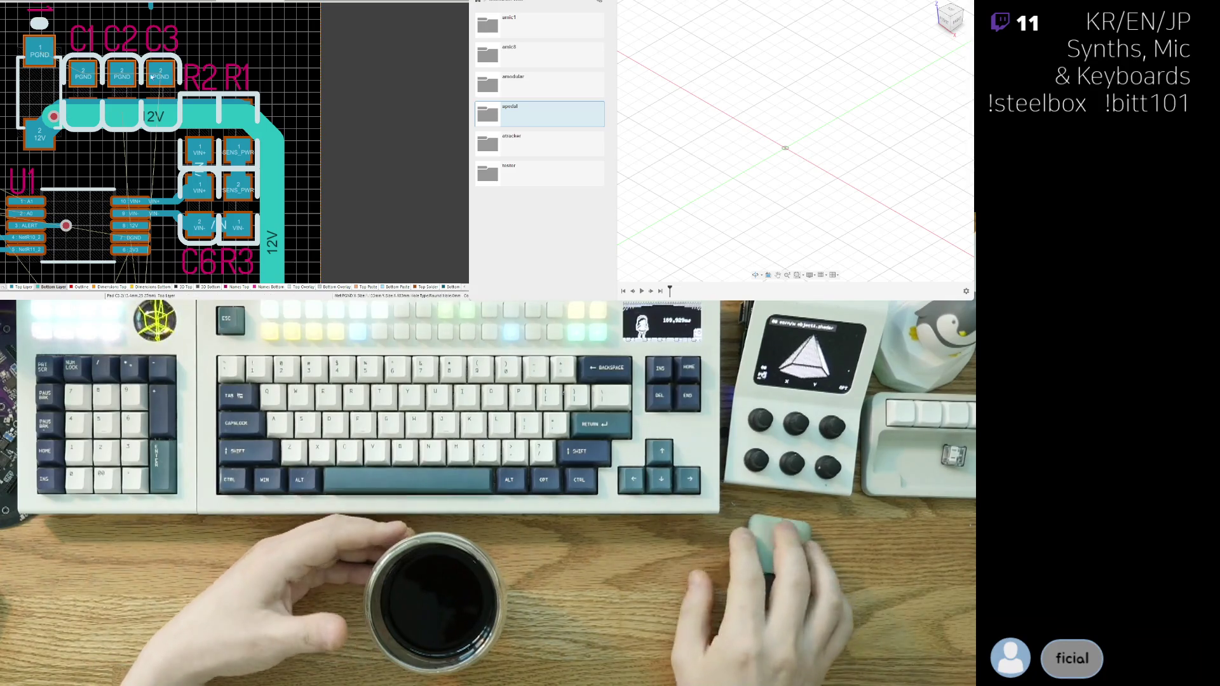
{"action": "right_click_drag", "start_coordinate": [152, 151], "coordinate": [170, 161]}
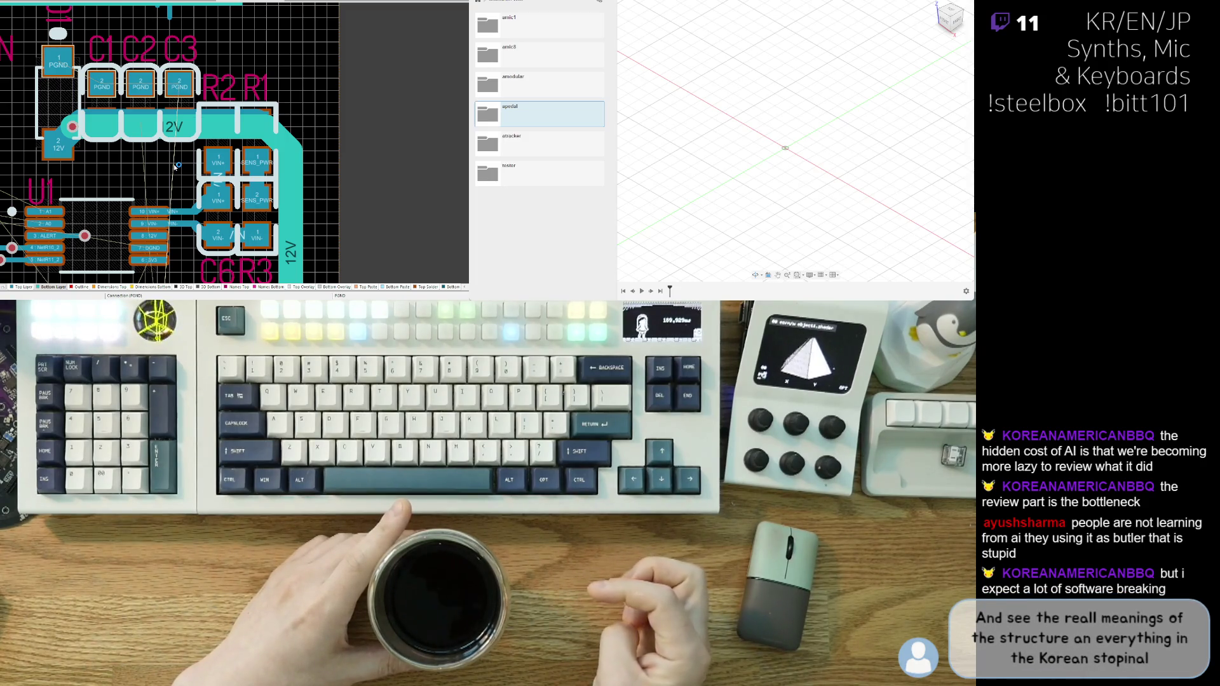
- Shift the view slightly over the power section to check the wide 12V track
{"action": "right_click_drag", "start_coordinate": [218, 158], "coordinate": [190, 166]}
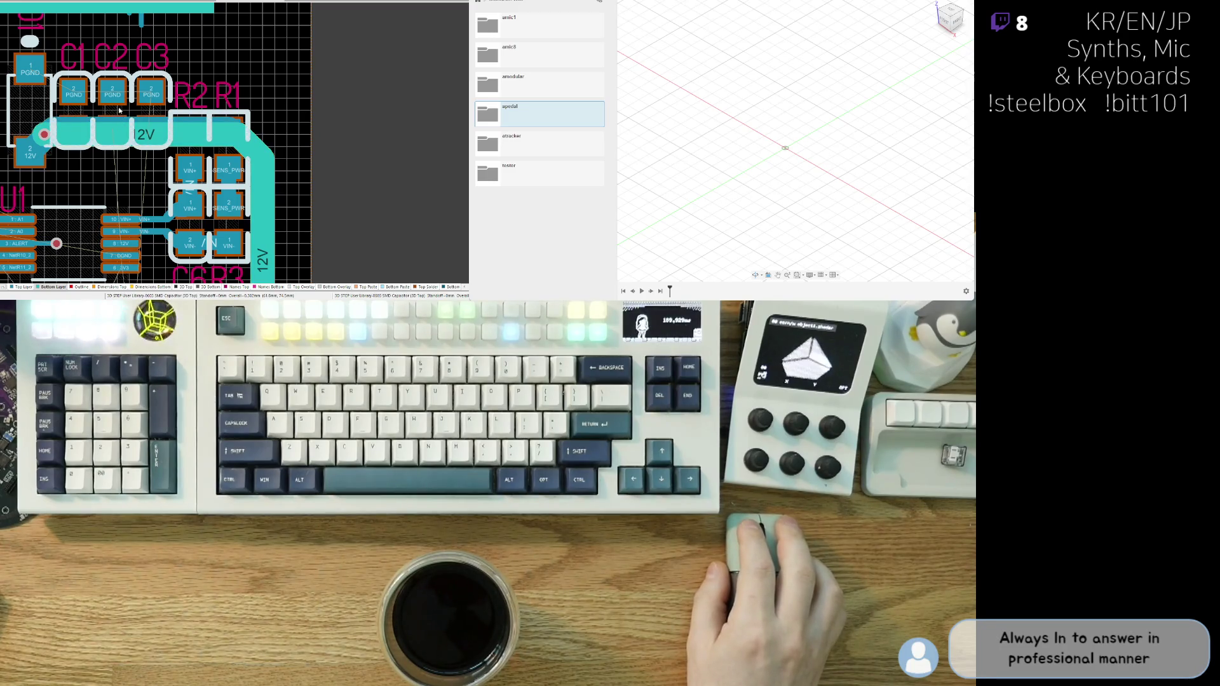
{"action": "right_click_drag", "start_coordinate": [134, 105], "coordinate": [160, 141]}
{"action": "scroll", "coordinate": [108, 181], "scroll_direction": "down", "scroll_amount": 3}
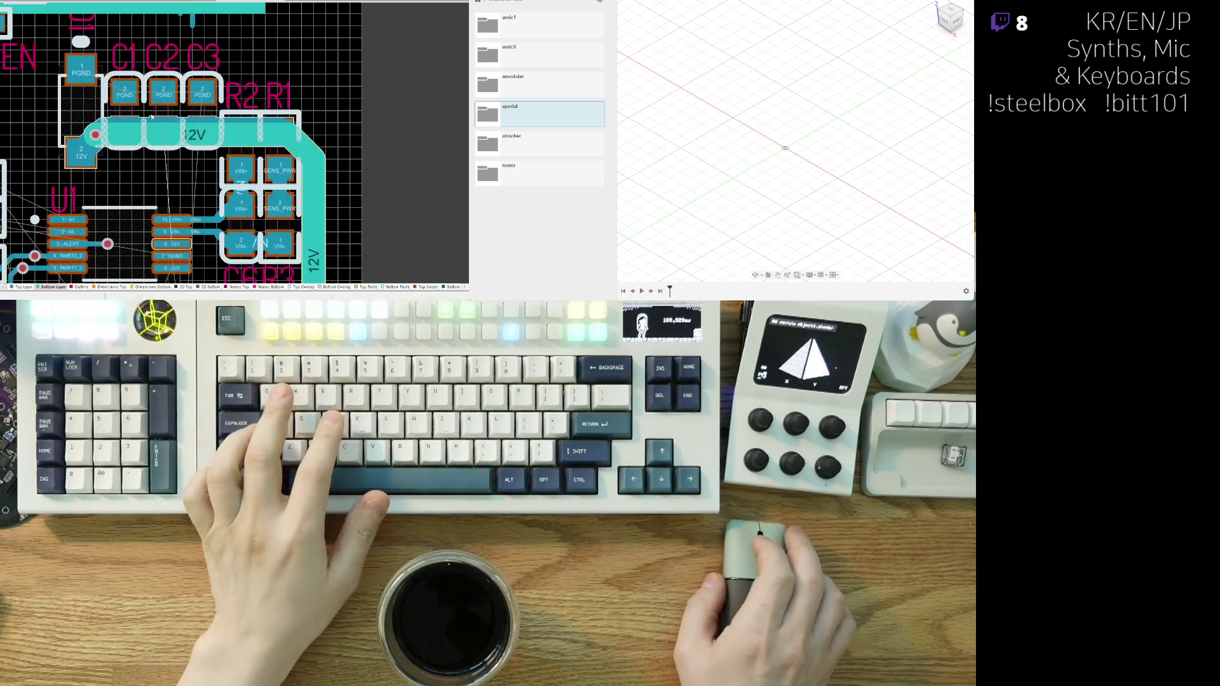
{"action": "scroll", "coordinate": [118, 167], "scroll_direction": "up", "scroll_amount": 2}
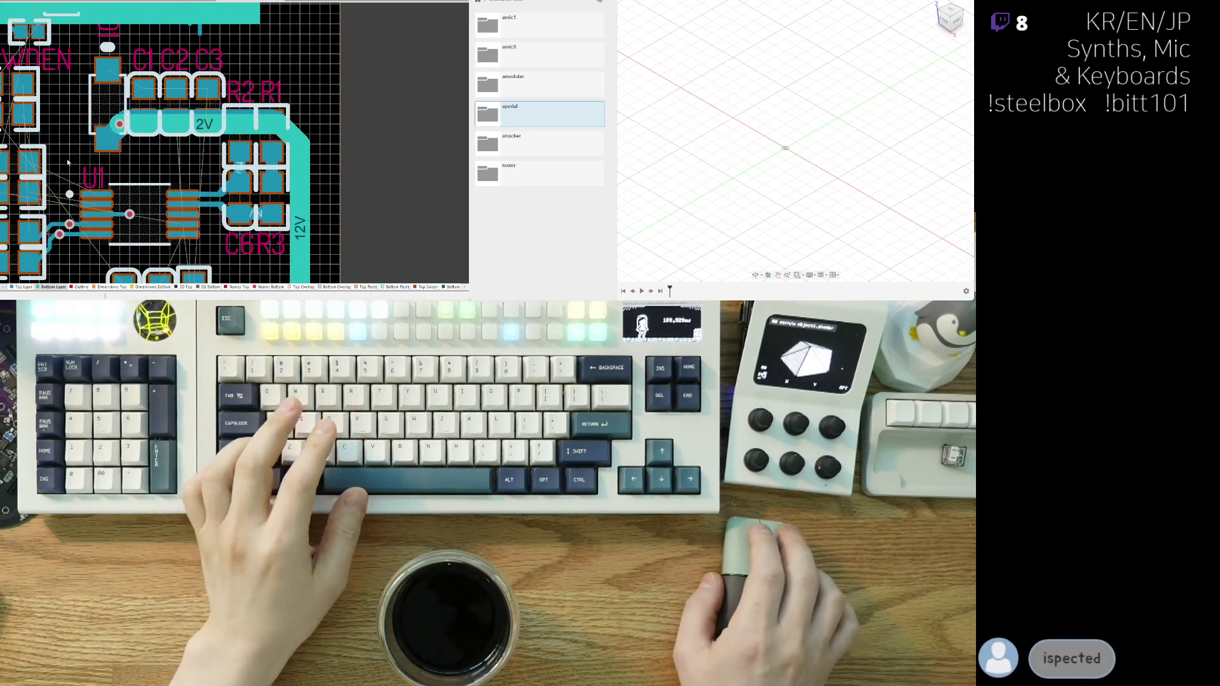
{"action": "scroll", "coordinate": [121, 171], "scroll_direction": "up", "scroll_amount": 4}
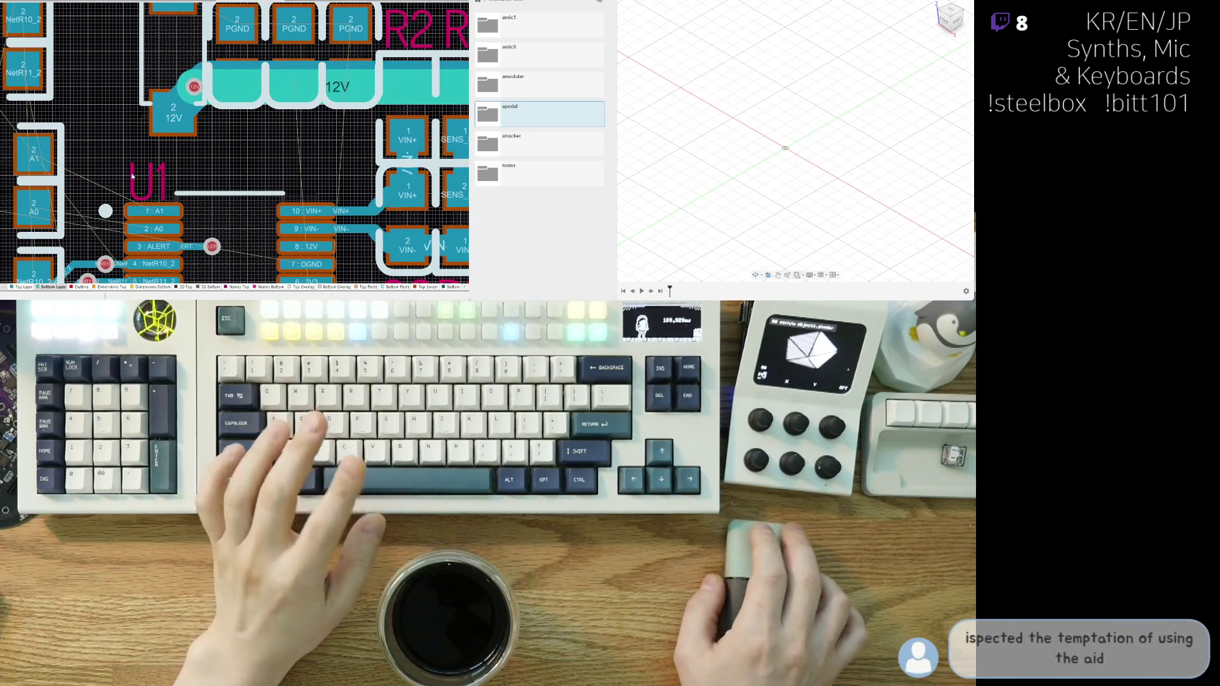
{"action": "key", "text": "ctrl+w"}
{"action": "left_click", "coordinate": [121, 211]}
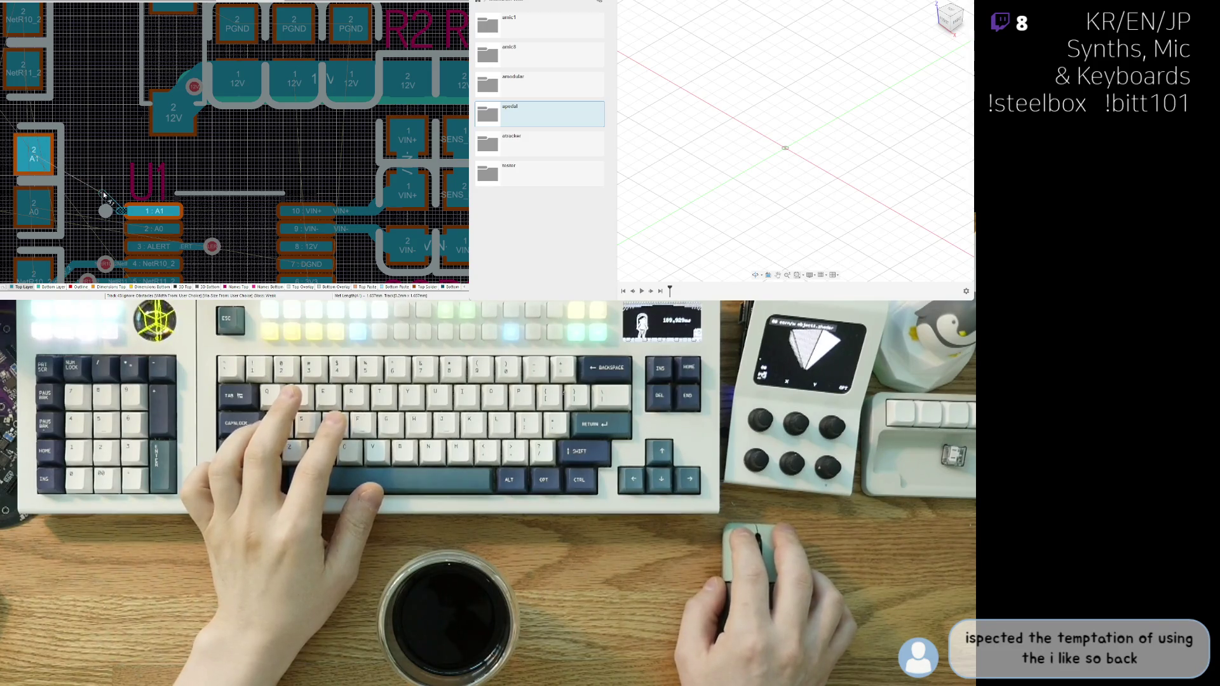
{"action": "key", "text": "Escape"}
{"action": "scroll", "coordinate": [105, 195], "scroll_direction": "down", "scroll_amount": 3}
{"action": "scroll", "coordinate": [138, 188], "scroll_direction": "up", "scroll_amount": 3}
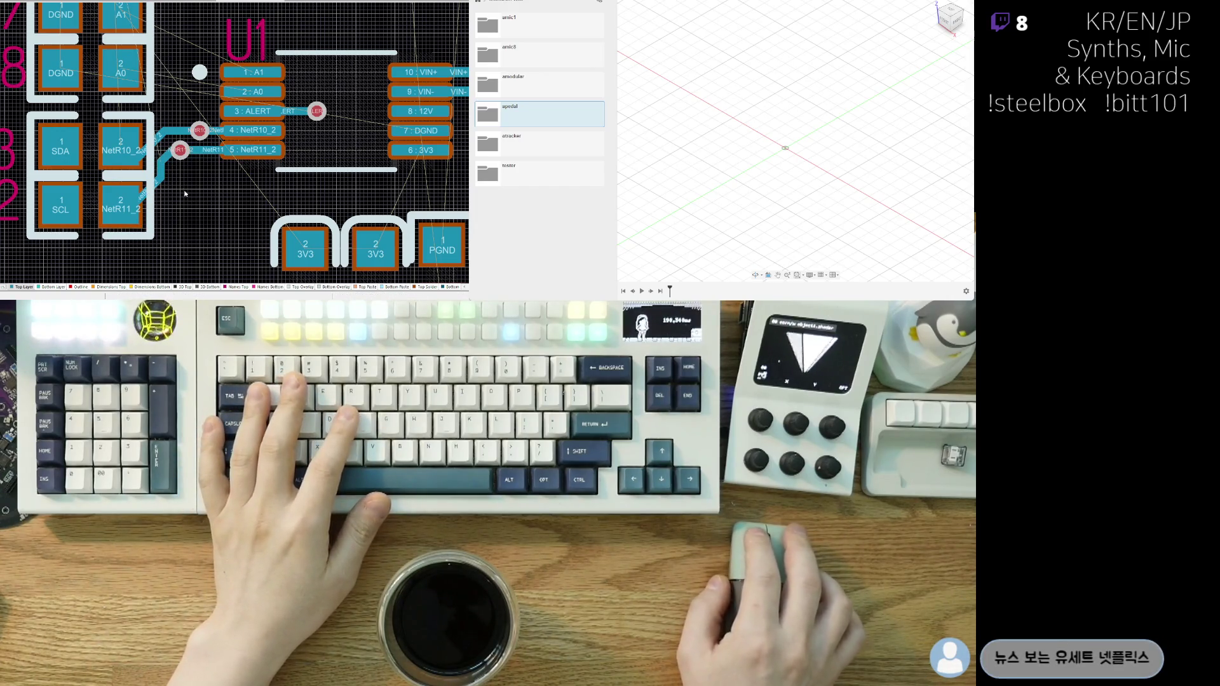
{"action": "scroll", "coordinate": [201, 208], "scroll_direction": "down", "scroll_amount": 3}
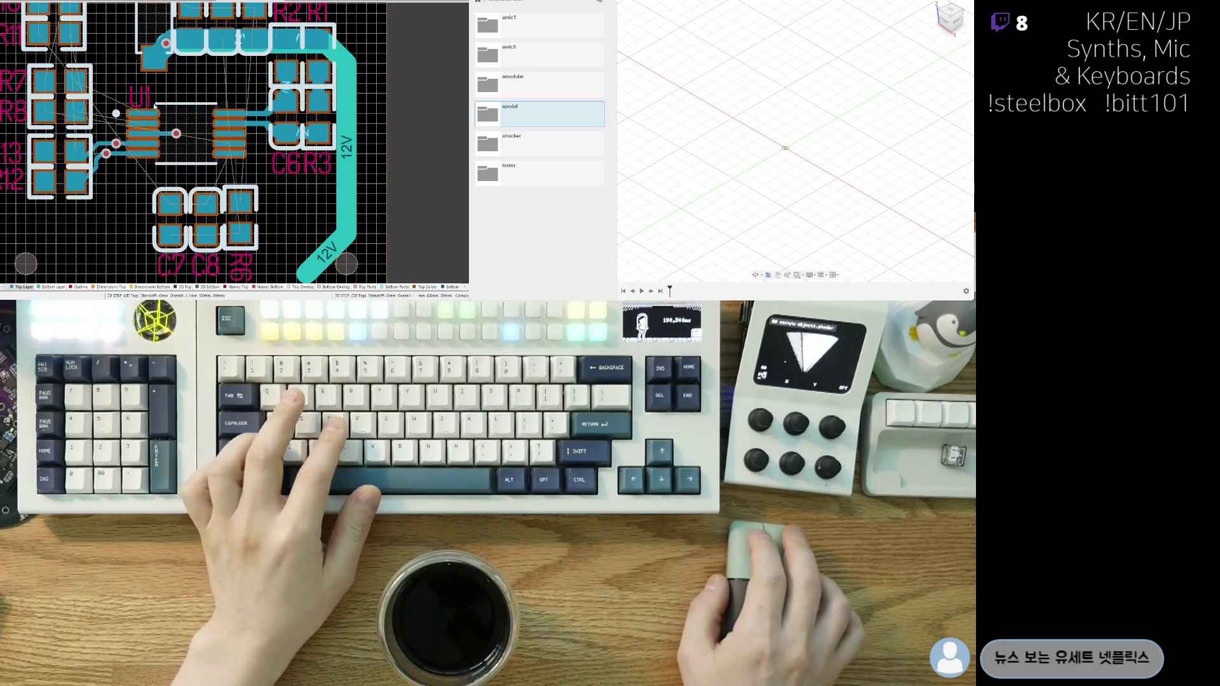
{"action": "middle_click_drag", "start_coordinate": [38, 159], "coordinate": [23, 179]}
{"action": "scroll", "coordinate": [225, 184], "scroll_direction": "up", "scroll_amount": 2}
{"action": "middle_click_drag", "start_coordinate": [141, 111], "coordinate": [218, 197]}
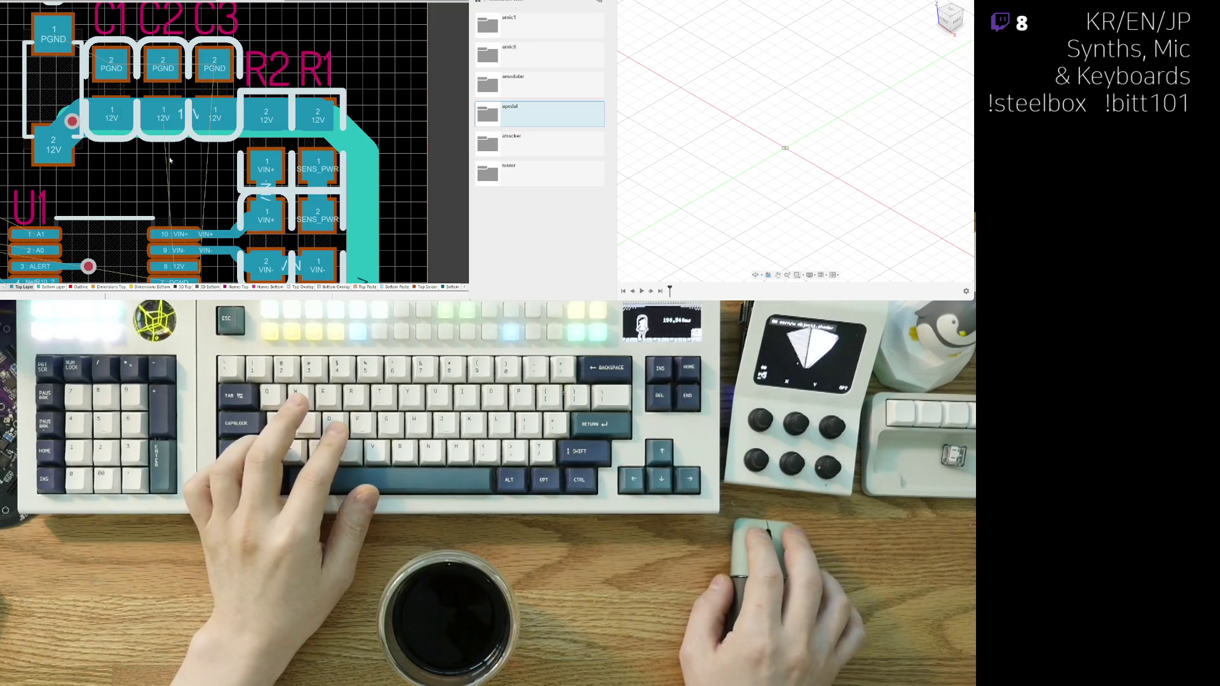
{"action": "mouse_move", "coordinate": [169, 159]}
{"action": "middle_mouse_down"}
{"action": "mouse_move", "coordinate": [150, 108]}
{"action": "mouse_move", "coordinate": [125, 107]}
{"action": "mouse_move", "coordinate": [193, 192]}
{"action": "mouse_move", "coordinate": [165, 207]}
{"action": "middle_mouse_up"}
{"action": "key", "text": "ctrl+w"}
{"action": "left_click", "coordinate": [132, 208]}
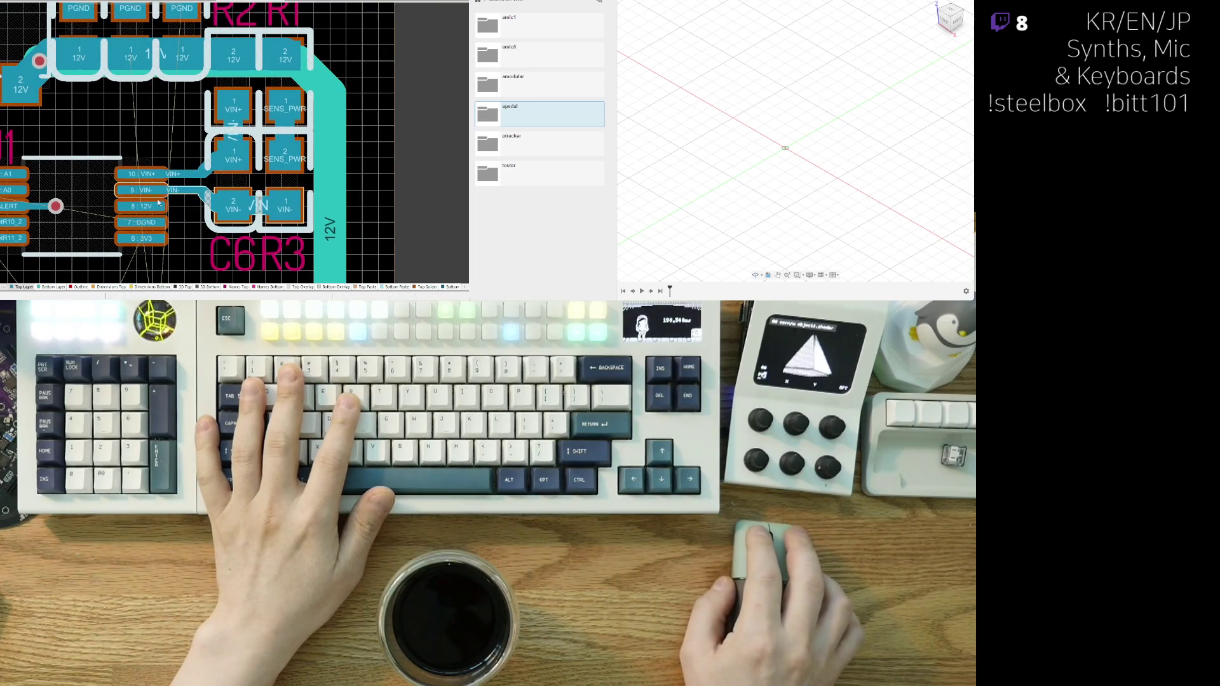
{"action": "key", "text": "Escape"}
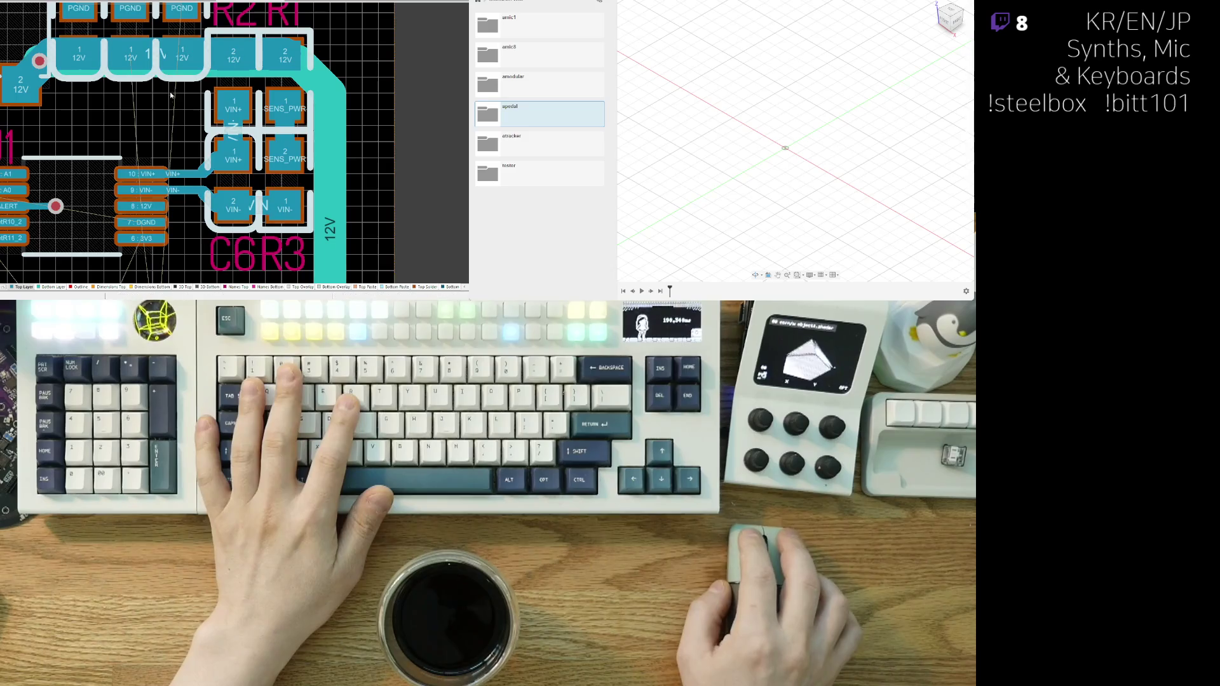
{"action": "middle_click_drag", "start_coordinate": [161, 108], "coordinate": [141, 144]}
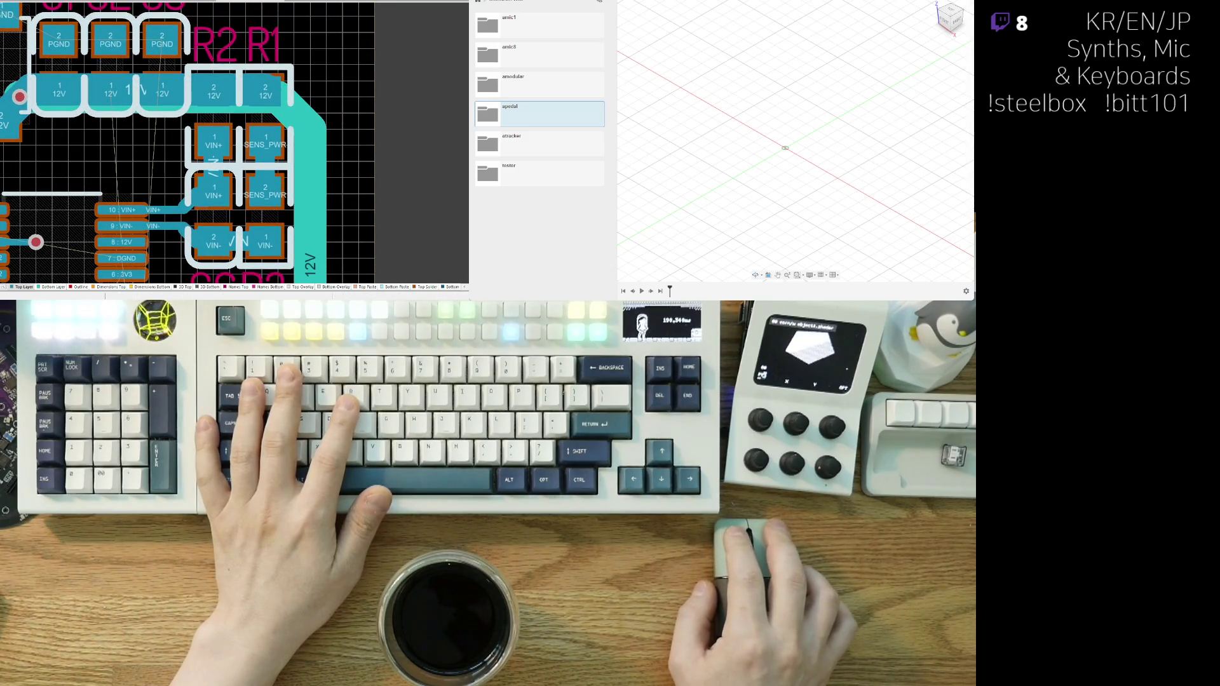
{"action": "right_click_drag", "start_coordinate": [98, 243], "coordinate": [121, 220]}
- Route a narrower 12V track from U1 pin 8 up and across to the 12V pad near R2/R1
{"action": "left_click", "coordinate": [121, 220]}
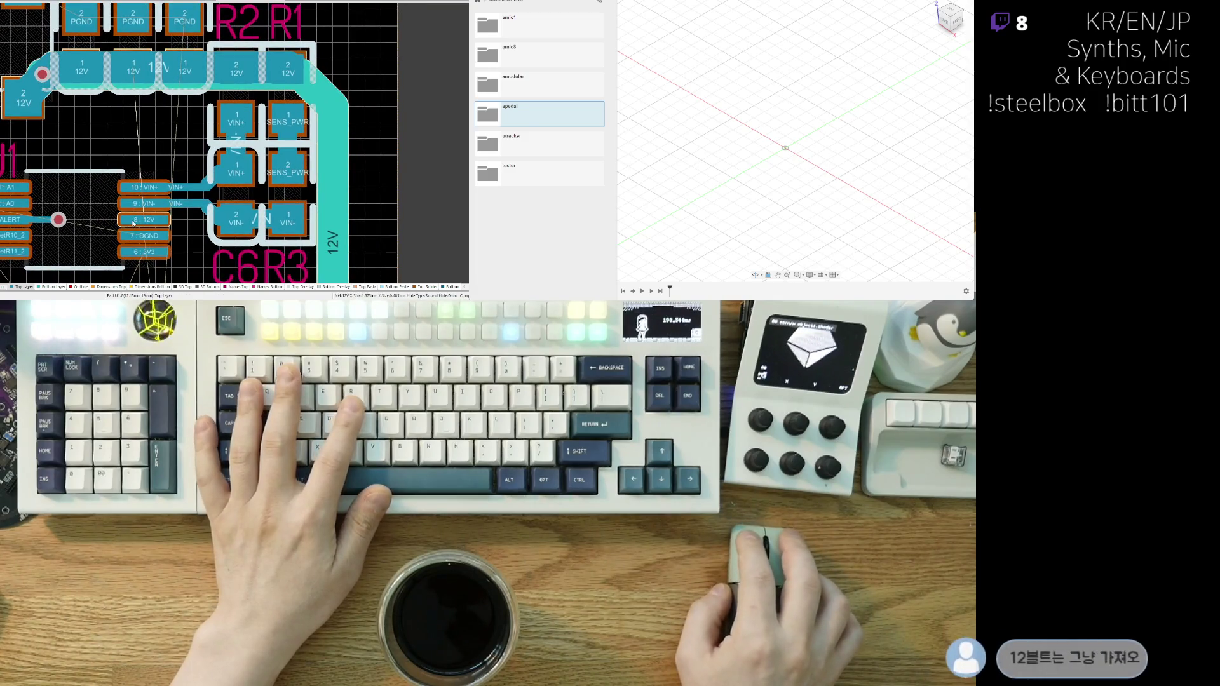
{"action": "scroll", "coordinate": [187, 239], "scroll_direction": "up", "scroll_amount": 2, "text": "ctrl"}
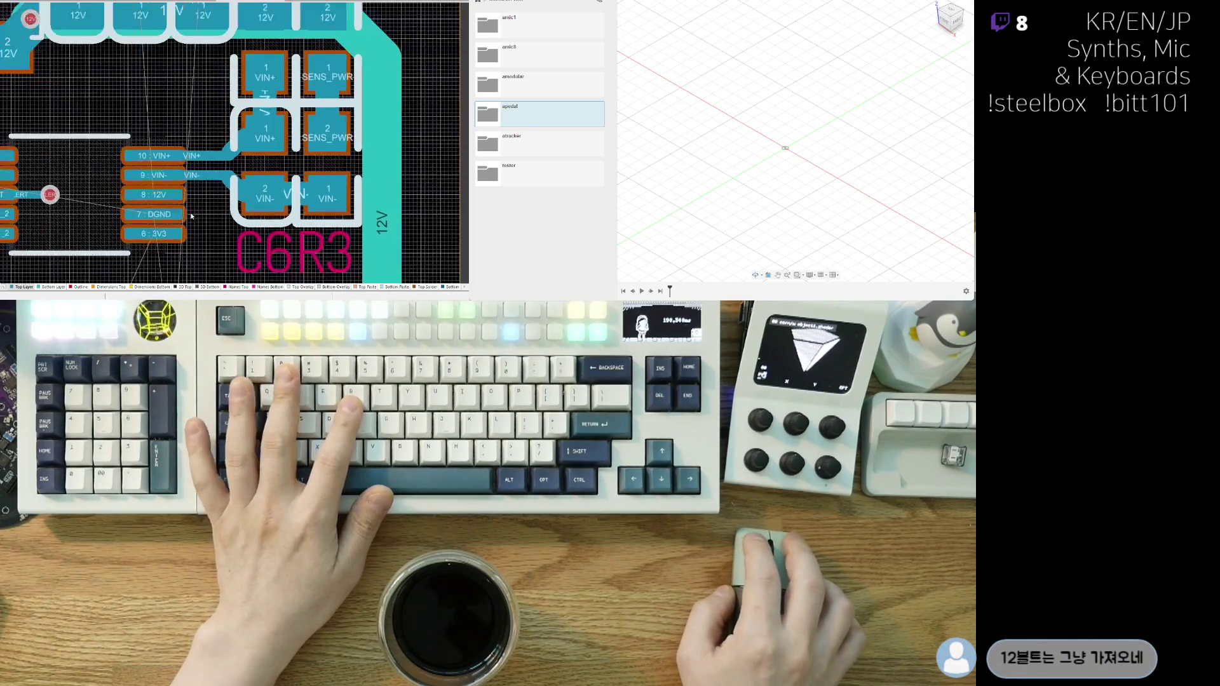
{"action": "left_click", "coordinate": [96, 200]}
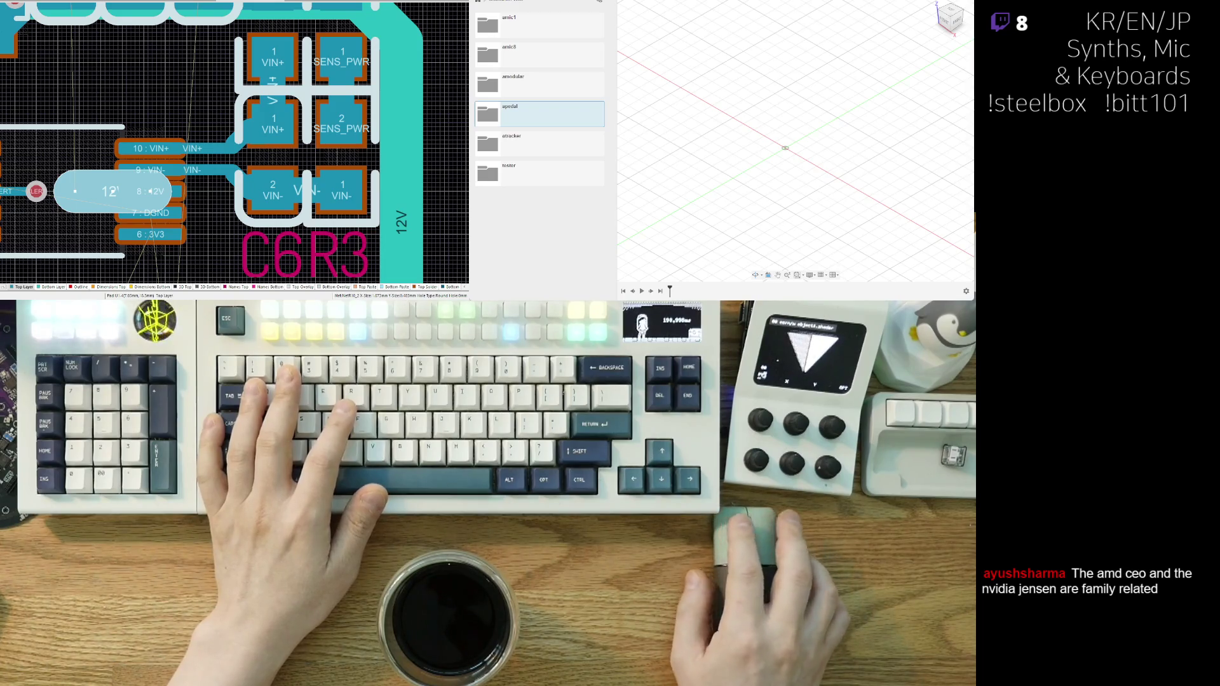
{"action": "key", "text": "3"}
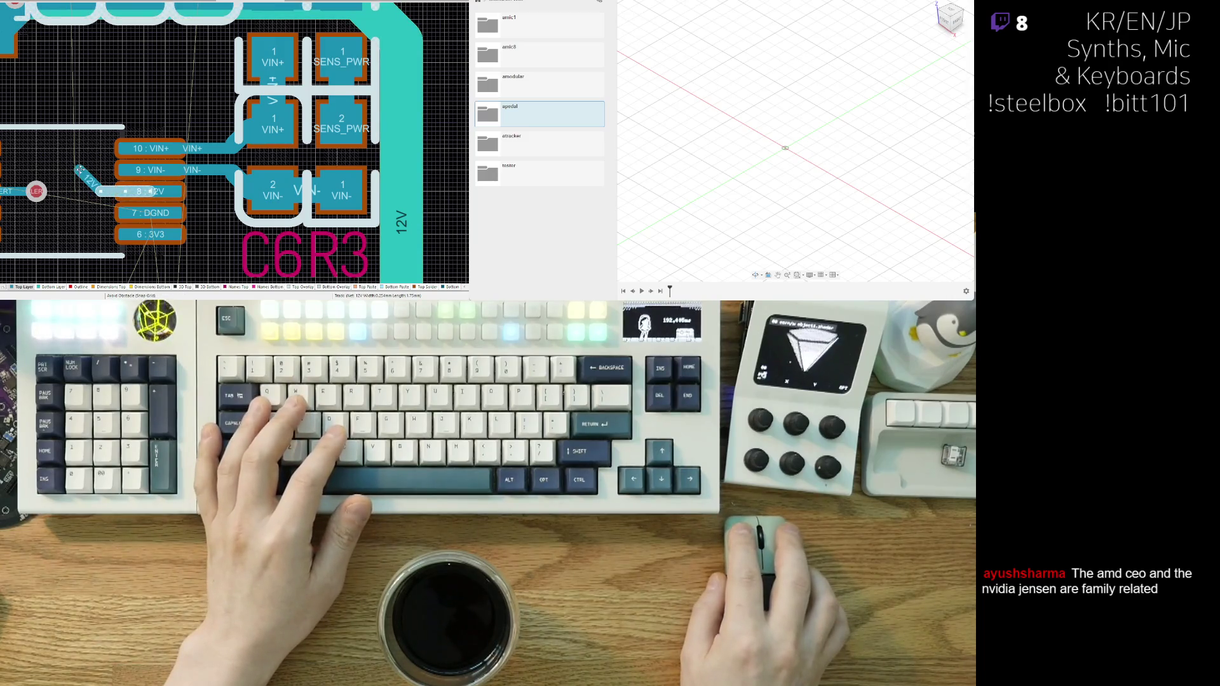
{"action": "scroll", "coordinate": [78, 159], "scroll_direction": "up", "scroll_amount": 2}
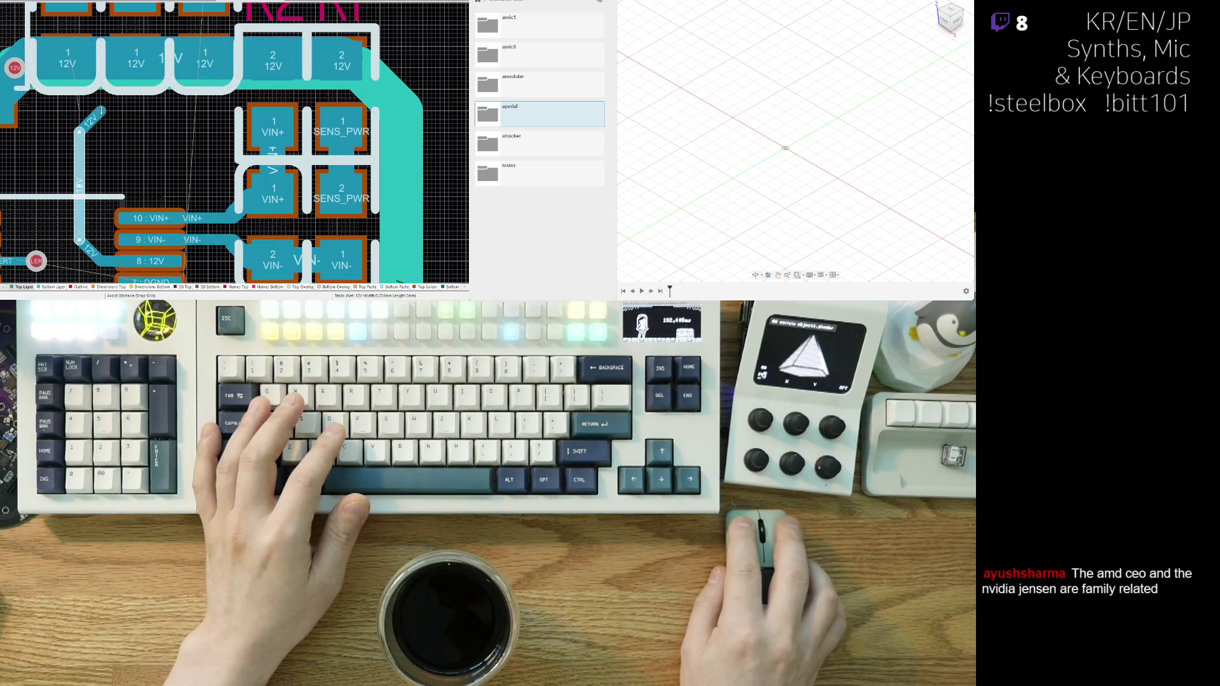
{"action": "left_click", "coordinate": [101, 110]}
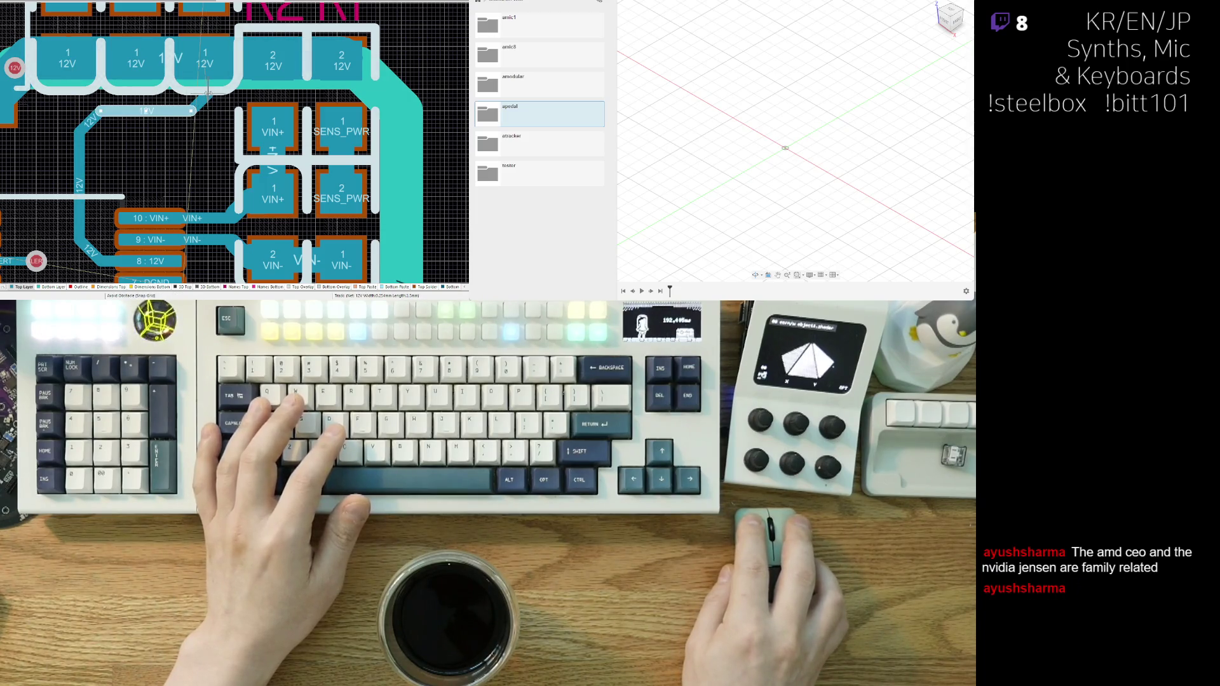
{"action": "left_click", "coordinate": [204, 93]}
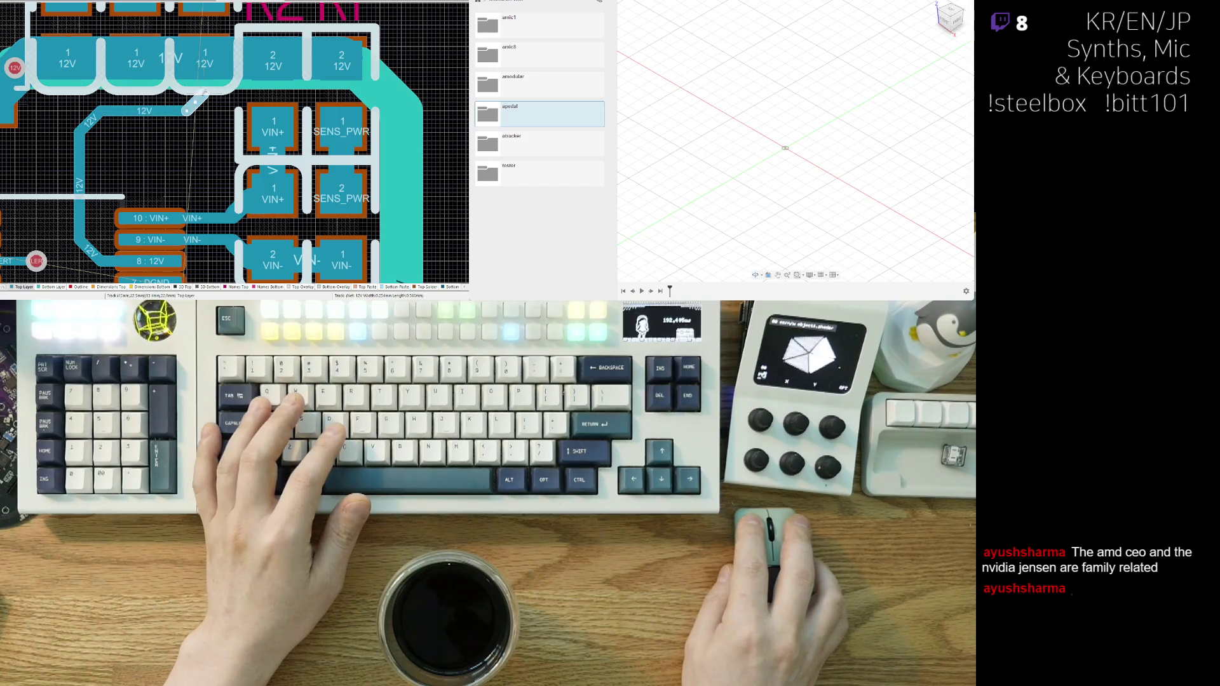
{"action": "left_click", "coordinate": [204, 59]}
{"action": "scroll", "coordinate": [159, 108], "scroll_direction": "down", "scroll_amount": 3}
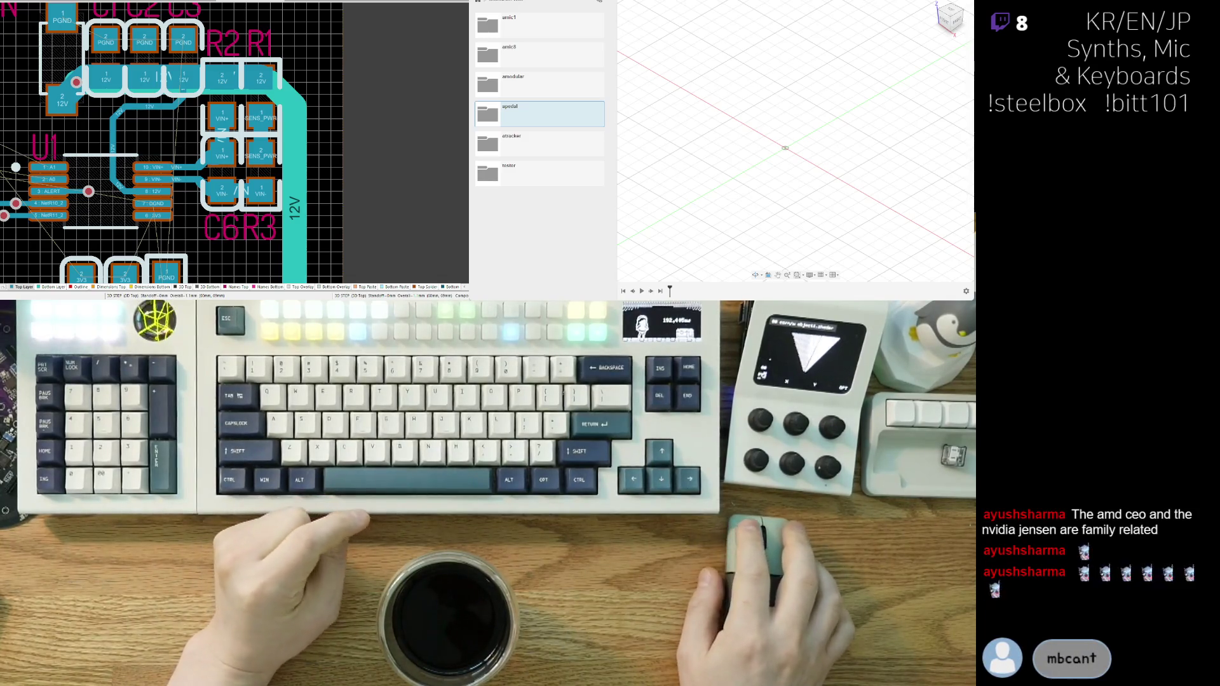
- Drop R6 a short distance lower, next to capacitors C7 and C8
{"action": "scroll", "coordinate": [128, 200], "scroll_direction": "up", "scroll_amount": 1}
{"action": "scroll", "coordinate": [127, 200], "scroll_direction": "up", "scroll_amount": 1}
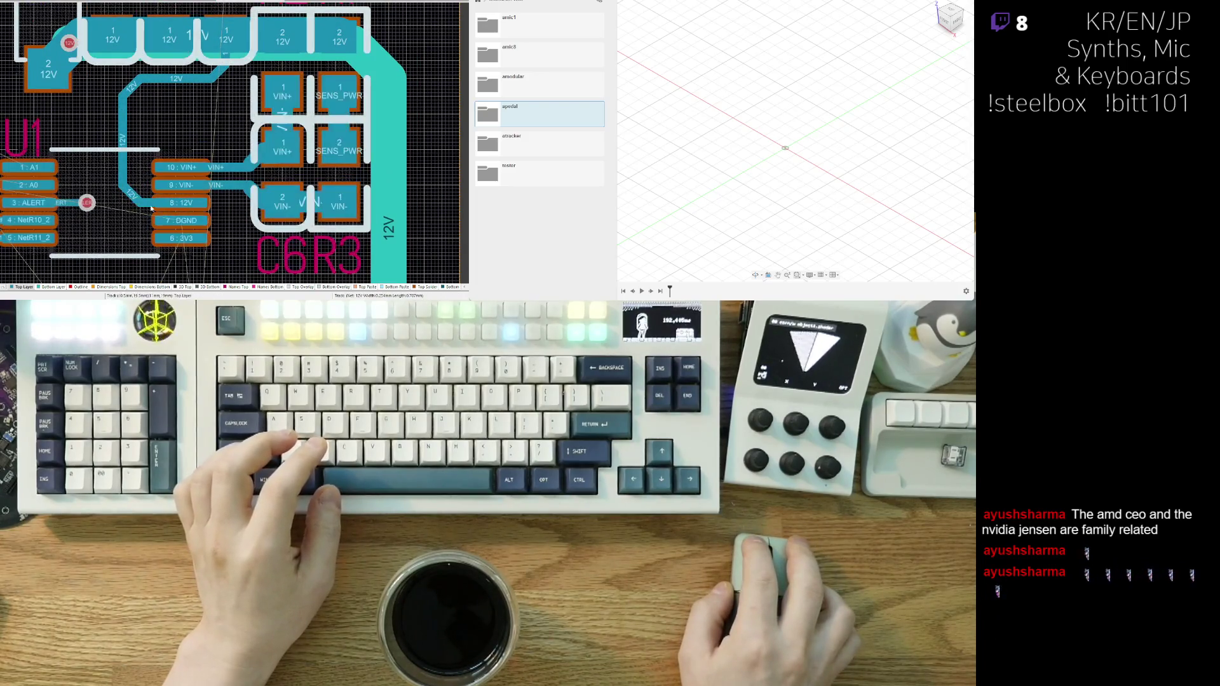
{"action": "right_click_drag", "start_coordinate": [205, 209], "coordinate": [198, 182]}
{"action": "scroll", "coordinate": [238, 131], "scroll_direction": "up", "scroll_amount": 2}
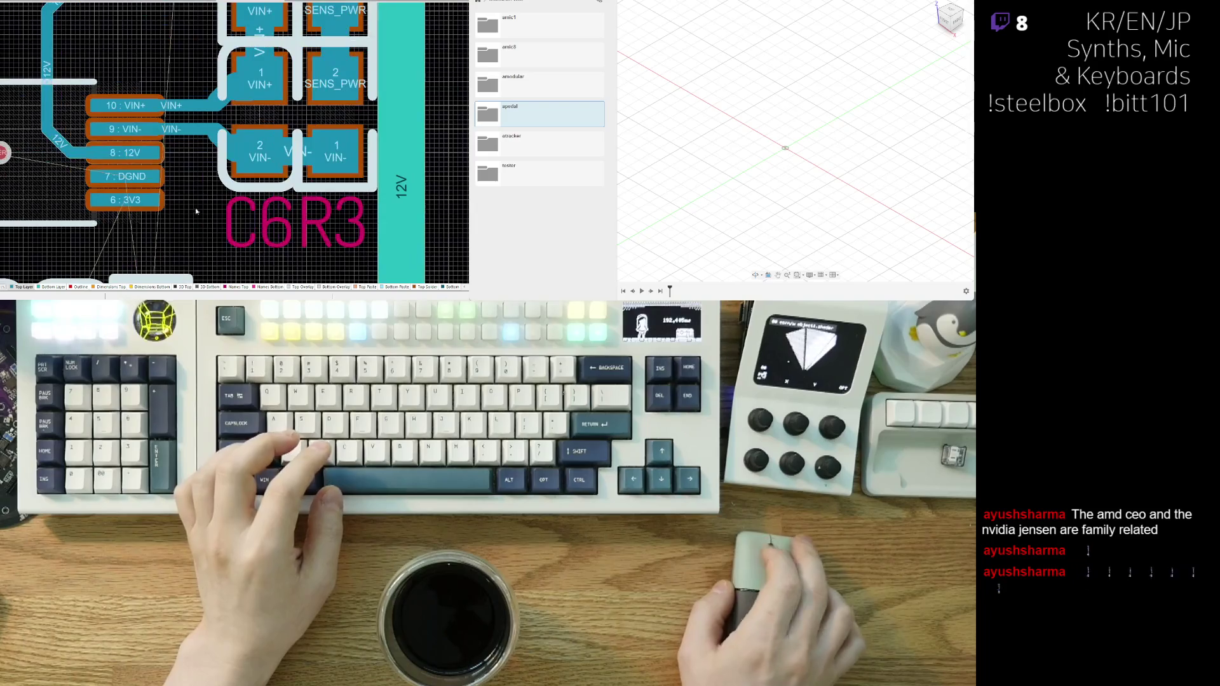
{"action": "scroll", "coordinate": [238, 131], "scroll_direction": "down", "scroll_amount": 2}
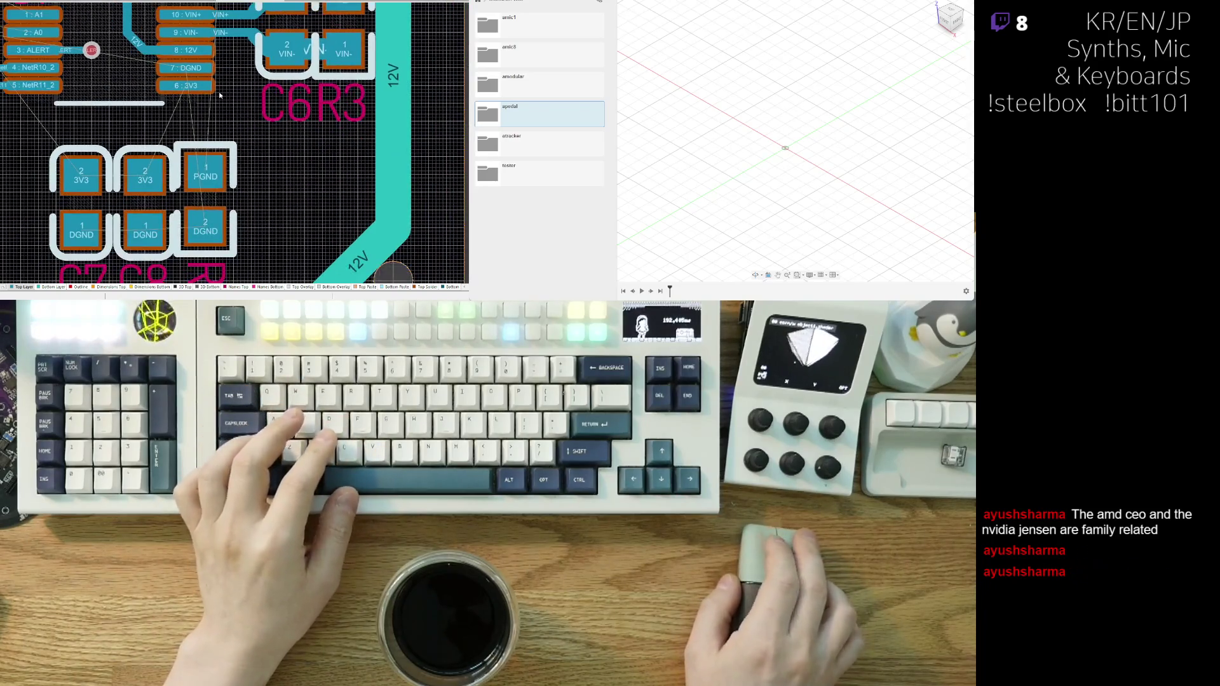
{"action": "left_click", "coordinate": [190, 223]}
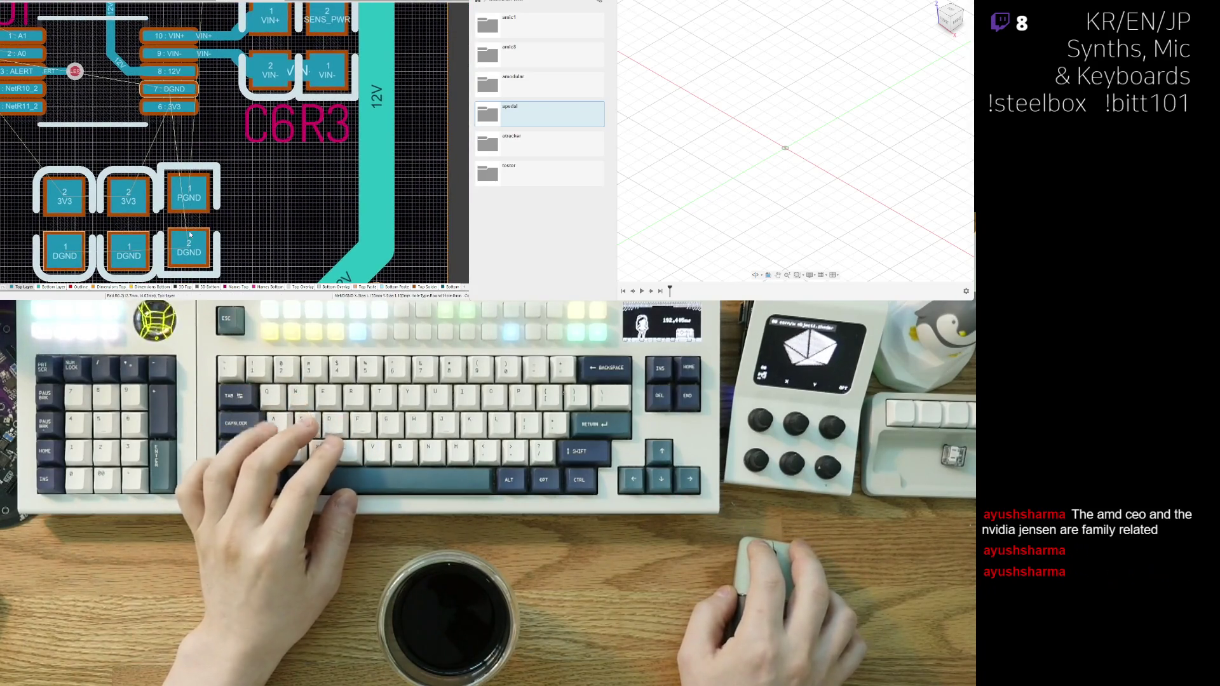
{"action": "left_click", "coordinate": [189, 231]}
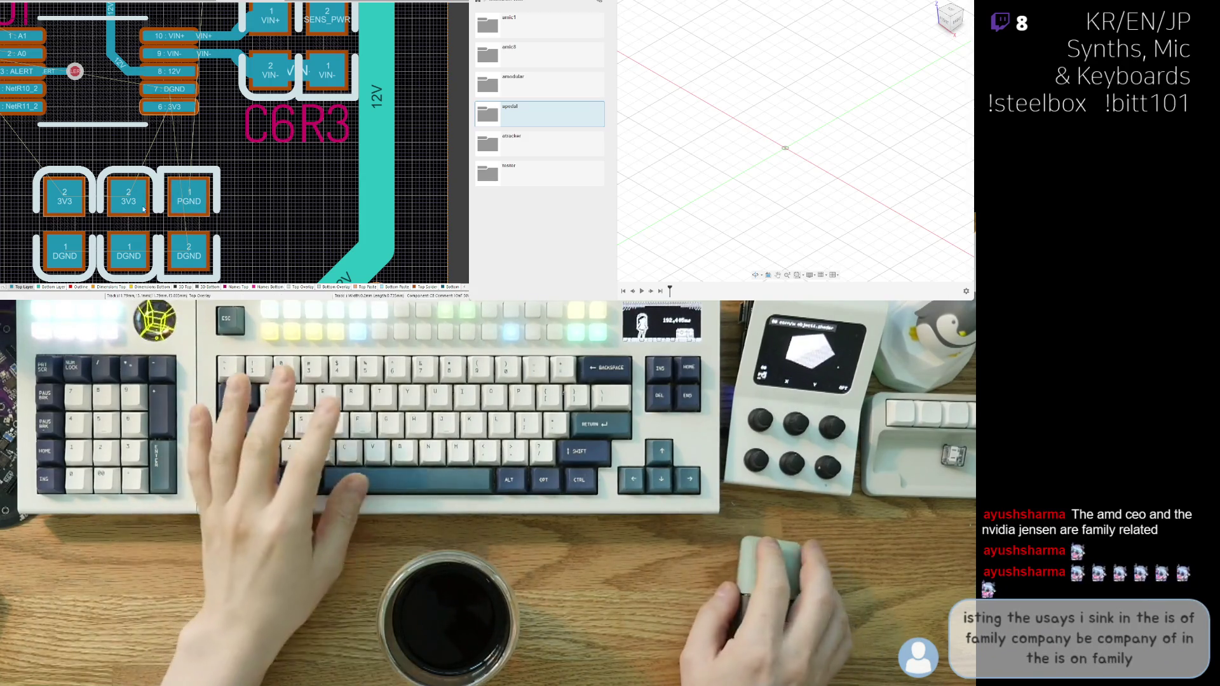
- Nudge capacitor C7 a few units to the right
{"action": "left_click_drag", "start_coordinate": [65, 226], "coordinate": [68, 225]}
{"action": "scroll", "coordinate": [135, 223], "scroll_direction": "down", "scroll_amount": 3, "text": "ctrl"}
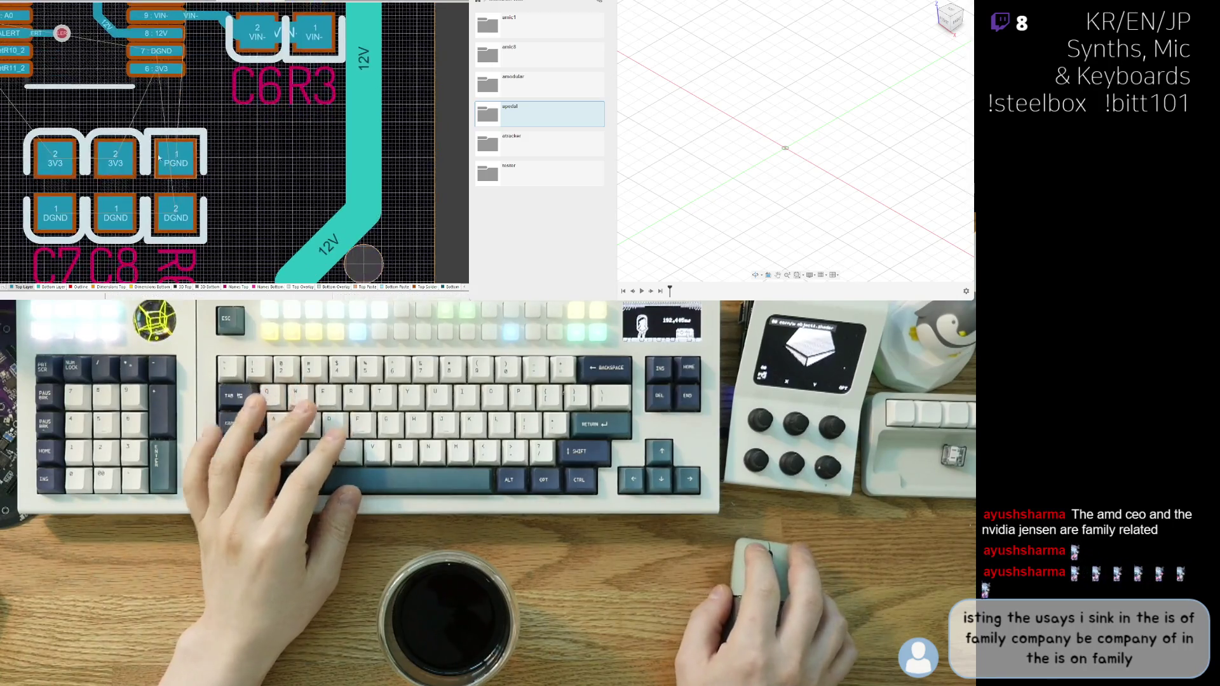
{"action": "scroll", "coordinate": [181, 167], "scroll_direction": "up", "scroll_amount": 3, "text": "ctrl"}
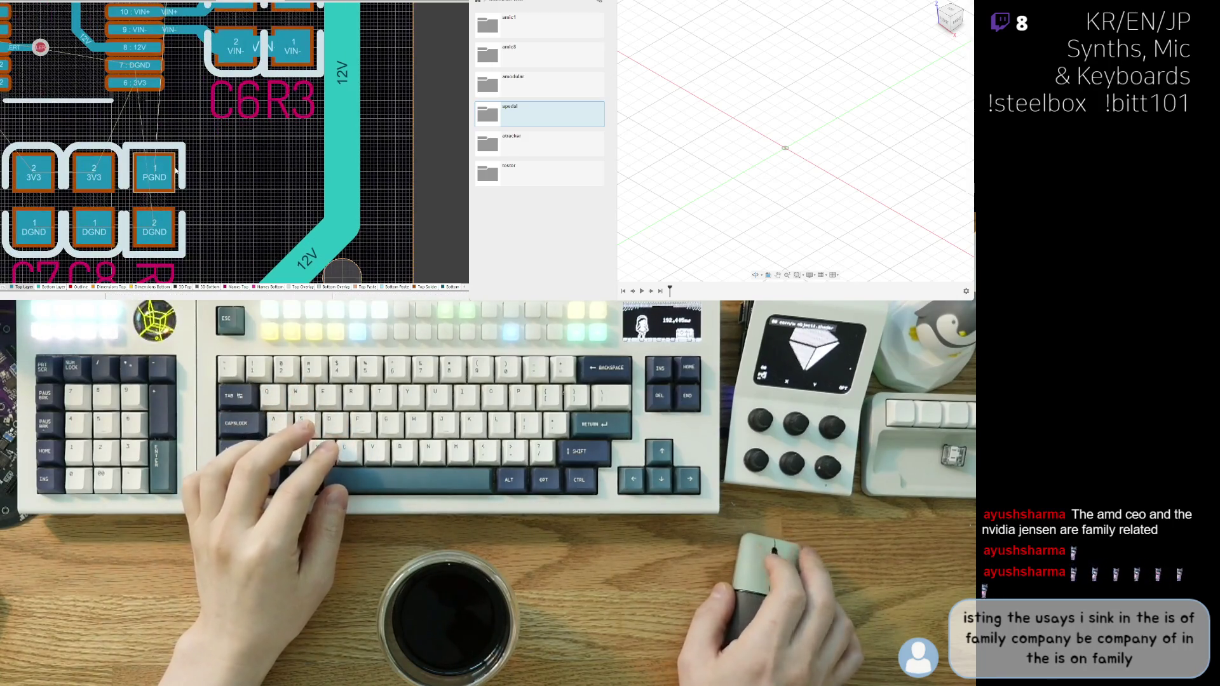
{"action": "scroll", "coordinate": [170, 186], "scroll_direction": "down", "scroll_amount": 2, "text": "ctrl"}
{"action": "scroll", "coordinate": [188, 162], "scroll_direction": "down", "scroll_amount": 2, "text": "ctrl"}
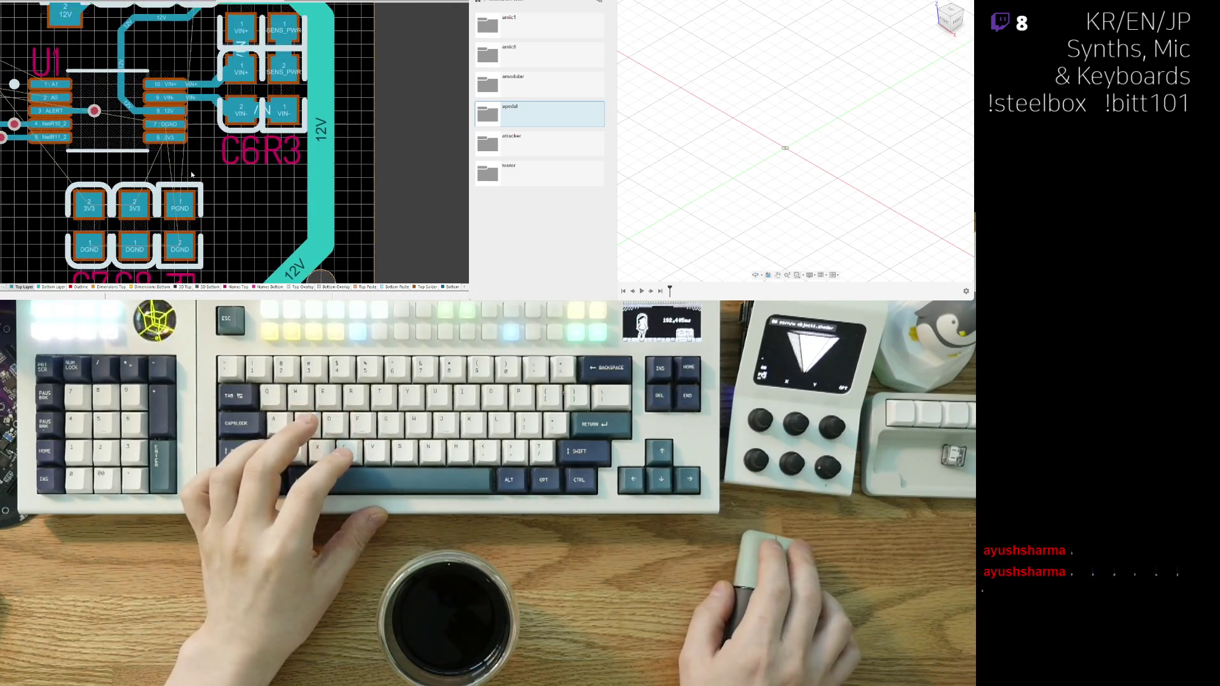
{"action": "scroll", "coordinate": [108, 114], "scroll_direction": "up", "scroll_amount": 2, "text": "ctrl"}
{"action": "scroll", "coordinate": [96, 143], "scroll_direction": "down", "scroll_amount": 2, "text": "ctrl"}
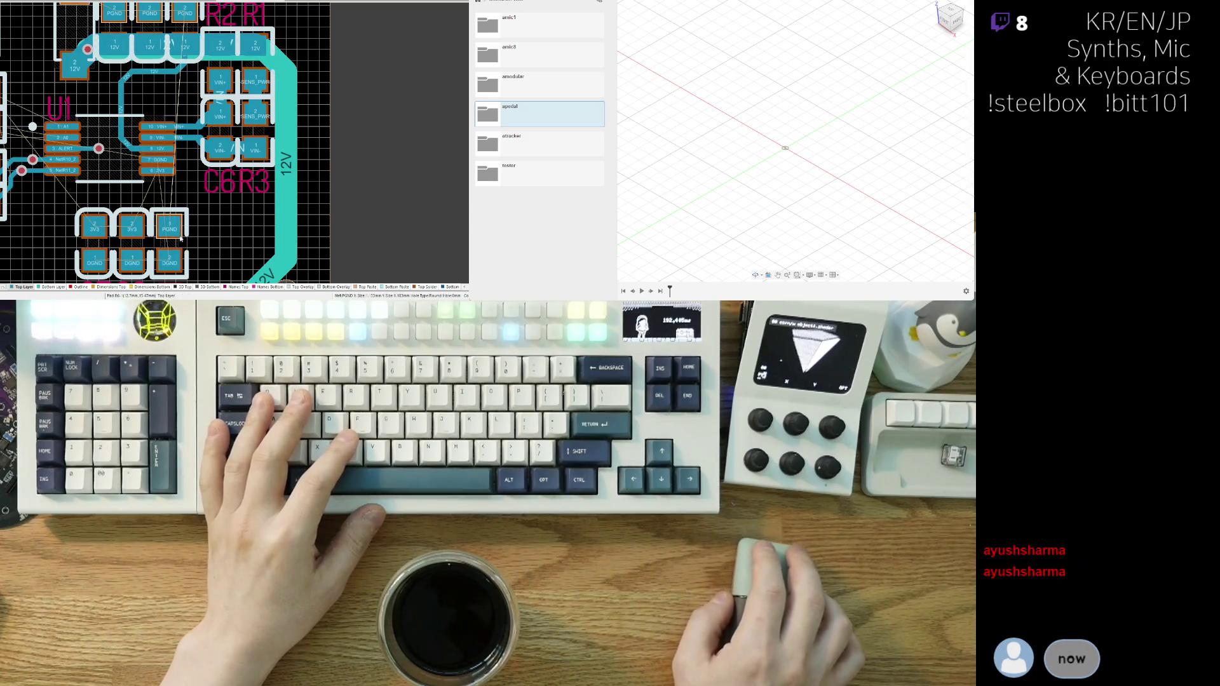
- Zoom and pan to review U1 with the C7, C8 and R6 group below
{"action": "scroll", "coordinate": [178, 231], "scroll_direction": "up", "scroll_amount": 3, "text": "ctrl"}
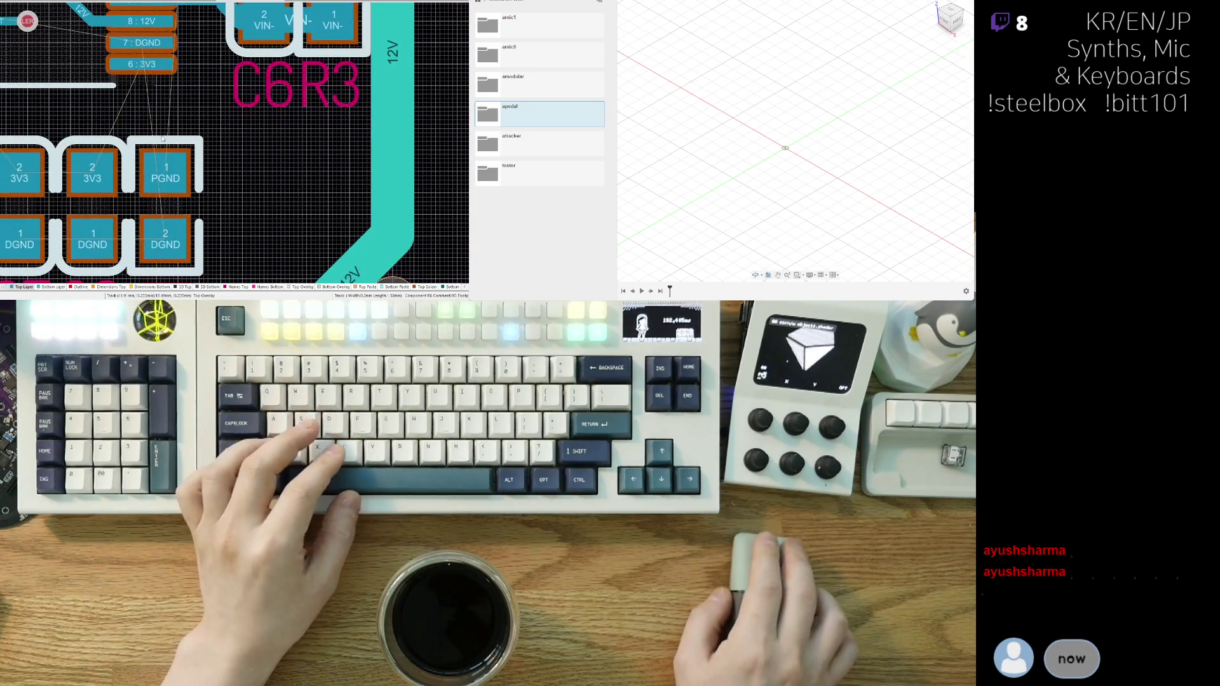
{"action": "scroll", "coordinate": [162, 140], "scroll_direction": "down", "scroll_amount": 2, "text": "ctrl"}
{"action": "scroll", "coordinate": [172, 191], "scroll_direction": "up", "scroll_amount": 2}
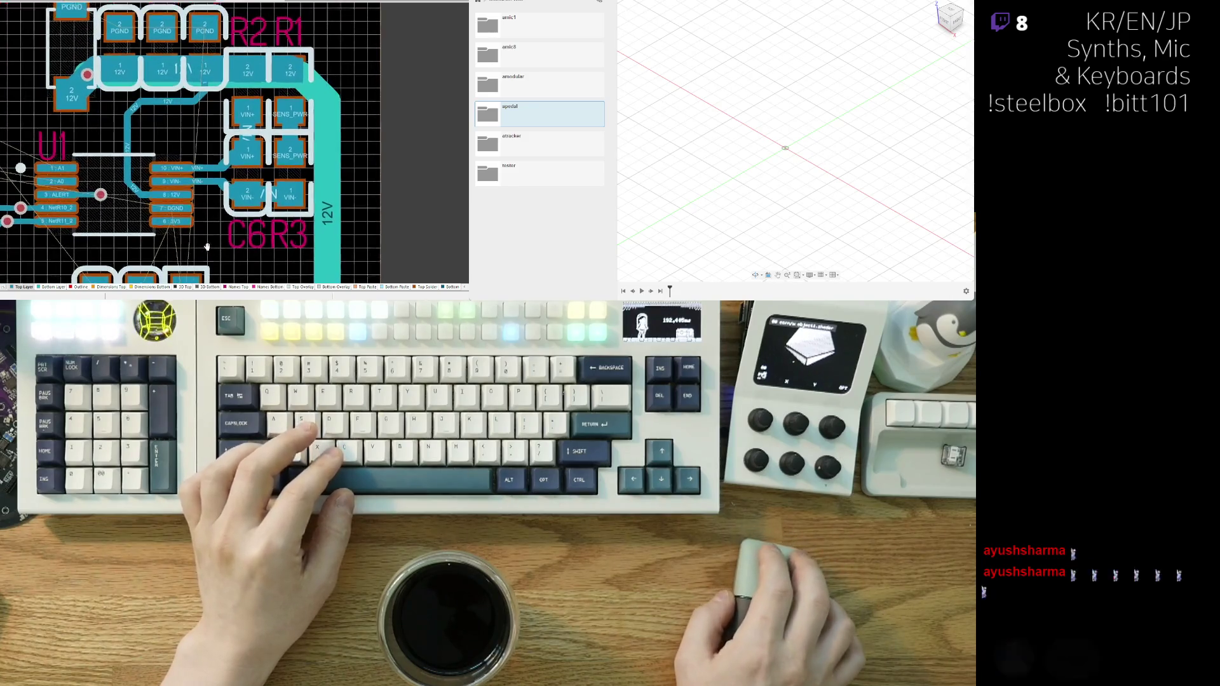
{"action": "scroll", "coordinate": [176, 207], "scroll_direction": "down", "scroll_amount": 3}
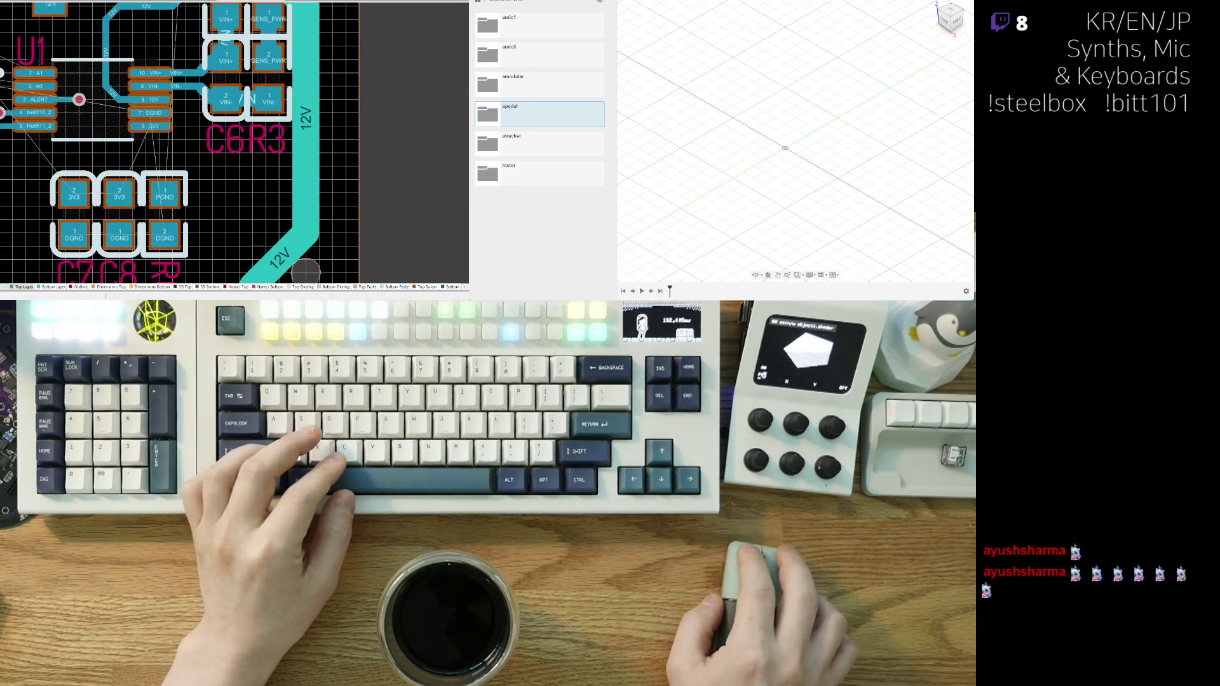
{"action": "scroll", "coordinate": [196, 178], "scroll_direction": "down", "scroll_amount": 1, "text": "ctrl"}
{"action": "scroll", "coordinate": [196, 178], "scroll_direction": "left", "scroll_amount": 2}
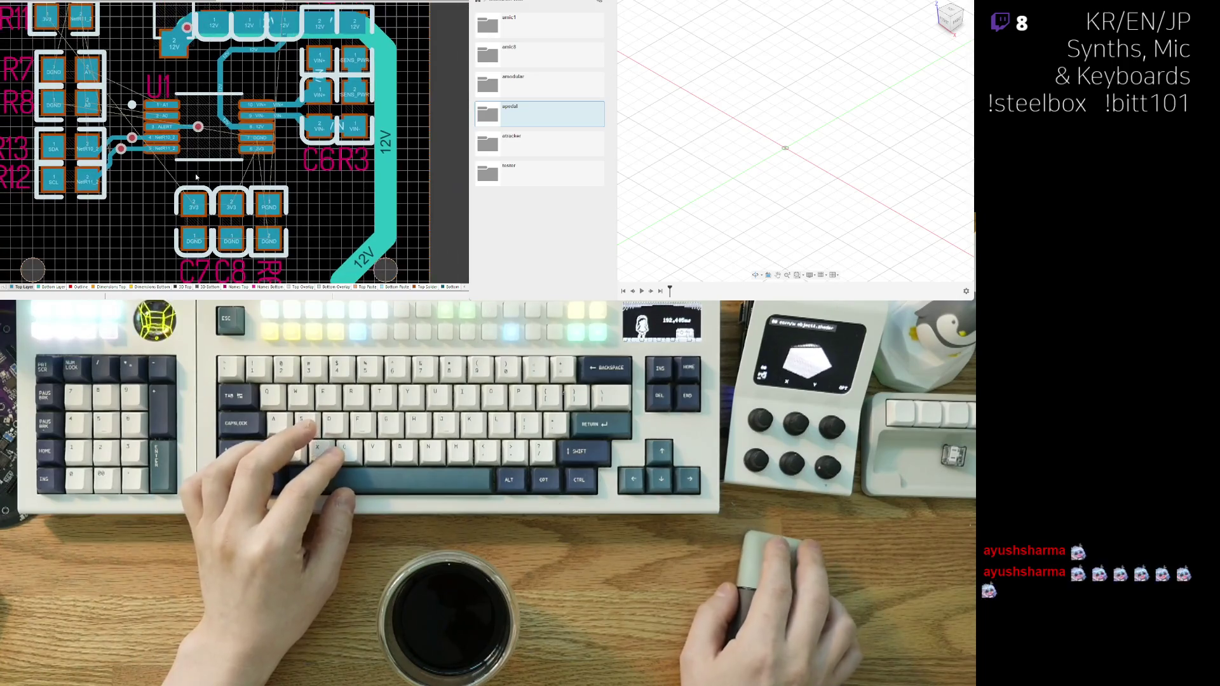
{"action": "scroll", "coordinate": [170, 189], "scroll_direction": "up", "scroll_amount": 1, "text": "ctrl"}
{"action": "scroll", "coordinate": [146, 209], "scroll_direction": "up", "scroll_amount": 2}
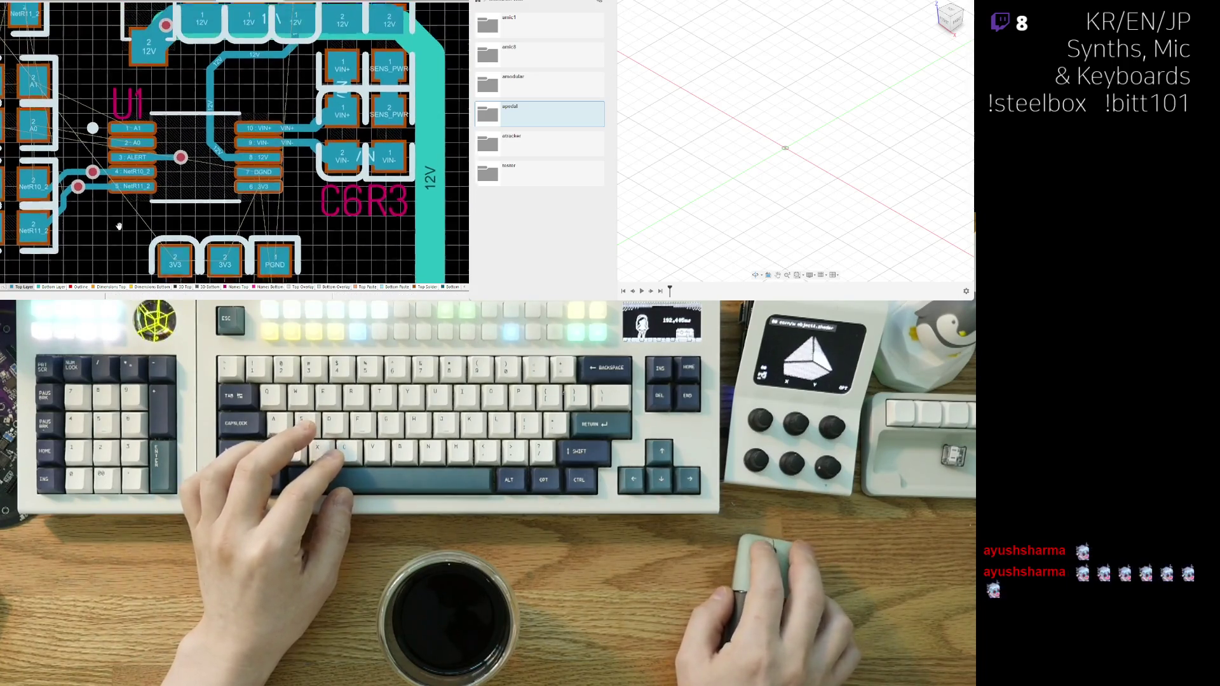
{"action": "scroll", "coordinate": [124, 230], "scroll_direction": "right", "scroll_amount": 1}
{"action": "scroll", "coordinate": [124, 230], "scroll_direction": "down", "scroll_amount": 1, "text": "ctrl"}
{"action": "right_click_drag", "start_coordinate": [123, 230], "coordinate": [111, 196]}
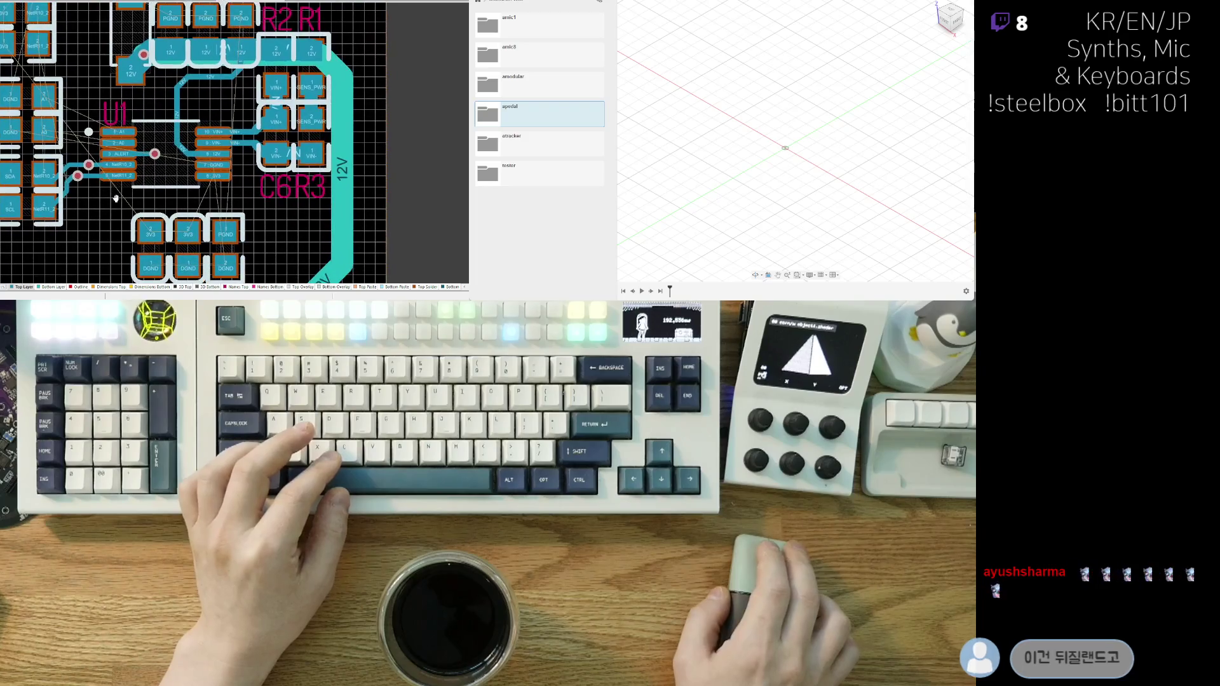
{"action": "scroll", "coordinate": [111, 196], "scroll_direction": "down", "scroll_amount": 1}
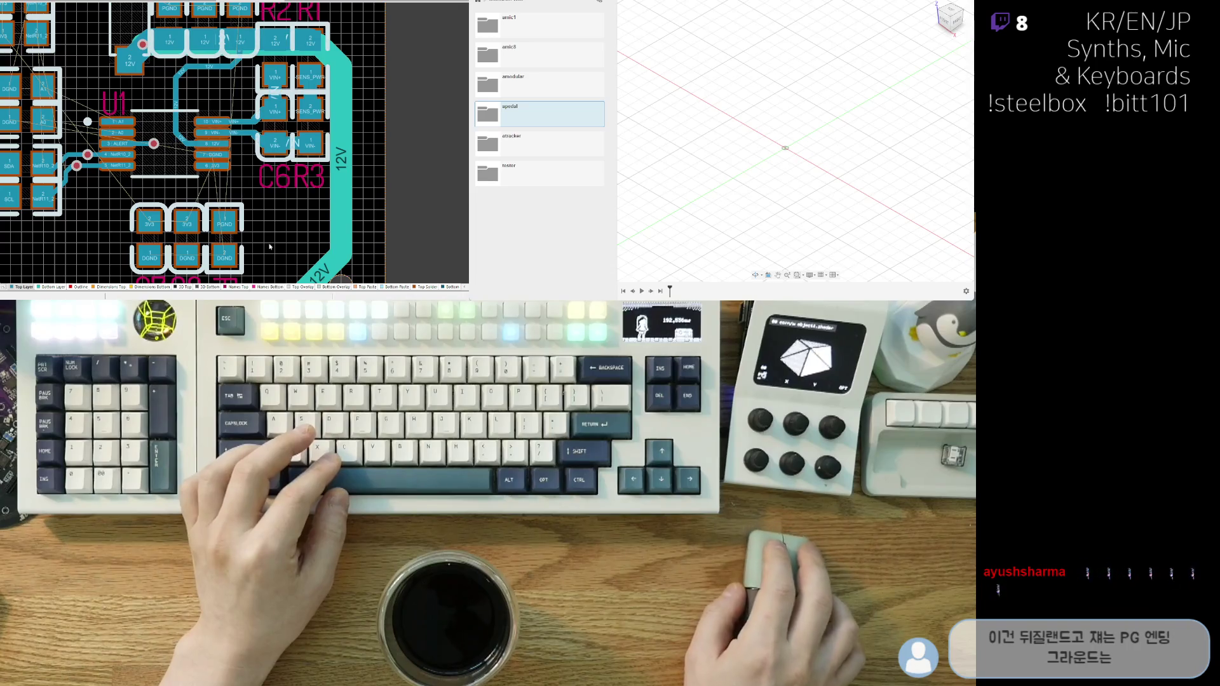
{"action": "scroll", "coordinate": [229, 108], "scroll_direction": "down", "scroll_amount": 5}
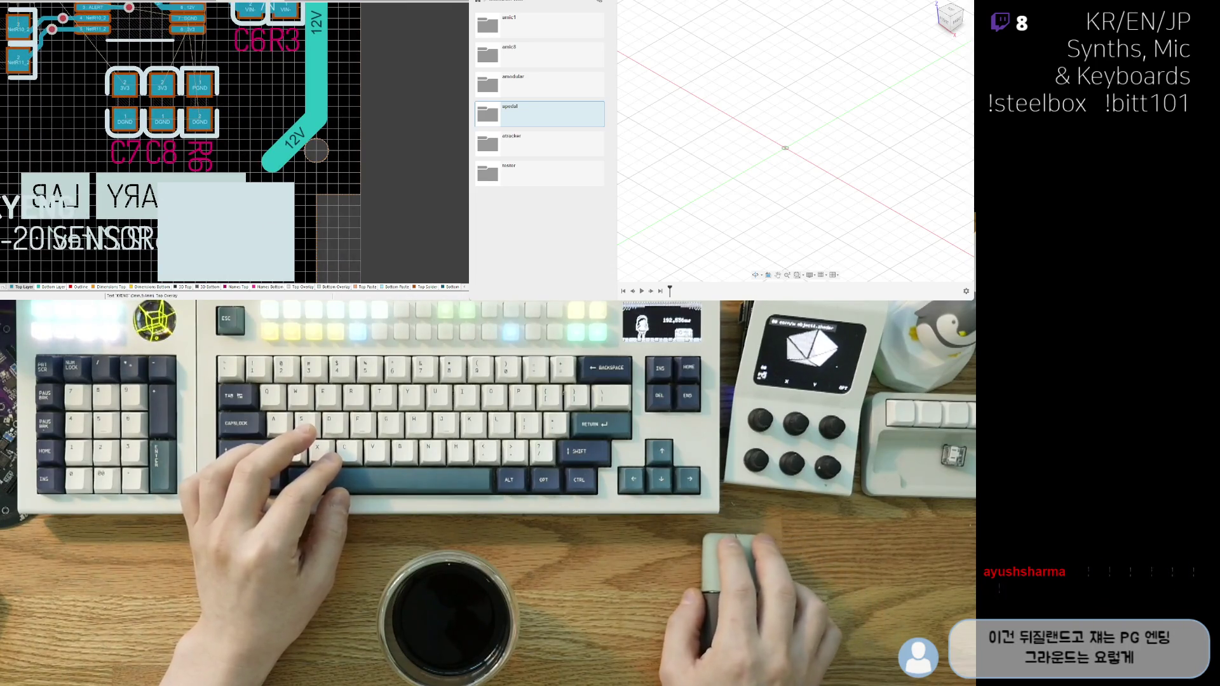
- Shift capacitors C7 and C8 to the left
{"action": "mouse_move", "coordinate": [92, 119]}
{"action": "right_mouse_down"}
{"action": "mouse_move", "coordinate": [115, 180]}
{"action": "mouse_move", "coordinate": [151, 218]}
{"action": "right_mouse_up"}
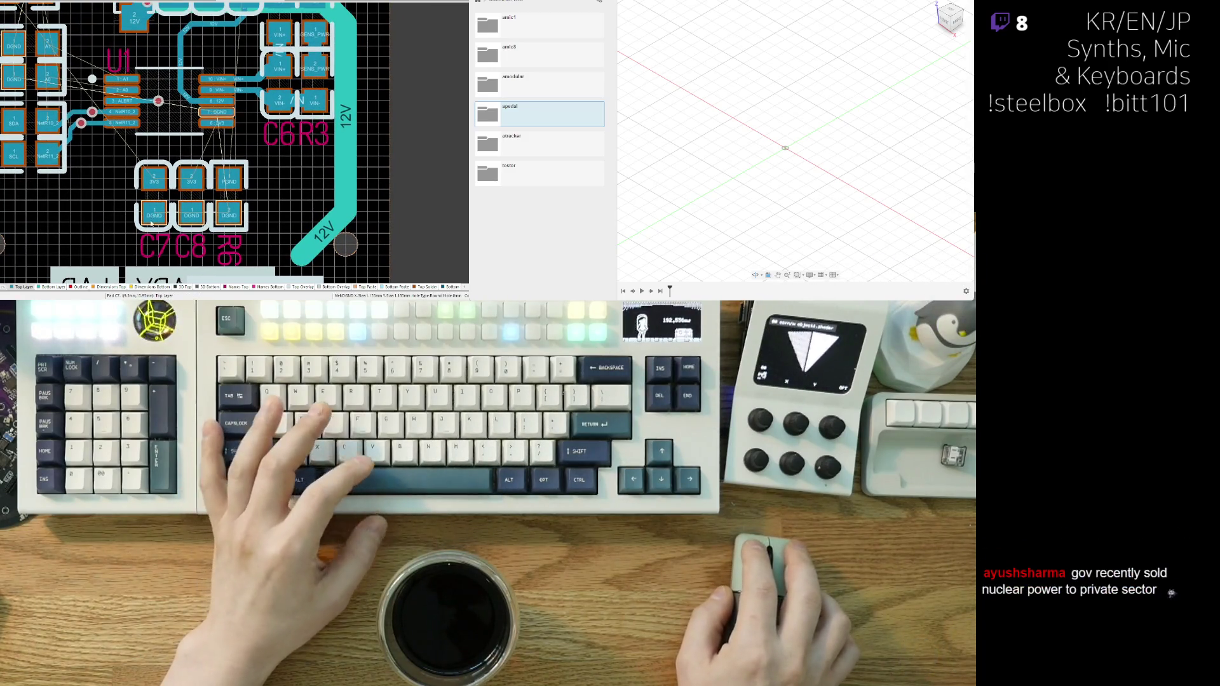
{"action": "mouse_move", "coordinate": [170, 218]}
{"action": "left_mouse_down"}
{"action": "mouse_move", "coordinate": [141, 196]}
{"action": "mouse_move", "coordinate": [225, 203]}
{"action": "left_mouse_up"}
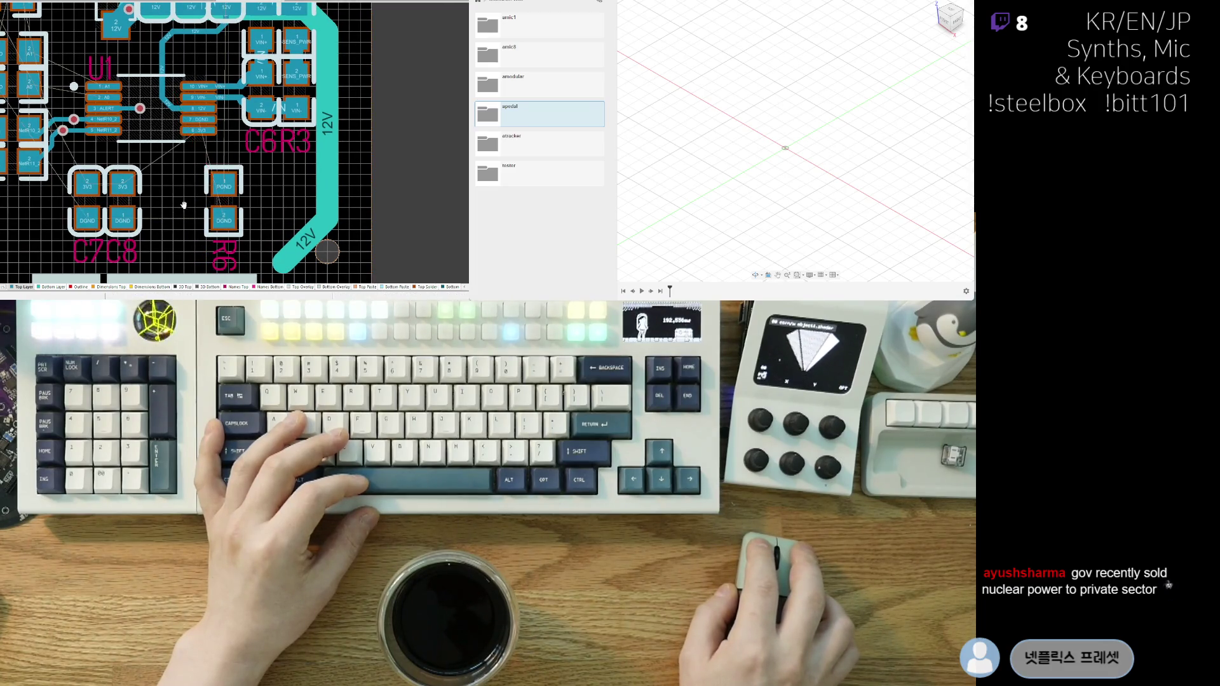
{"action": "scroll", "coordinate": [219, 184], "scroll_direction": "up", "scroll_amount": 2, "text": "ctrl"}
- Rotate R6 horizontal and place it below U1 beside C6/R3
{"action": "left_click_drag", "start_coordinate": [230, 221], "coordinate": [221, 203]}
{"action": "key", "text": "space"}
{"action": "mouse_move", "coordinate": [147, 200]}
{"action": "left_mouse_down"}
{"action": "mouse_move", "coordinate": [219, 150]}
{"action": "mouse_move", "coordinate": [176, 177]}
{"action": "left_mouse_up"}
{"action": "right_click_drag", "start_coordinate": [177, 177], "coordinate": [153, 194]}
{"action": "left_click_drag", "start_coordinate": [198, 221], "coordinate": [182, 225]}
{"action": "left_click", "coordinate": [181, 225]}
{"action": "scroll", "coordinate": [185, 222], "scroll_direction": "down", "scroll_amount": 3, "text": "ctrl"}
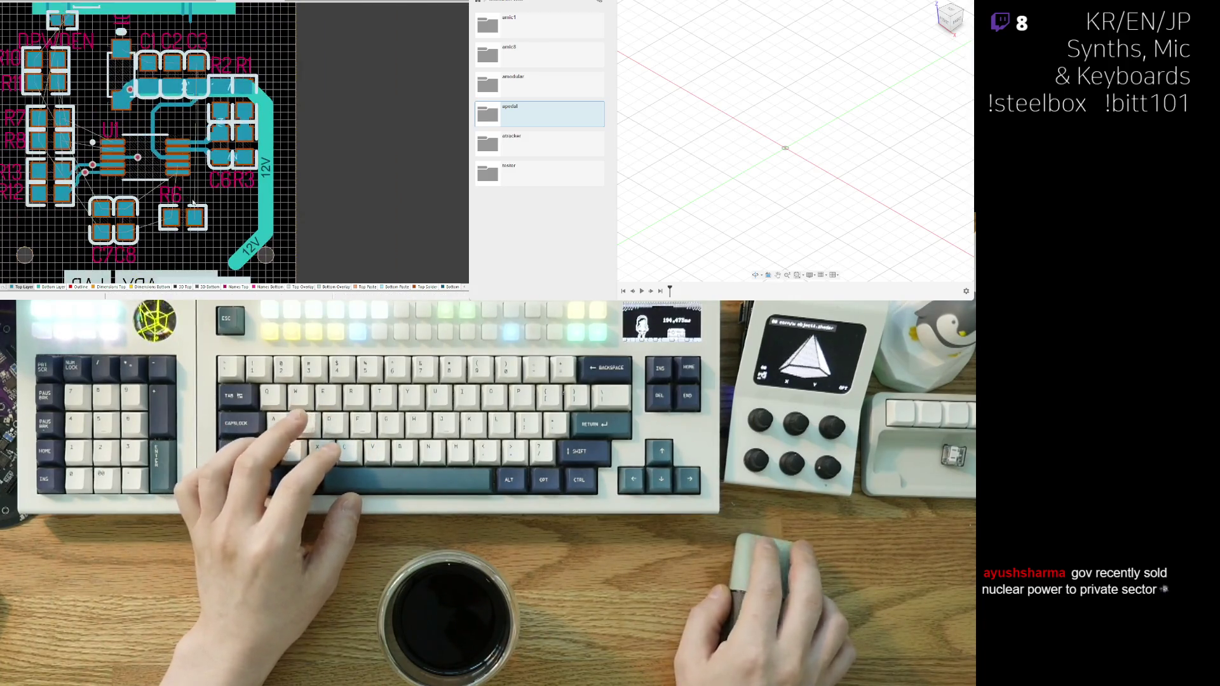
{"action": "scroll", "coordinate": [204, 227], "scroll_direction": "up", "scroll_amount": 2, "text": "ctrl"}
{"action": "scroll", "coordinate": [190, 162], "scroll_direction": "up", "scroll_amount": 1}
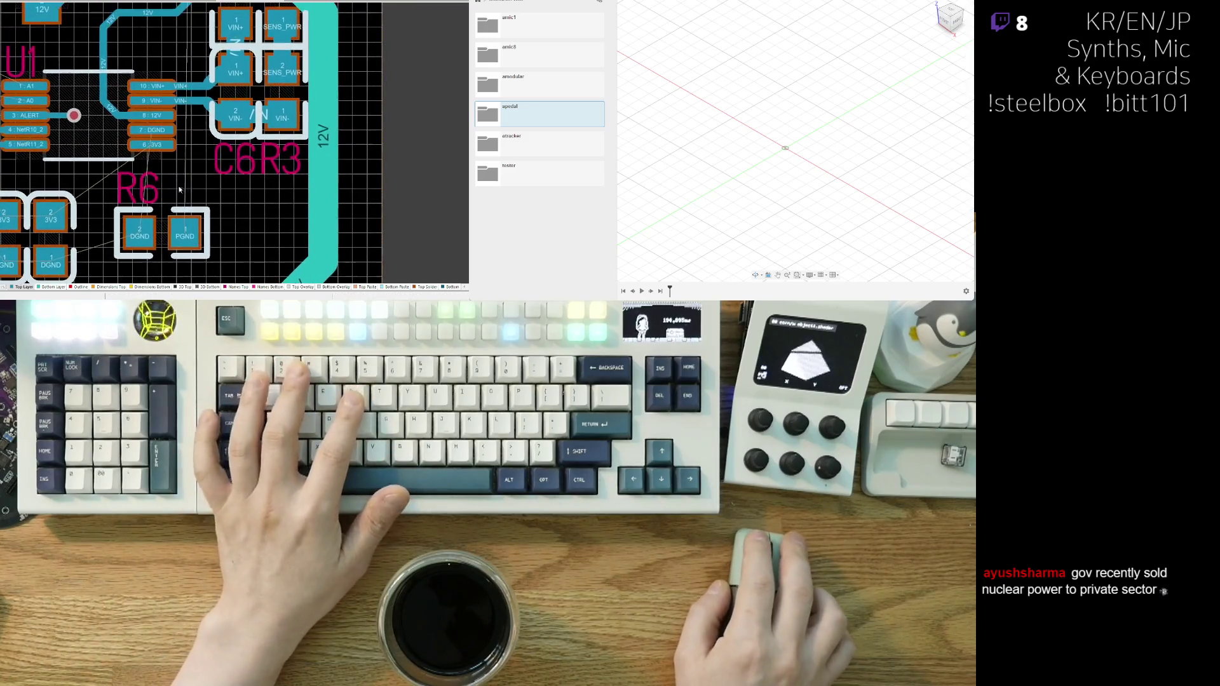
{"action": "scroll", "coordinate": [191, 163], "scroll_direction": "down", "scroll_amount": 1, "text": "ctrl"}
{"action": "scroll", "coordinate": [191, 163], "scroll_direction": "up", "scroll_amount": 6}
{"action": "scroll", "coordinate": [80, 113], "scroll_direction": "left", "scroll_amount": 3, "text": "shift"}
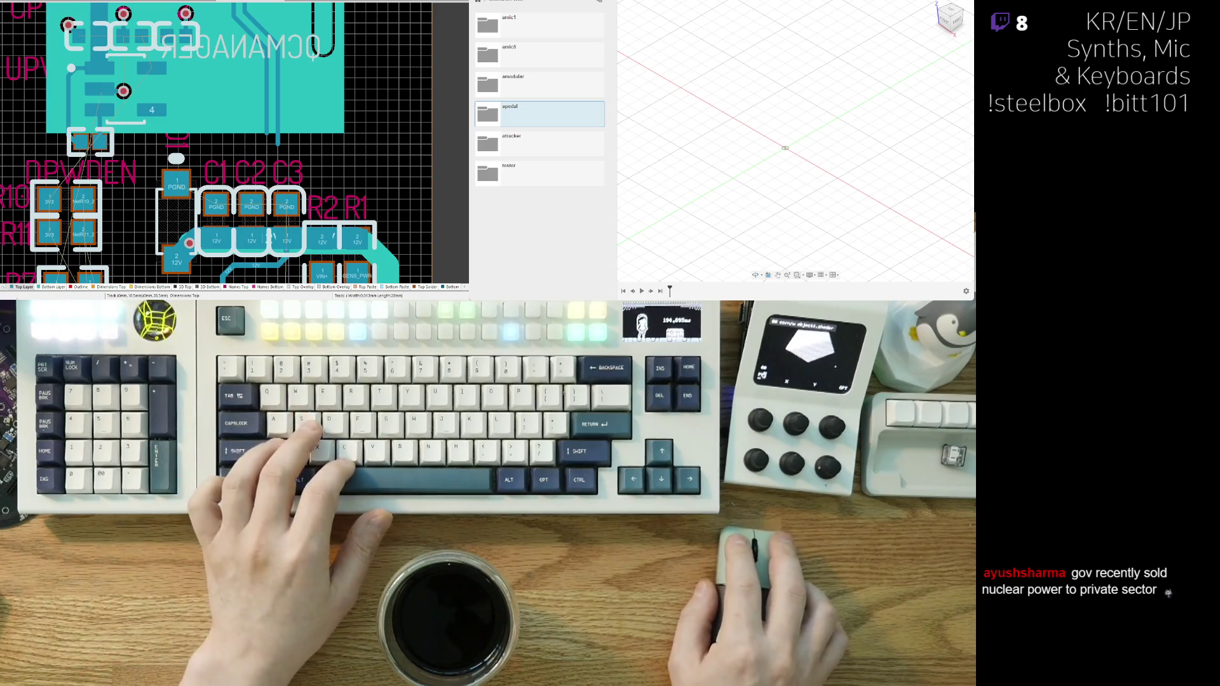
- On the bottom layer, copy the large copper region with a reference point
{"action": "left_click", "coordinate": [42, 287]}
{"action": "left_click", "coordinate": [47, 117]}
{"action": "scroll", "coordinate": [64, 140], "scroll_direction": "down", "scroll_amount": 1}
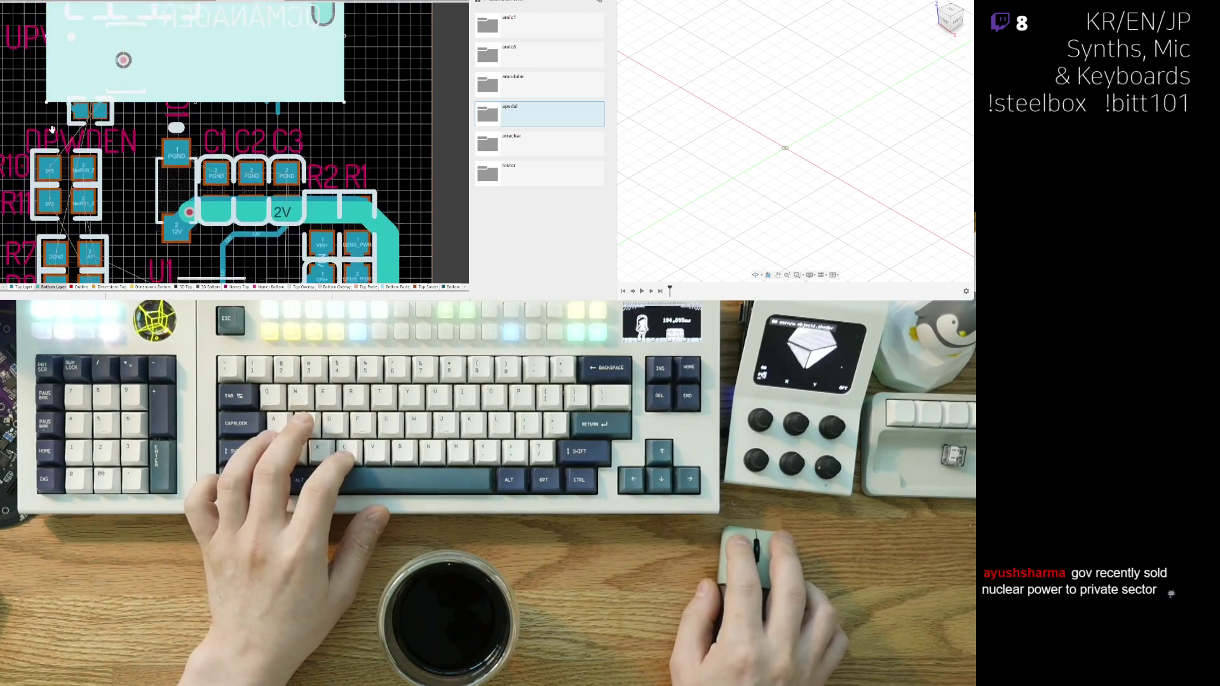
{"action": "right_click_drag", "start_coordinate": [78, 120], "coordinate": [96, 176]}
{"action": "scroll", "coordinate": [95, 177], "scroll_direction": "up", "scroll_amount": 1}
{"action": "key", "text": "ctrl+c"}
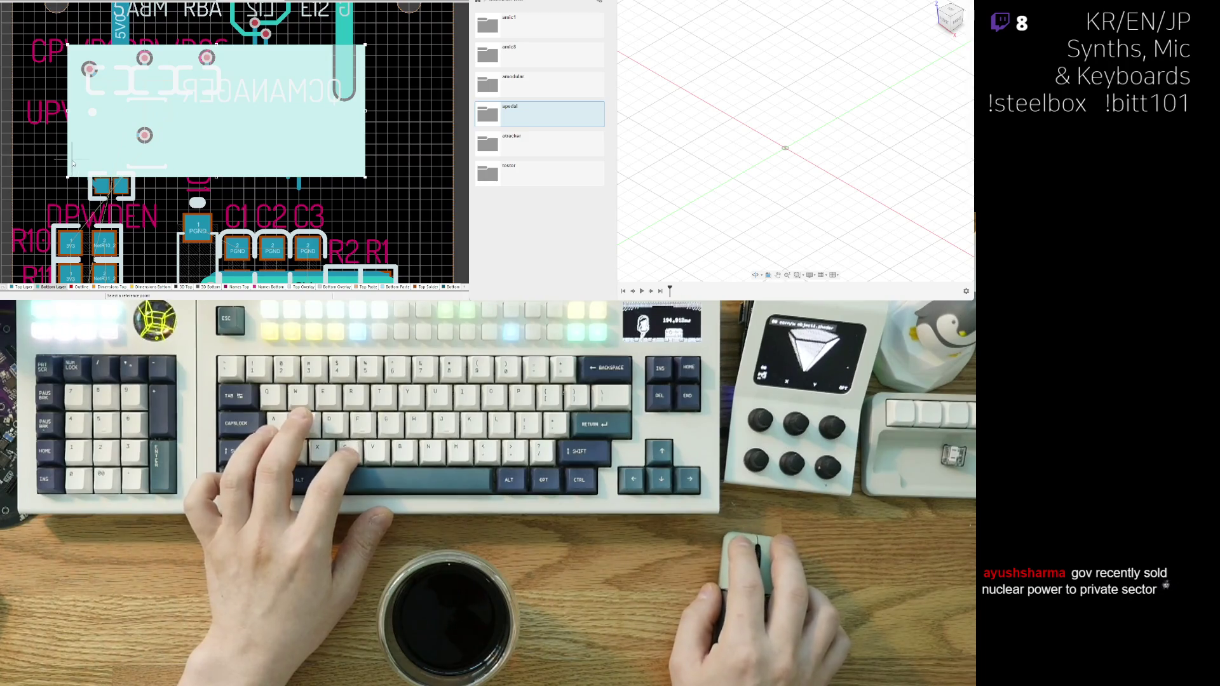
{"action": "left_click", "coordinate": [72, 163]}
- Place the copied region over the 12V pad row by C1–C3
{"action": "right_click_drag", "start_coordinate": [326, 175], "coordinate": [238, 84]}
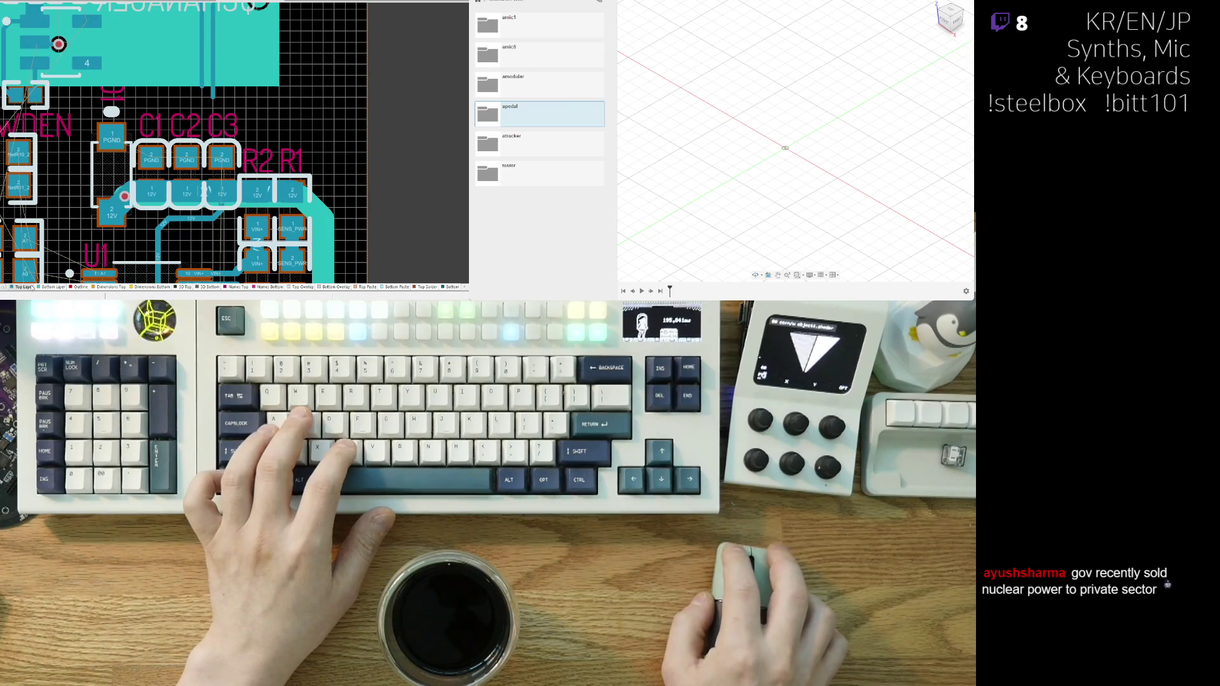
{"action": "right_click_drag", "start_coordinate": [137, 250], "coordinate": [141, 165]}
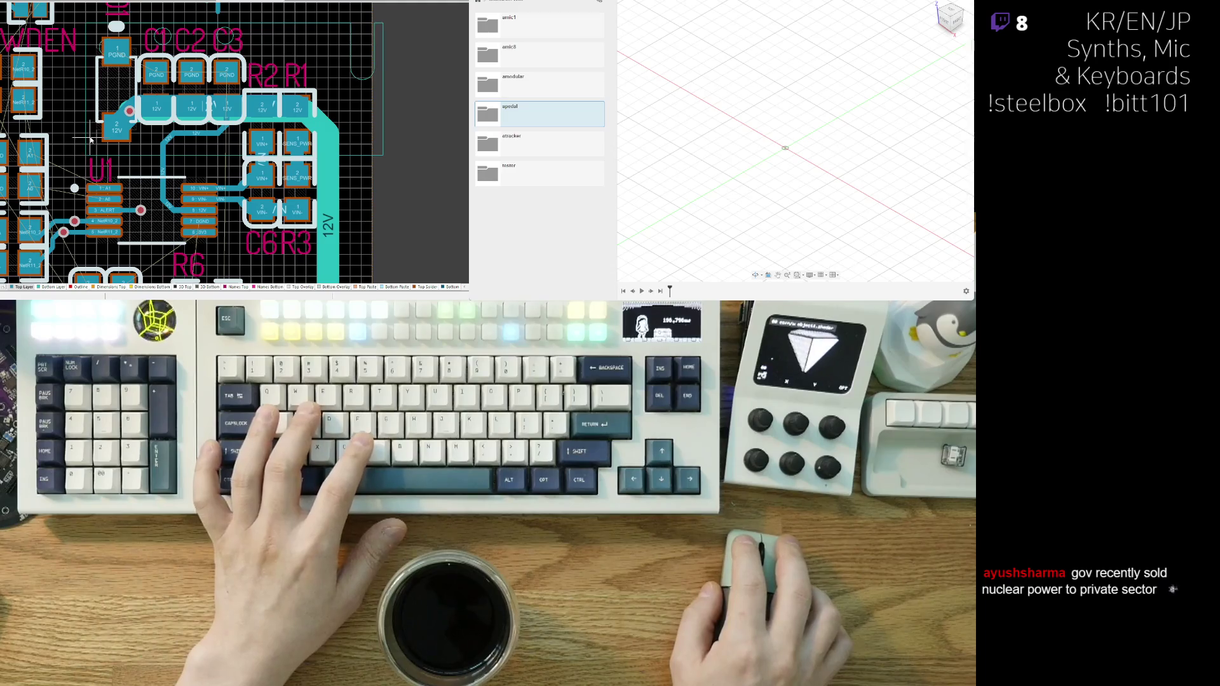
{"action": "left_click", "coordinate": [91, 139]}
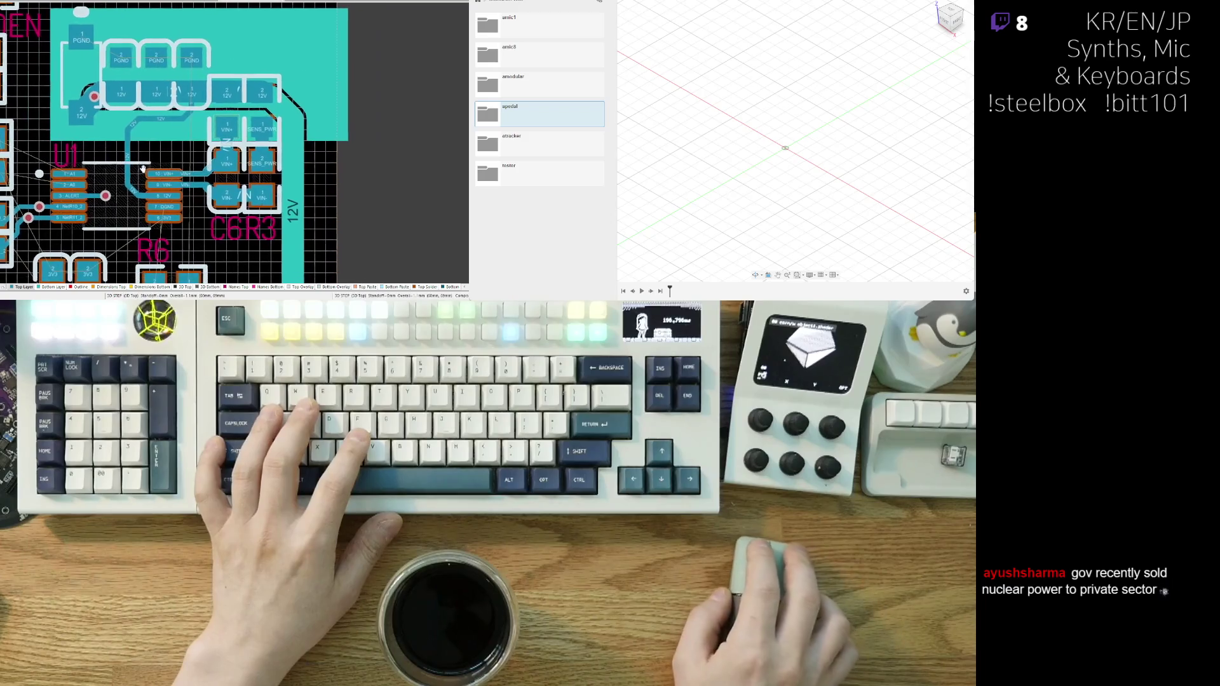
- Route a track leftward from U1's pad 3 ALERT pin
{"action": "scroll", "coordinate": [164, 148], "scroll_direction": "down", "scroll_amount": 1, "text": "ctrl"}
{"action": "scroll", "coordinate": [164, 148], "scroll_direction": "down", "scroll_amount": 1}
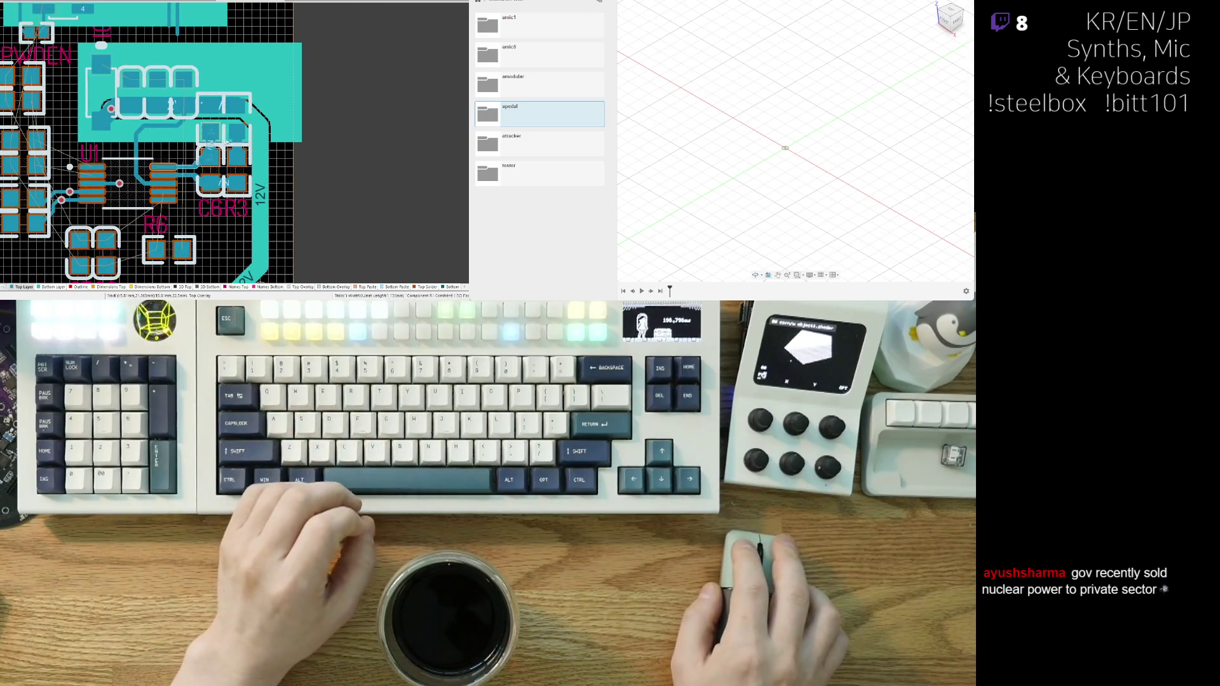
{"action": "scroll", "coordinate": [265, 153], "scroll_direction": "down", "scroll_amount": 2}
{"action": "scroll", "coordinate": [267, 164], "scroll_direction": "up", "scroll_amount": 2}
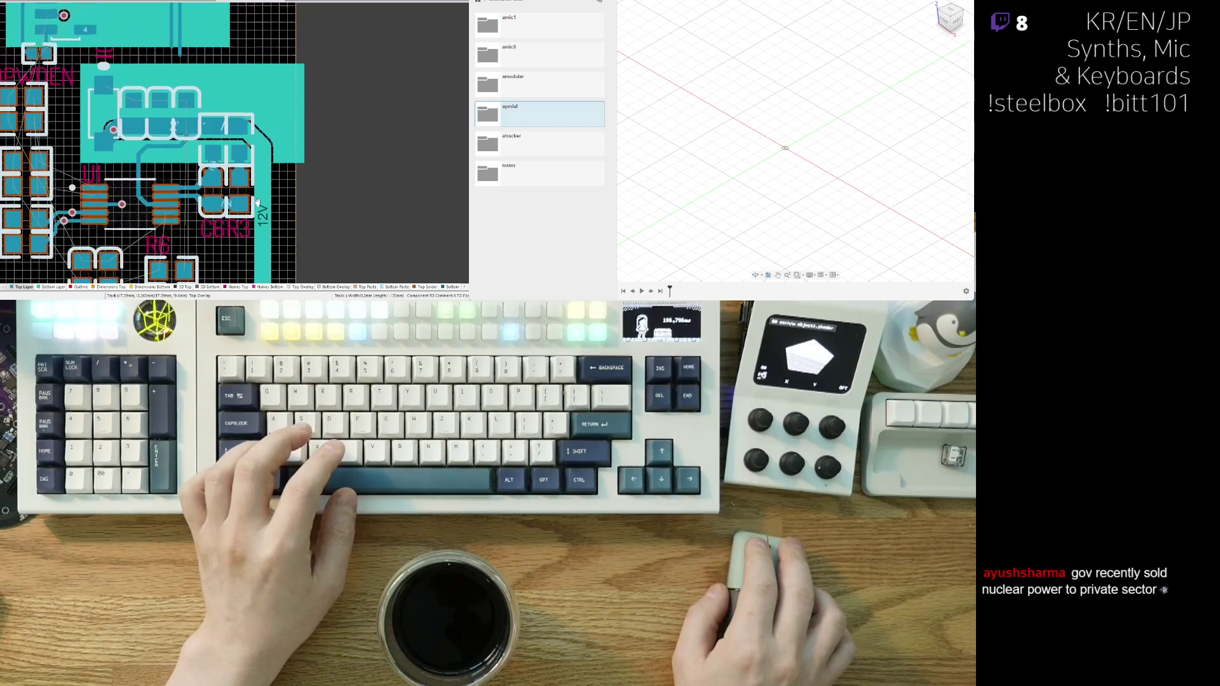
{"action": "scroll", "coordinate": [204, 95], "scroll_direction": "up", "scroll_amount": 3, "text": "ctrl"}
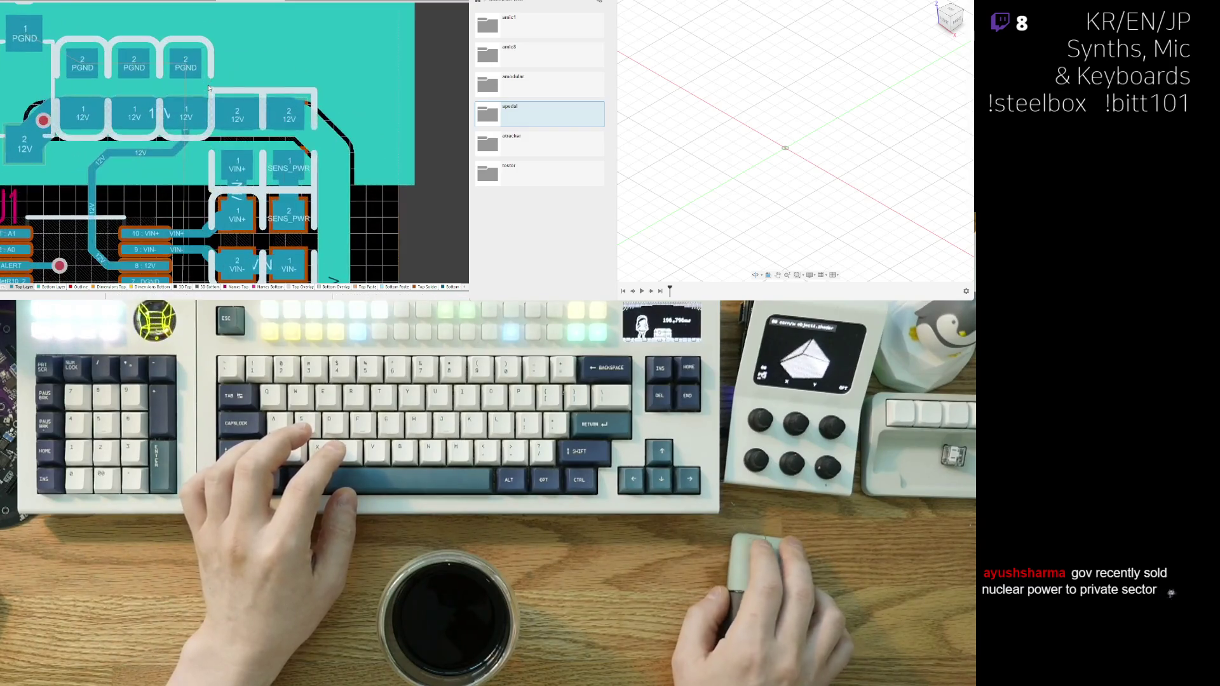
{"action": "scroll", "coordinate": [141, 211], "scroll_direction": "down", "scroll_amount": 2, "text": "ctrl"}
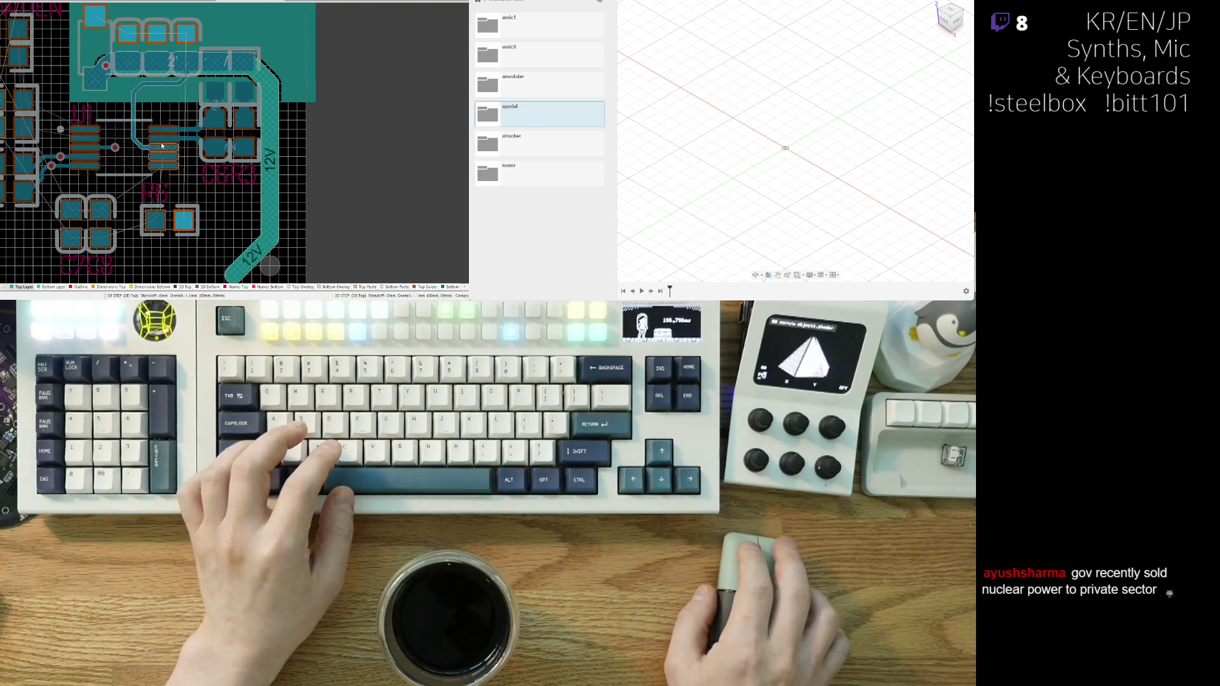
{"action": "key", "text": "ctrl+w"}
{"action": "scroll", "coordinate": [100, 143], "scroll_direction": "up", "scroll_amount": 2, "text": "ctrl"}
{"action": "left_click", "coordinate": [105, 153]}
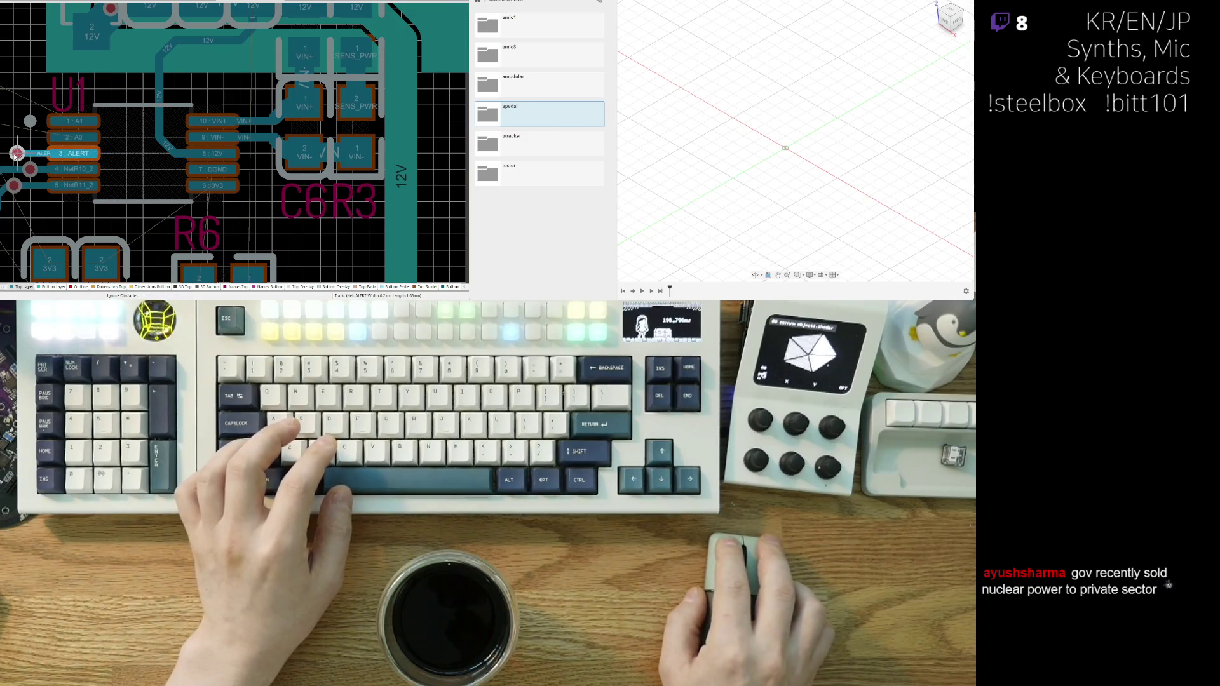
{"action": "left_click", "coordinate": [14, 153]}
- Select the 12V track along the pads and bring the upper pad area into view
{"action": "scroll", "coordinate": [41, 153], "scroll_direction": "down", "scroll_amount": 1, "text": "ctrl"}
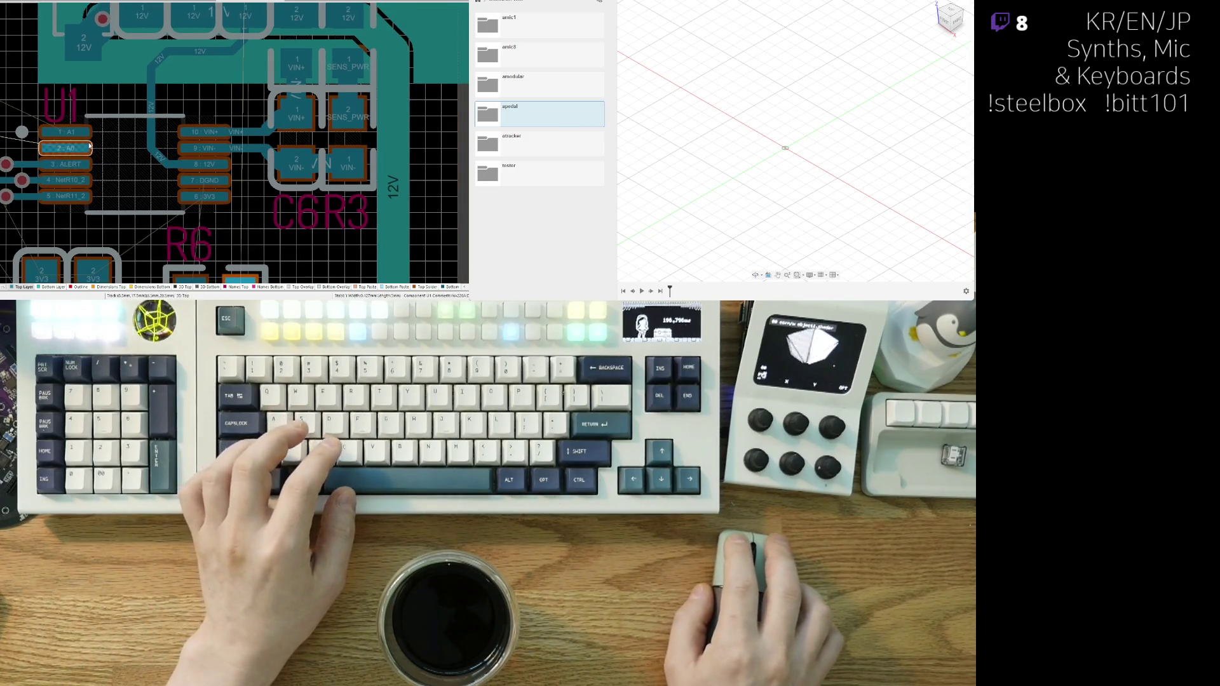
{"action": "scroll", "coordinate": [63, 191], "scroll_direction": "up", "scroll_amount": 2}
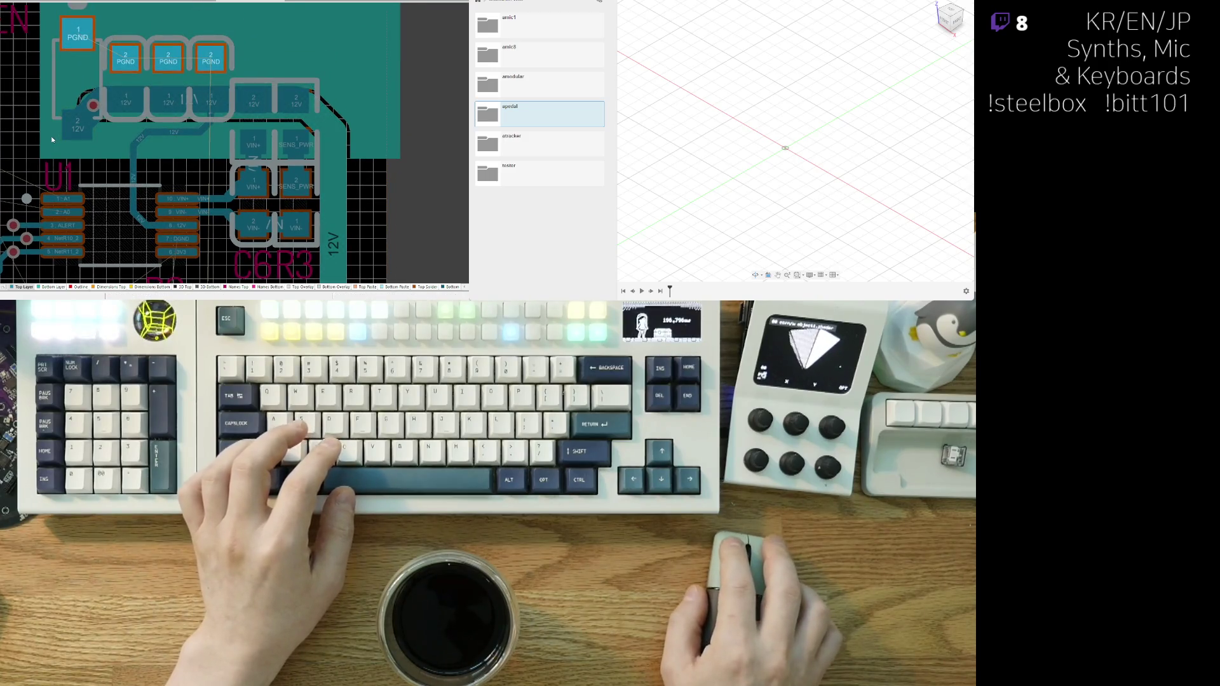
{"action": "left_click", "coordinate": [314, 129]}
{"action": "right_click_drag", "start_coordinate": [315, 128], "coordinate": [236, 206]}
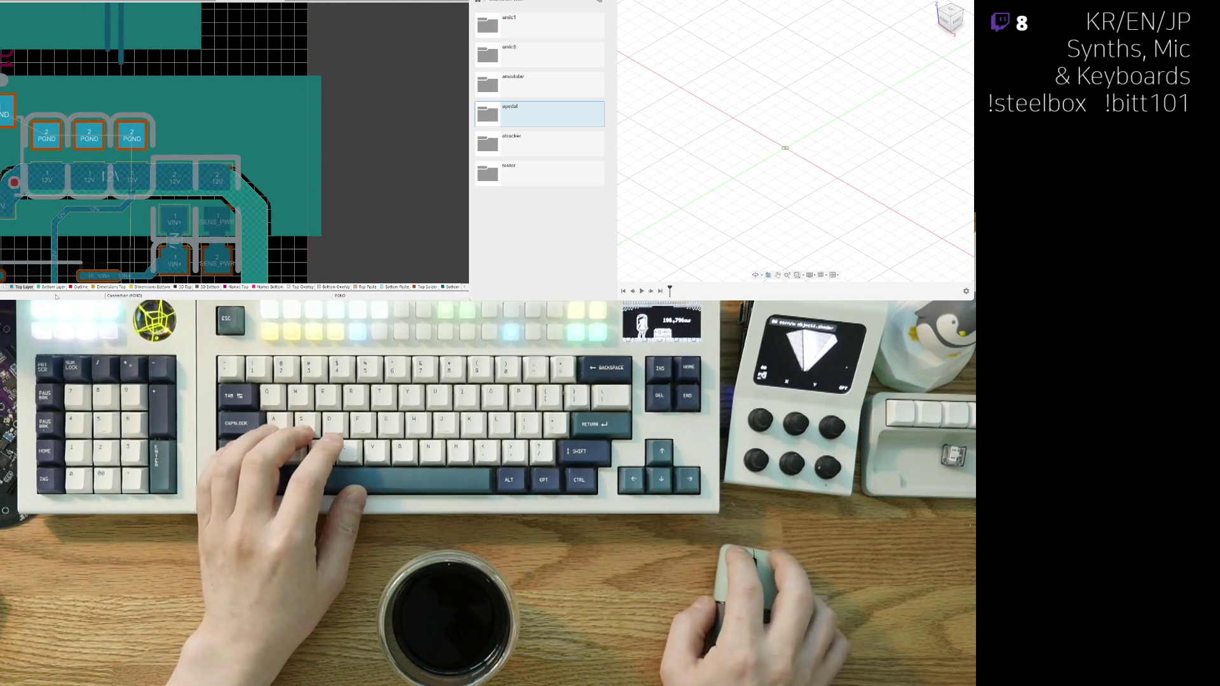
- On the bottom layer, slide the pour's right edge left so it stops short of R2 and R1
{"action": "key", "text": "KP_Multiply"}
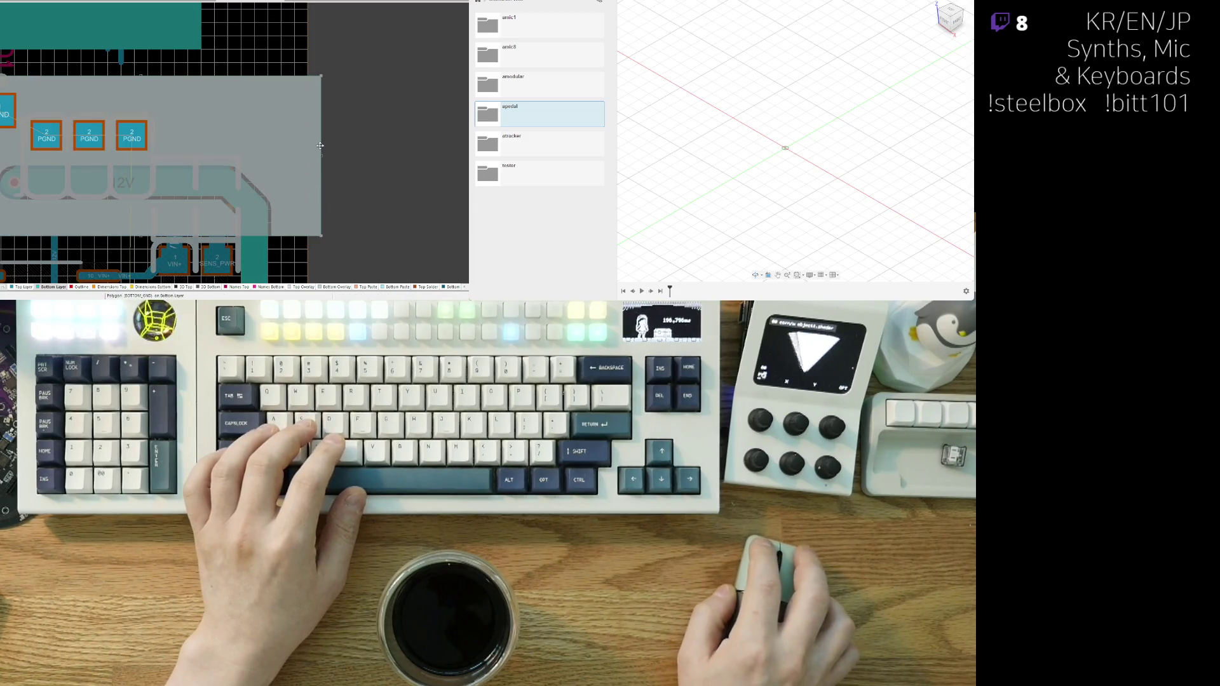
{"action": "left_click_drag", "start_coordinate": [322, 145], "coordinate": [247, 147]}
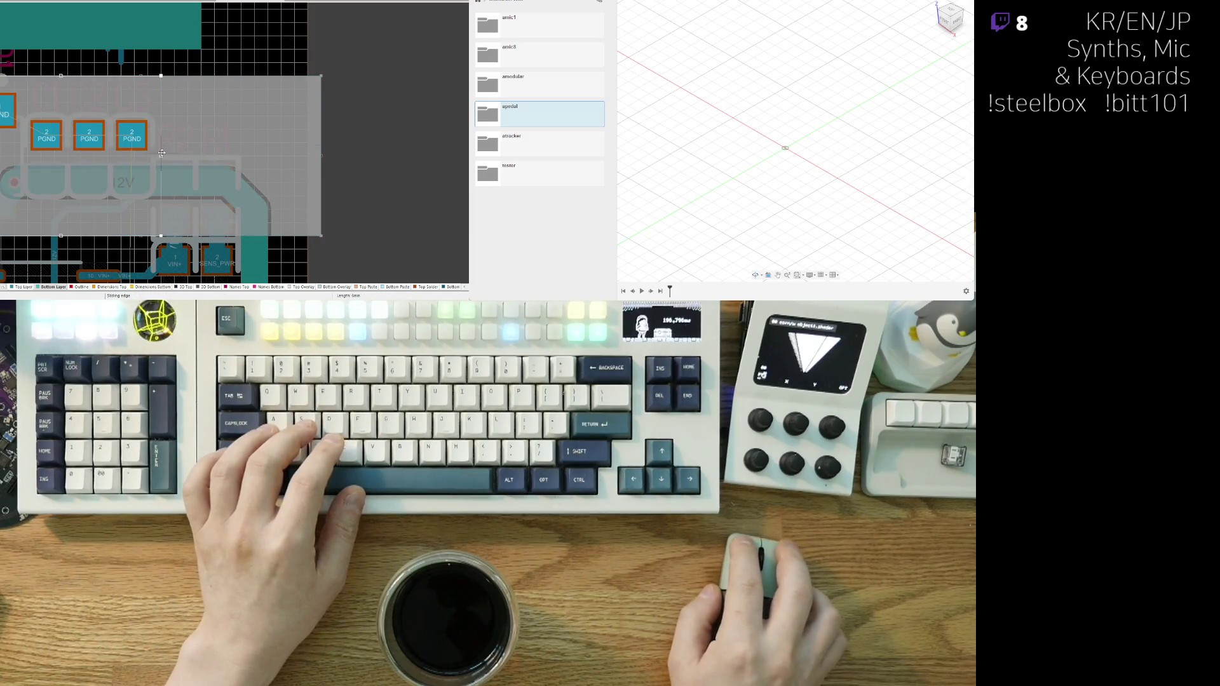
{"action": "left_click_drag", "start_coordinate": [162, 152], "coordinate": [162, 153]}
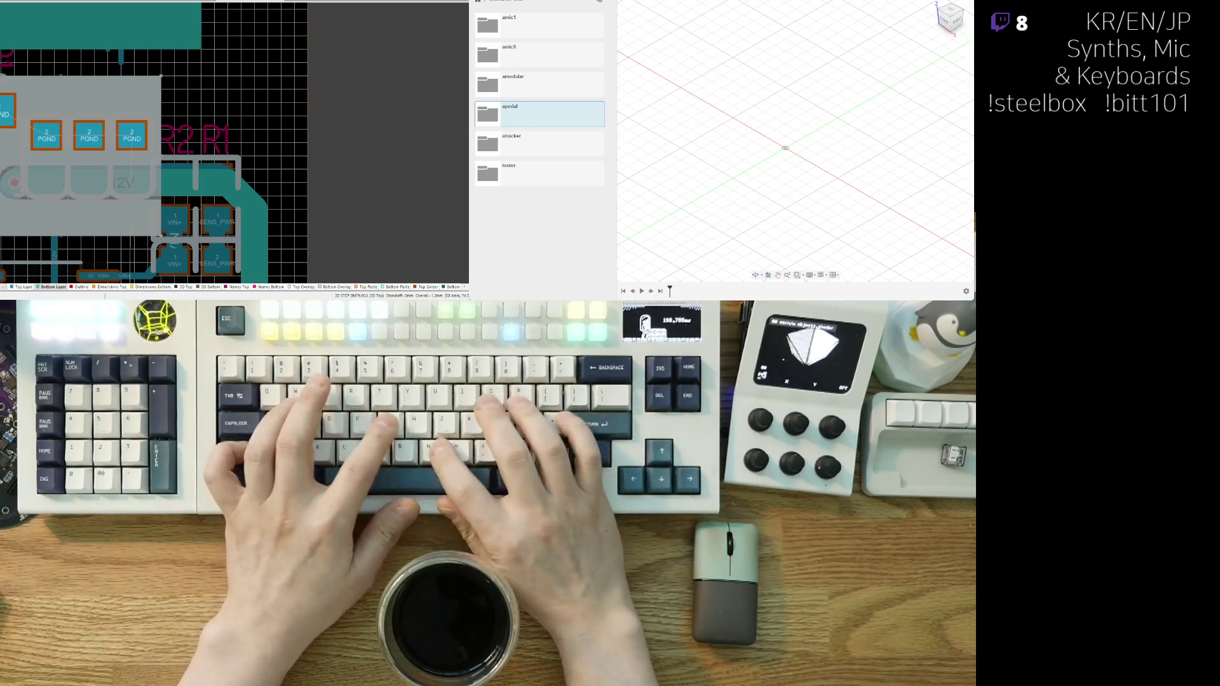
{"action": "right_click_drag", "start_coordinate": [159, 159], "coordinate": [260, 141]}
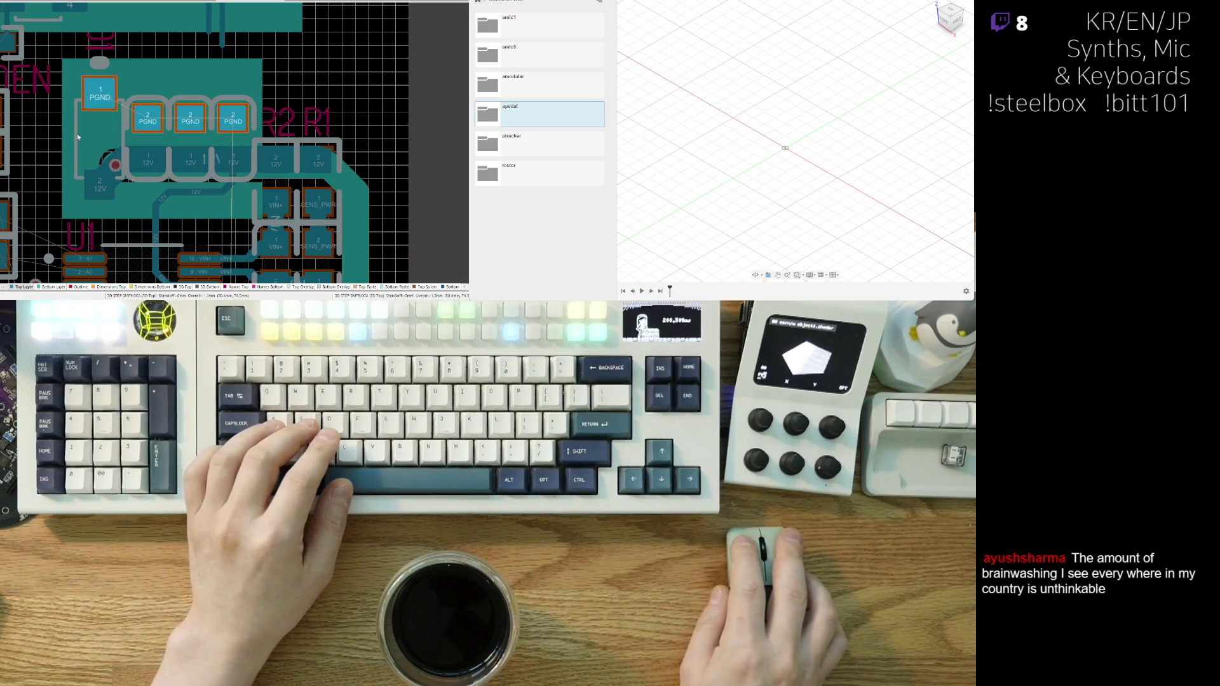
{"action": "left_click", "coordinate": [51, 286]}
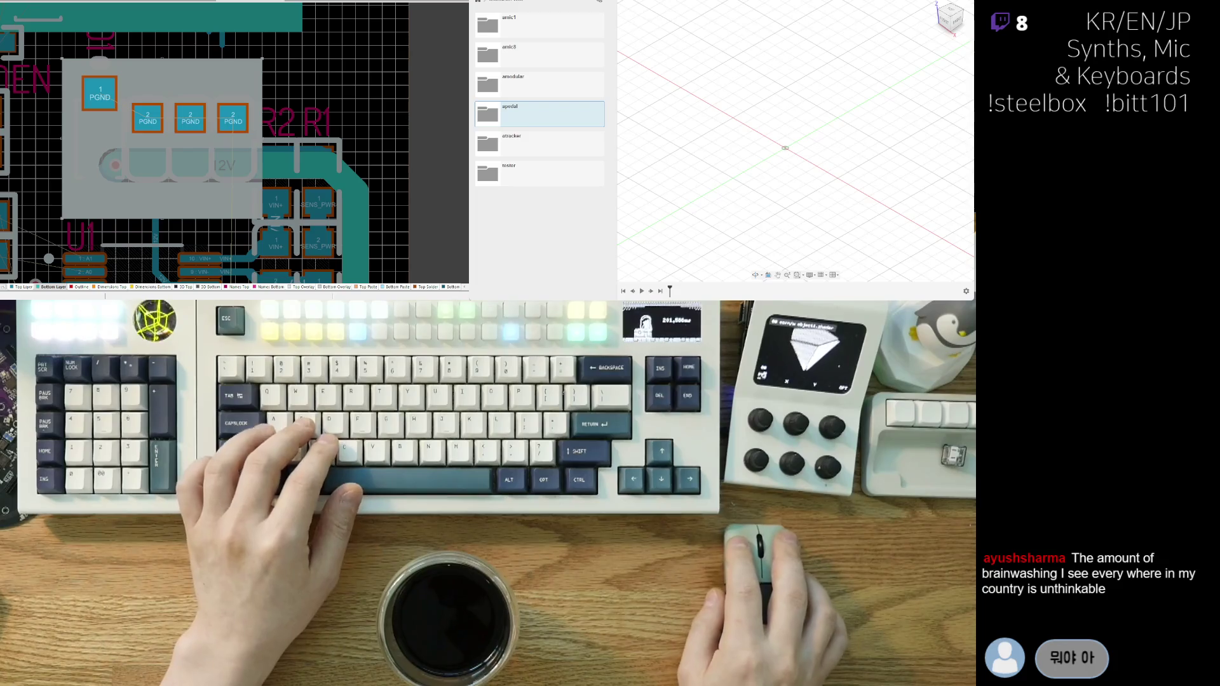
{"action": "key", "text": "ctrl+z"}
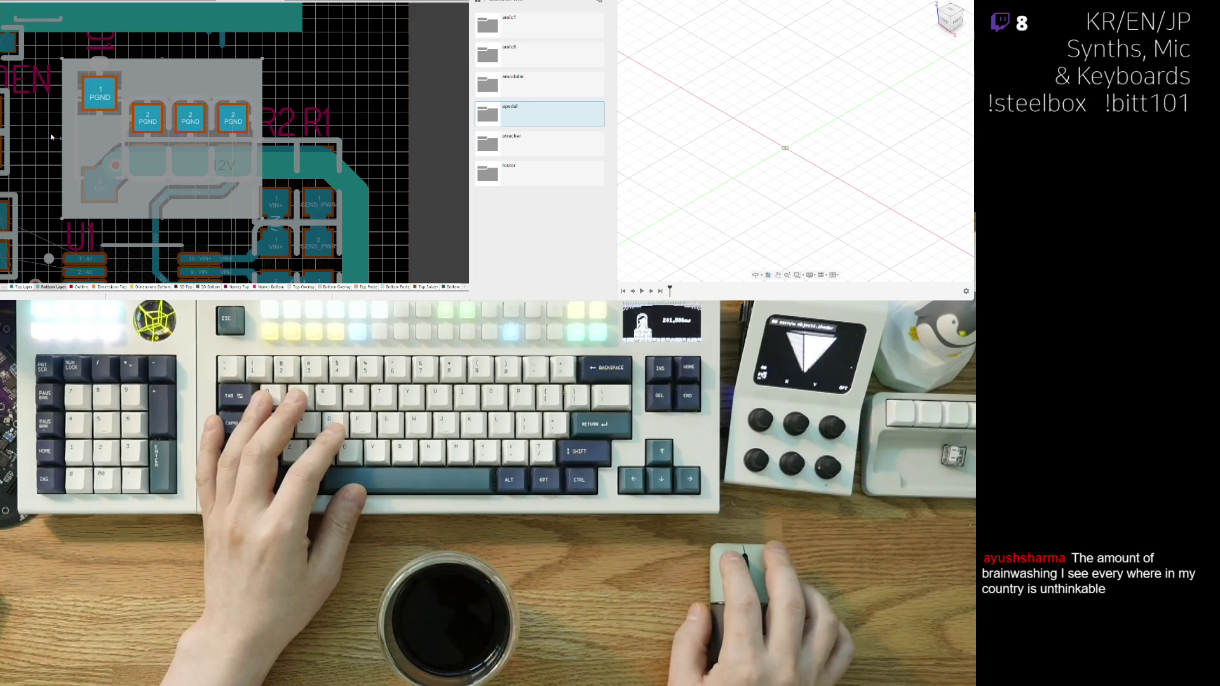
{"action": "right_click_drag", "start_coordinate": [32, 160], "coordinate": [46, 151]}
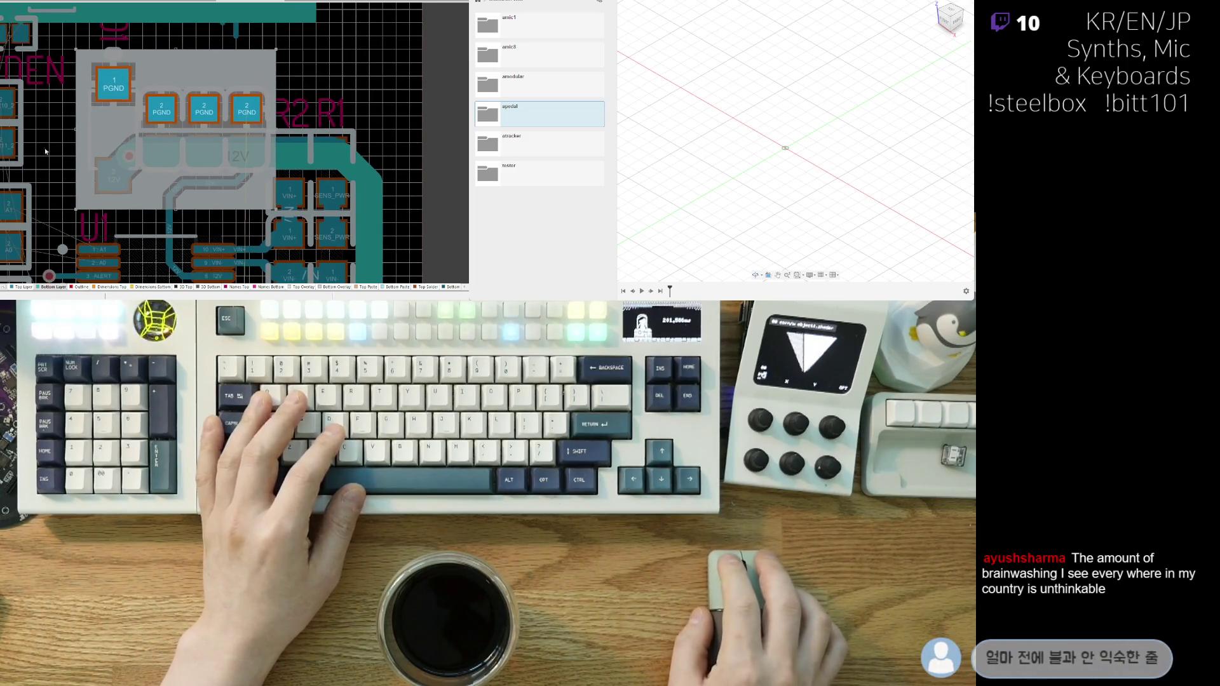
- Preview the board in 3D, then return to the 2D layout
{"action": "key", "text": "3"}
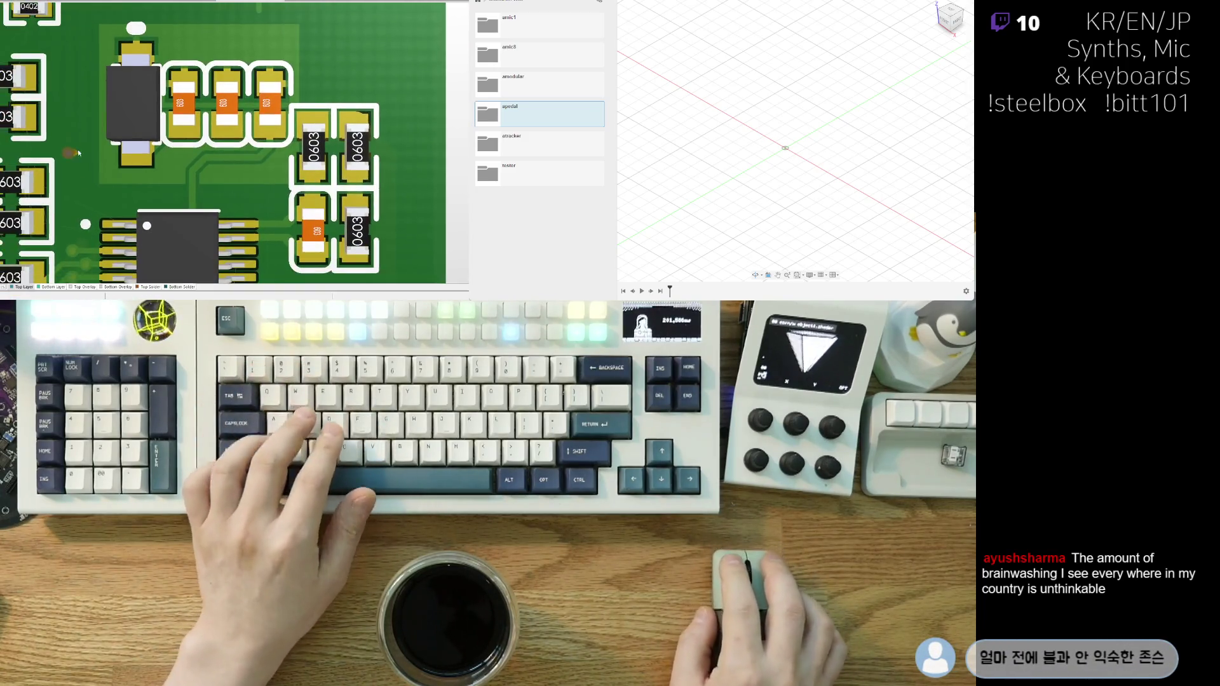
{"action": "key", "text": "2"}
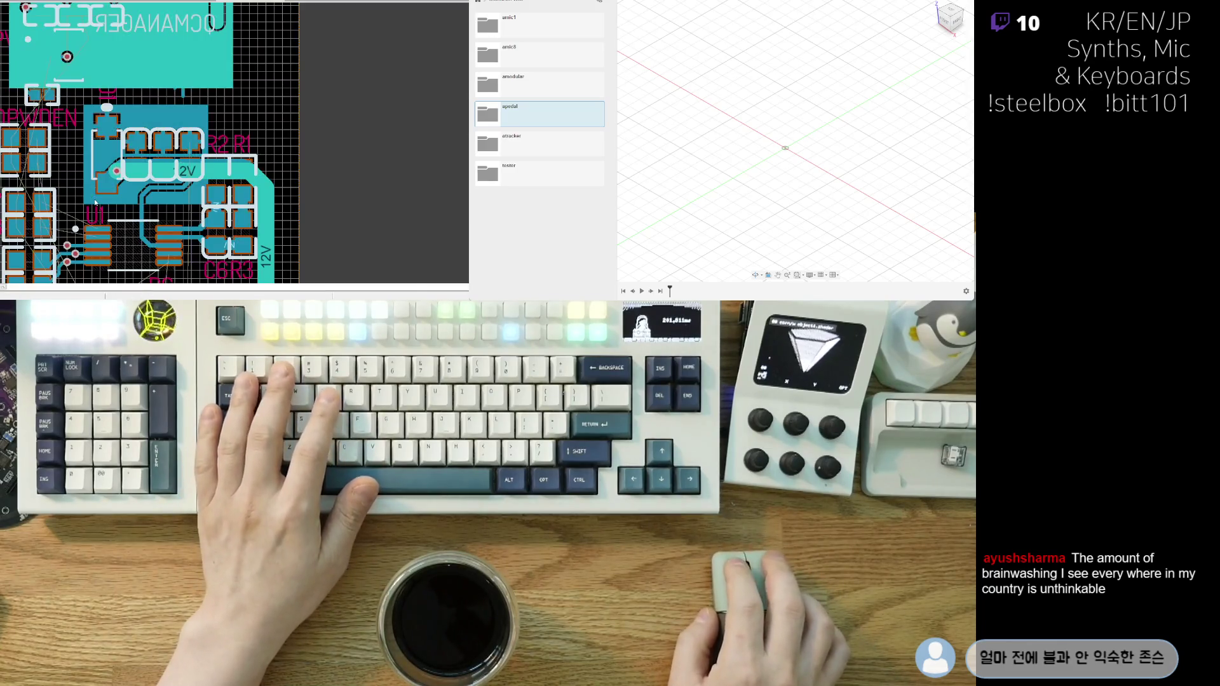
{"action": "scroll", "coordinate": [95, 202], "scroll_direction": "up", "scroll_amount": 5}
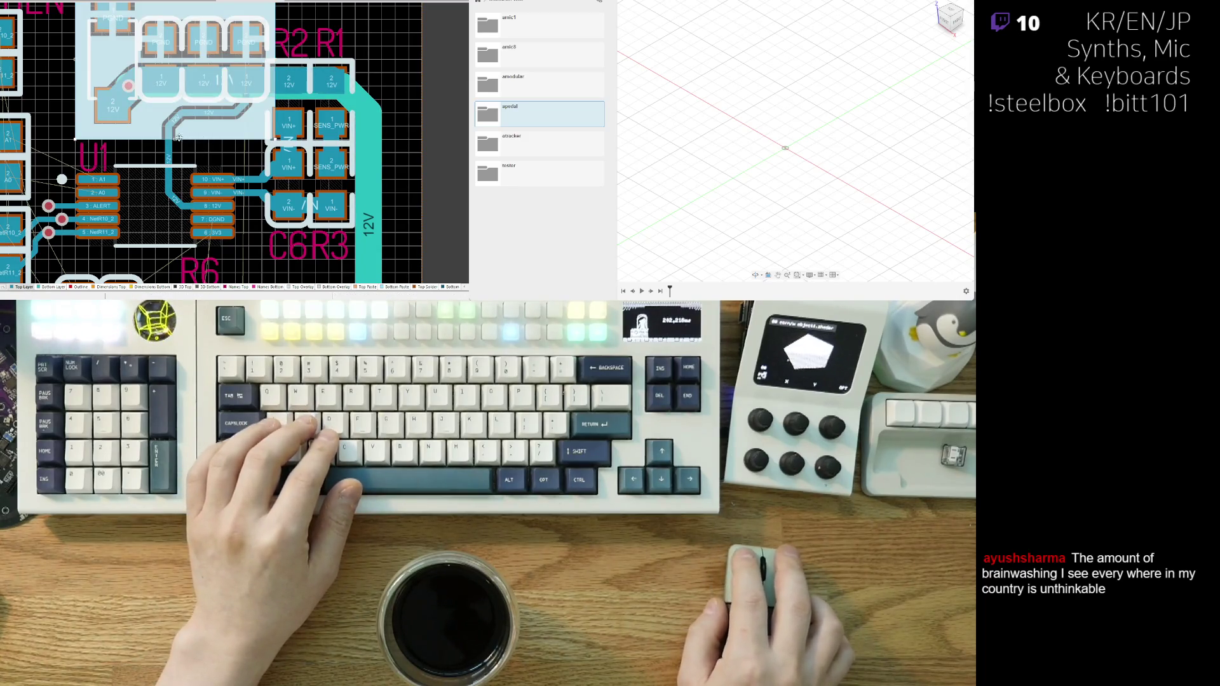
{"action": "scroll", "coordinate": [186, 179], "scroll_direction": "down", "scroll_amount": 3}
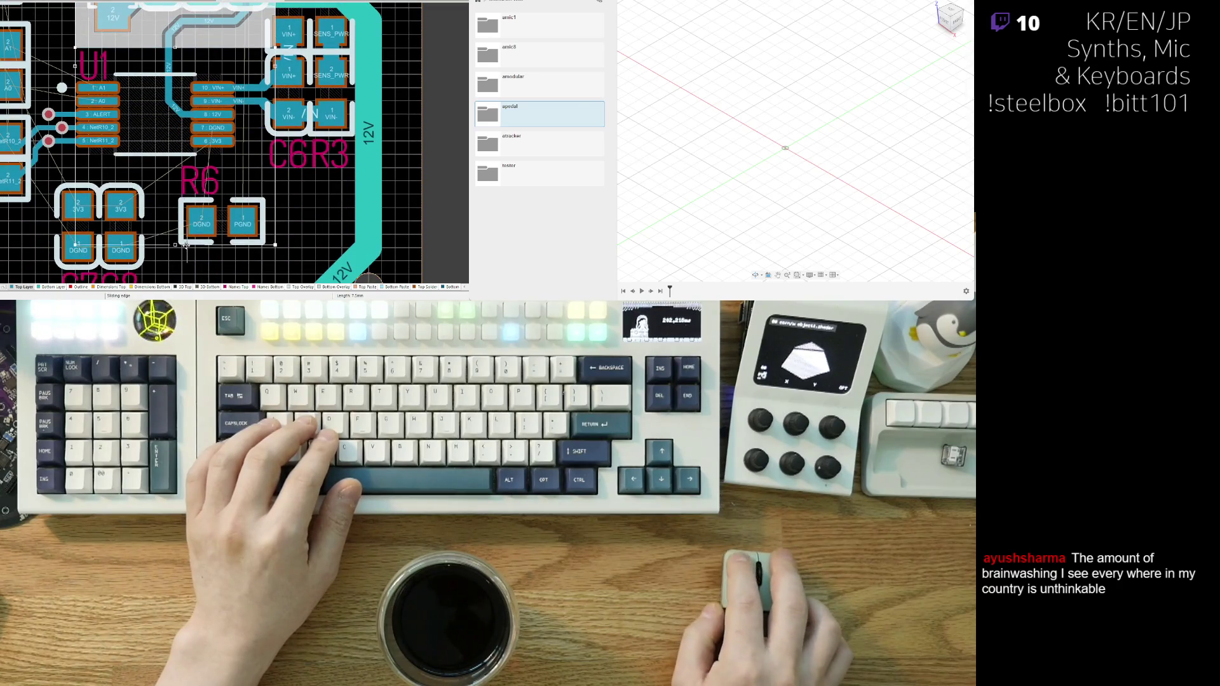
- Extend the grey pour upward and move its right edge out to widen it
{"action": "left_click_drag", "start_coordinate": [201, 170], "coordinate": [201, 167]}
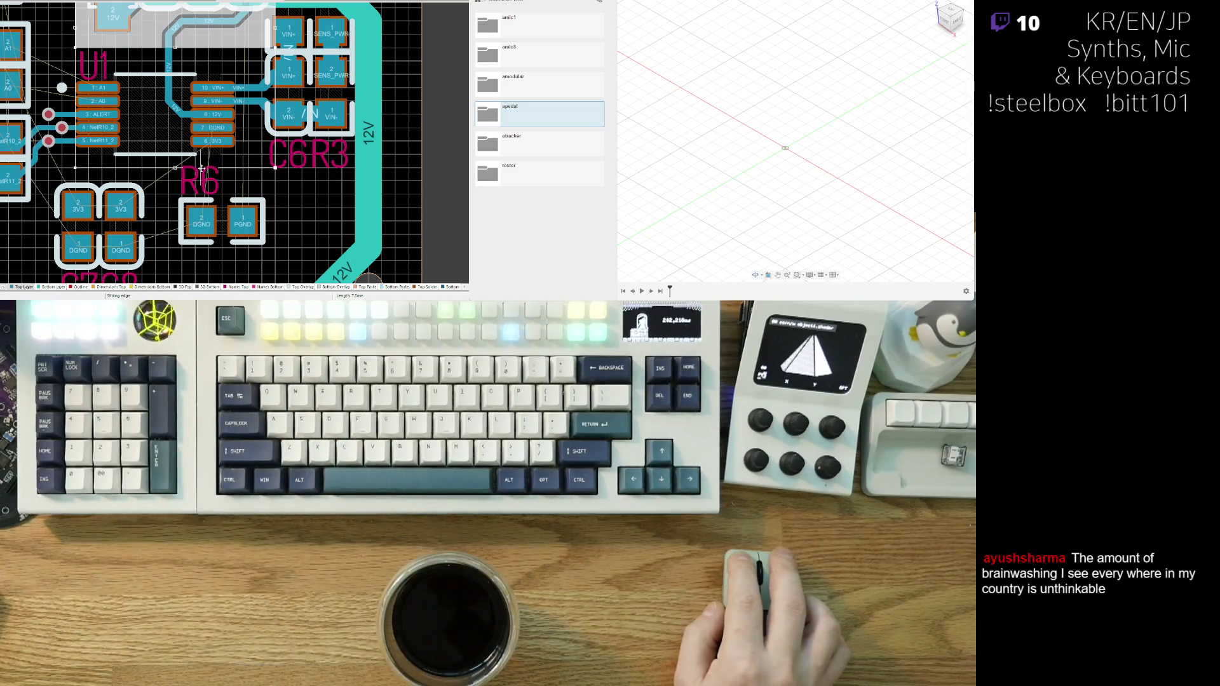
{"action": "mouse_move", "coordinate": [201, 139]}
{"action": "left_mouse_down"}
{"action": "mouse_move", "coordinate": [203, 57]}
{"action": "mouse_move", "coordinate": [289, 76]}
{"action": "left_mouse_up"}
{"action": "right_click_drag", "start_coordinate": [289, 76], "coordinate": [182, 167]}
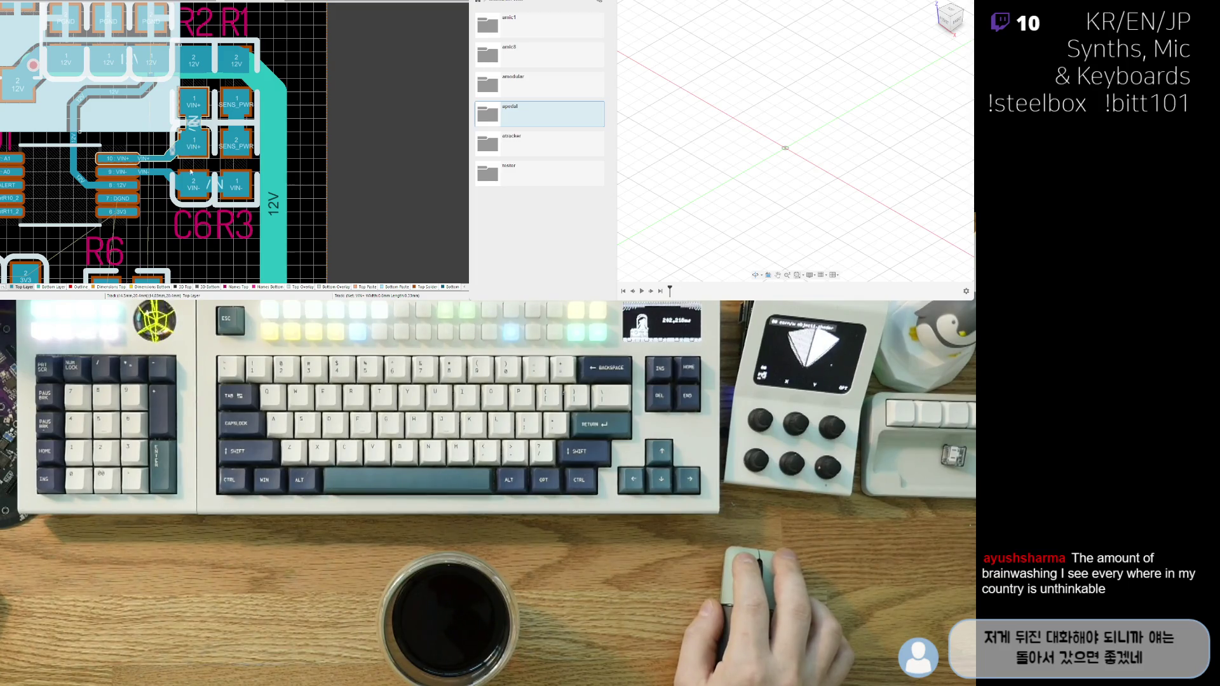
{"action": "mouse_move", "coordinate": [185, 152]}
{"action": "right_mouse_down"}
{"action": "mouse_move", "coordinate": [238, 150]}
{"action": "mouse_move", "coordinate": [224, 181]}
{"action": "right_mouse_up"}
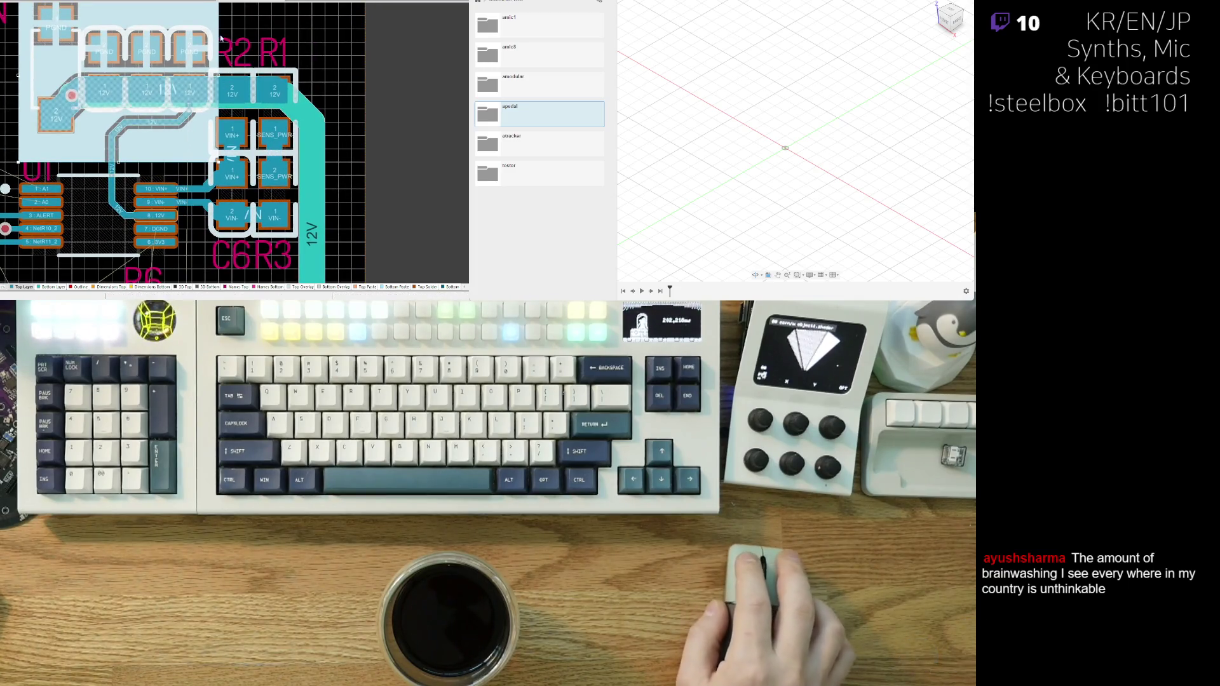
{"action": "left_click_drag", "start_coordinate": [218, 27], "coordinate": [354, 43]}
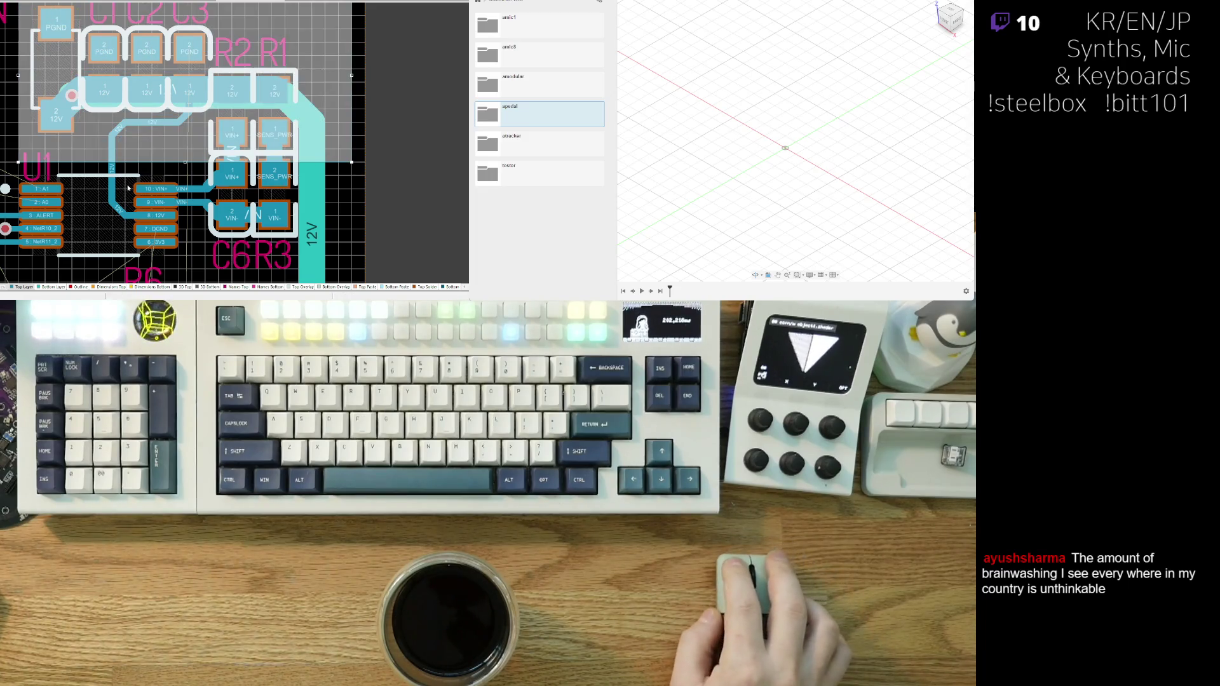
- Square off the copper region's slanted top-right corner above R6 and nudge R6 closer
{"action": "left_click", "coordinate": [162, 153]}
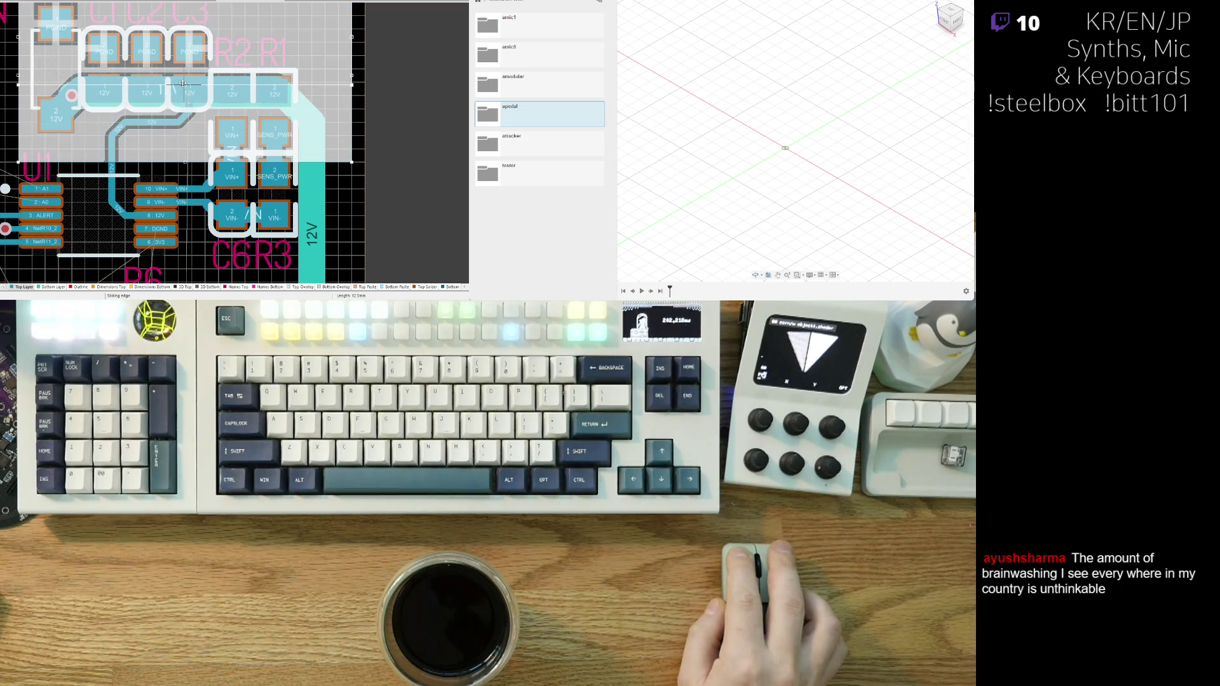
{"action": "left_click_drag", "start_coordinate": [186, 81], "coordinate": [216, 84]}
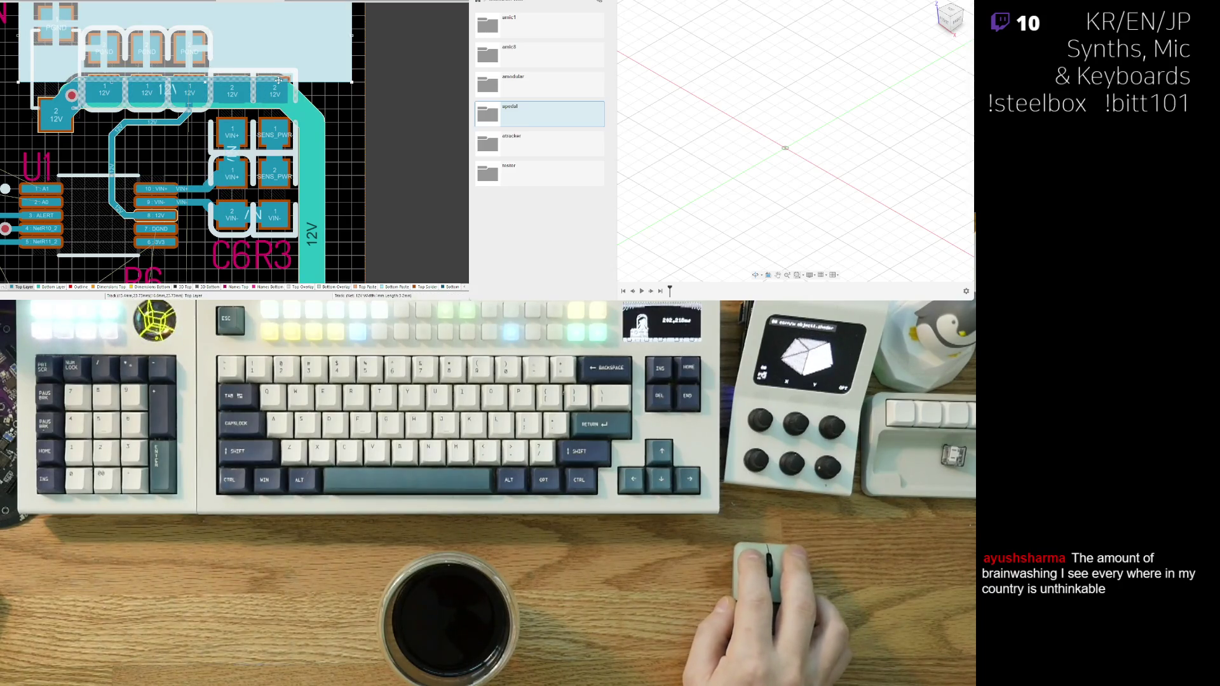
{"action": "left_click_drag", "start_coordinate": [279, 82], "coordinate": [206, 257]}
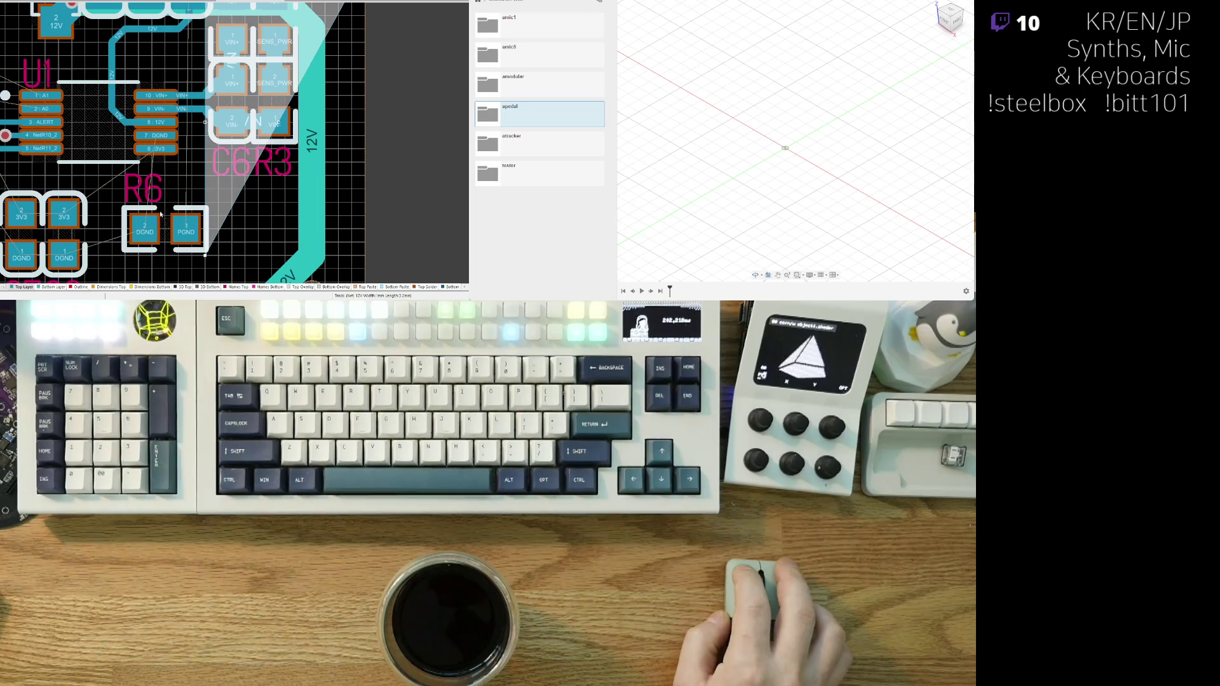
{"action": "right_click_drag", "start_coordinate": [161, 215], "coordinate": [71, 288]}
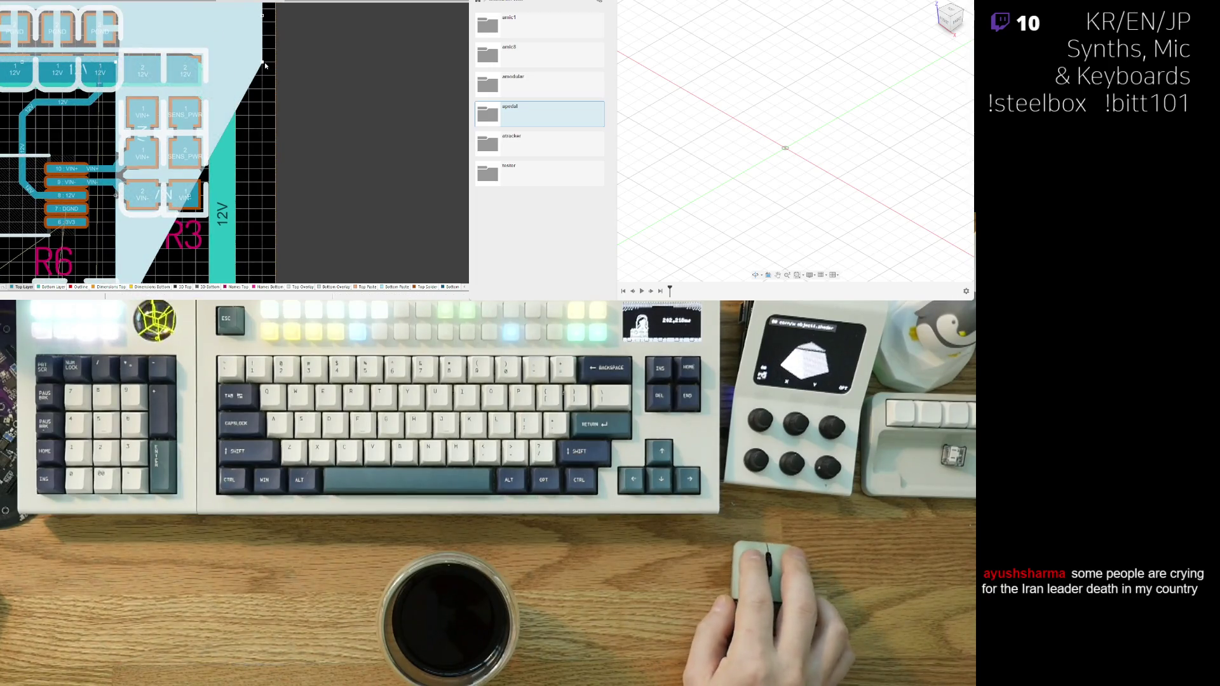
{"action": "mouse_move", "coordinate": [262, 62]}
{"action": "left_mouse_down"}
{"action": "mouse_move", "coordinate": [262, 273]}
{"action": "mouse_move", "coordinate": [262, 215]}
{"action": "left_mouse_up"}
{"action": "left_click_drag", "start_coordinate": [141, 190], "coordinate": [168, 185]}
- Slide the 12V pour's edge so copper covers the 12V and VIN pads
{"action": "scroll", "coordinate": [155, 217], "scroll_direction": "down", "scroll_amount": 3, "text": "ctrl"}
{"action": "scroll", "coordinate": [204, 224], "scroll_direction": "down", "scroll_amount": 2, "text": "ctrl"}
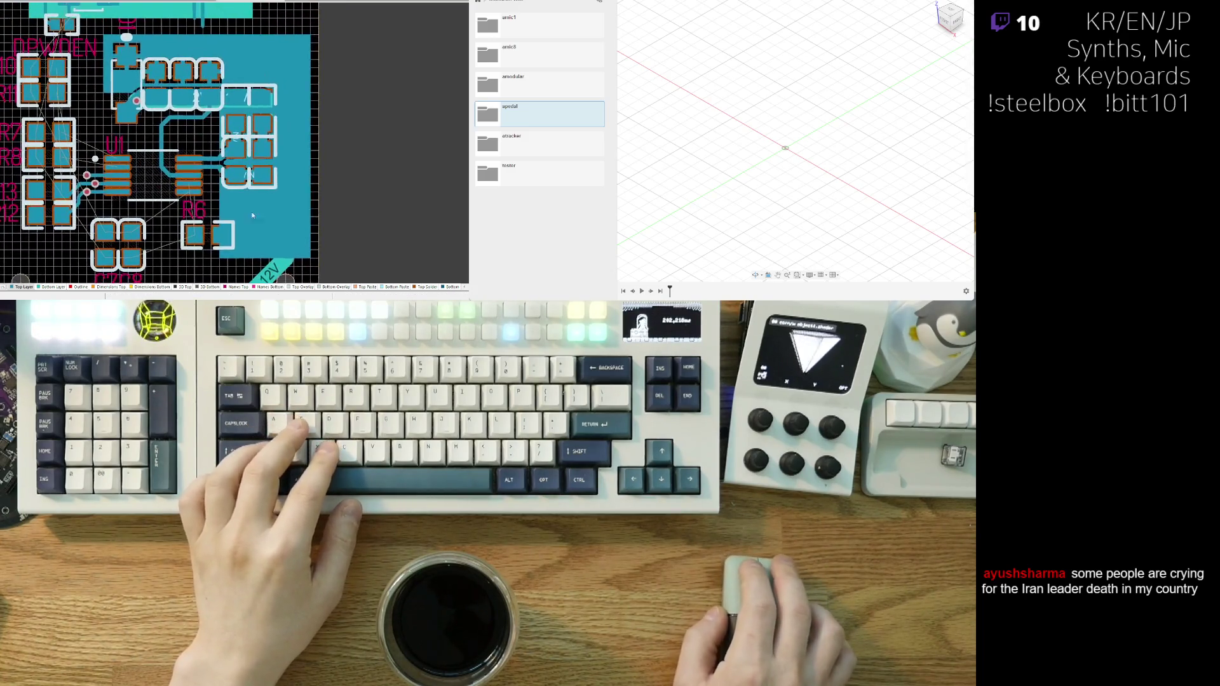
{"action": "scroll", "coordinate": [136, 63], "scroll_direction": "up", "scroll_amount": 4, "text": "ctrl"}
{"action": "scroll", "coordinate": [80, 85], "scroll_direction": "up", "scroll_amount": 2, "text": "ctrl"}
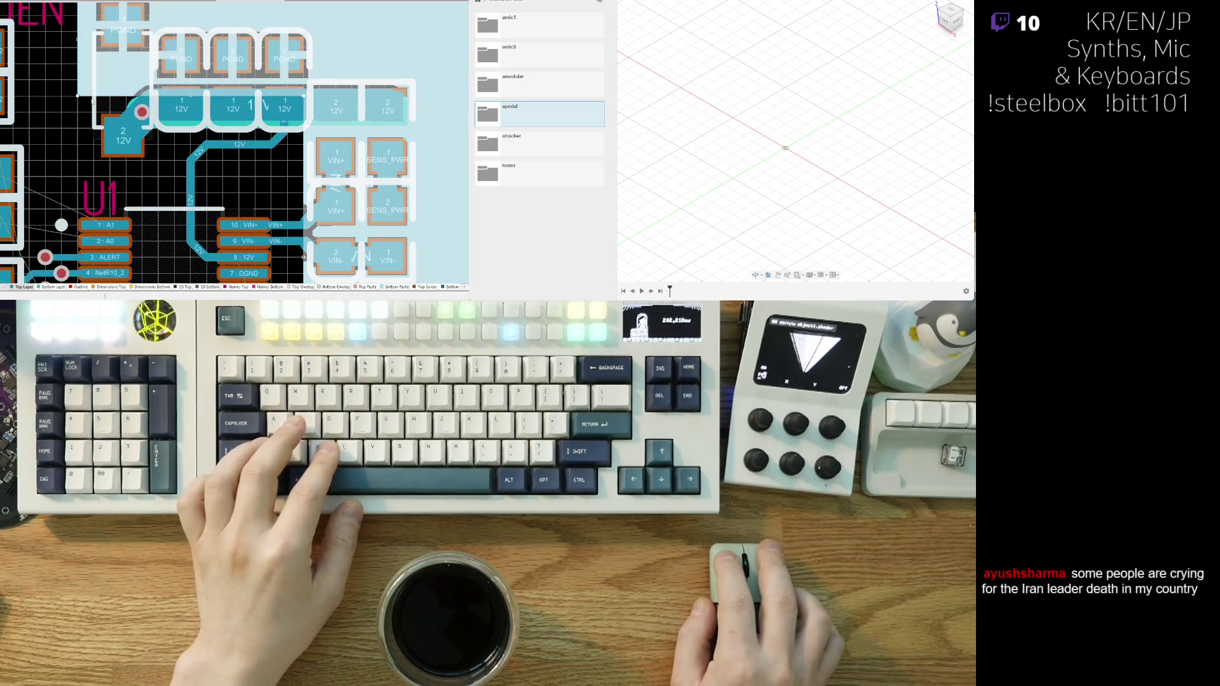
{"action": "left_click_drag", "start_coordinate": [97, 96], "coordinate": [114, 80]}
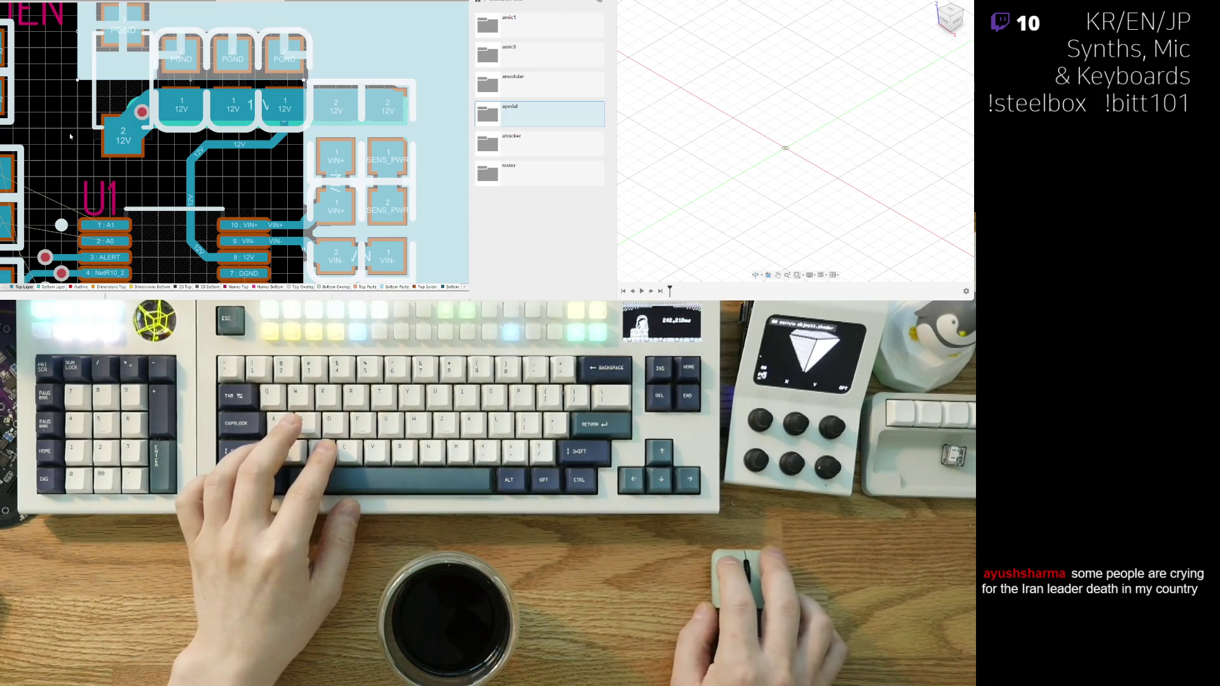
{"action": "scroll", "coordinate": [70, 136], "scroll_direction": "down", "scroll_amount": 3, "text": "ctrl"}
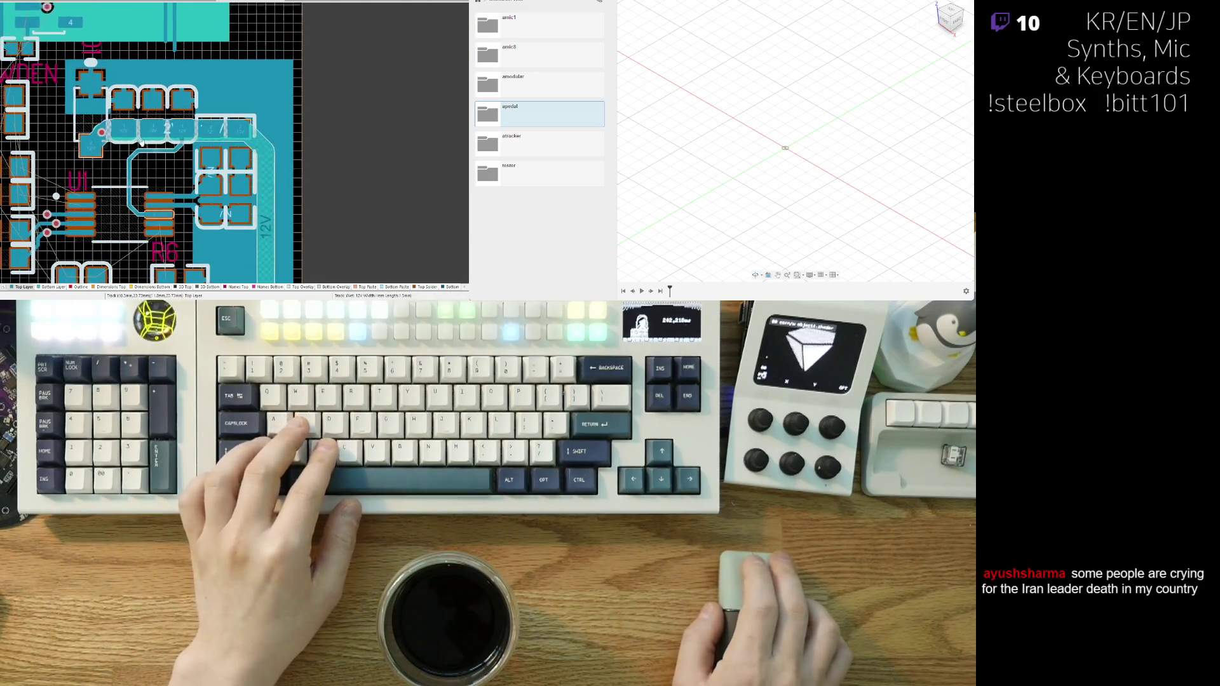
{"action": "scroll", "coordinate": [142, 141], "scroll_direction": "up", "scroll_amount": 2, "text": "ctrl"}
- Start interactive routing with Ctrl+W and frame the VIN pads, U1, R6, C7 and C8
{"action": "key", "text": "ctrl+w"}
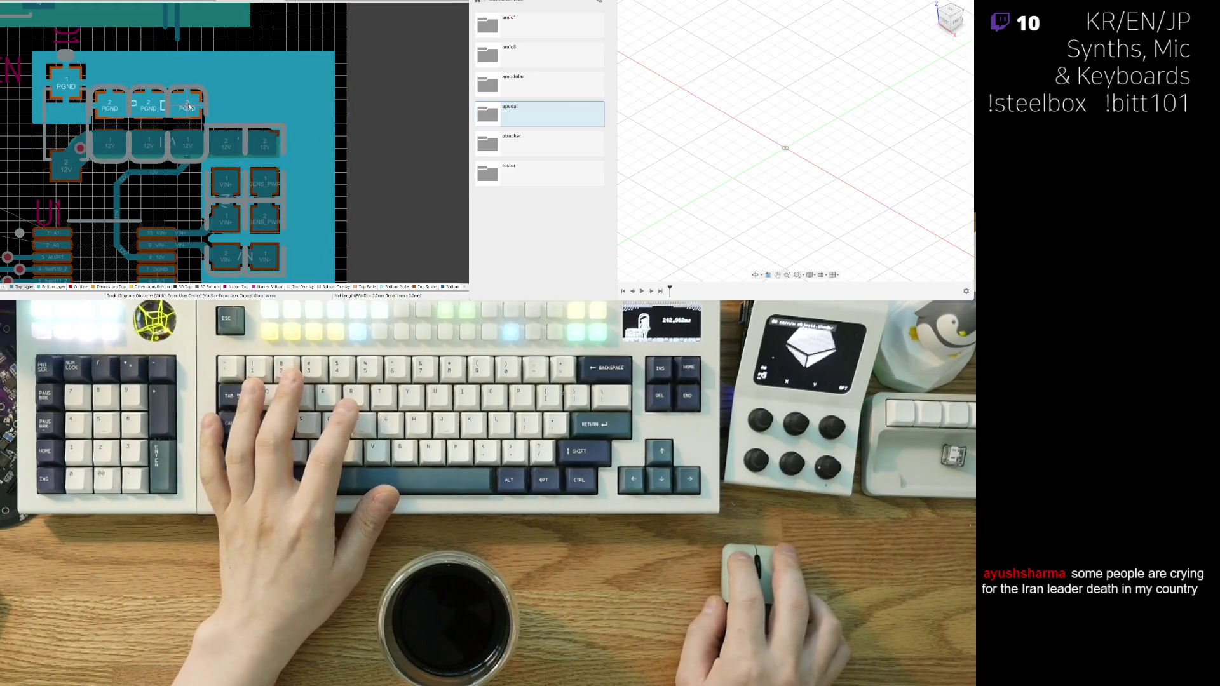
{"action": "scroll", "coordinate": [165, 134], "scroll_direction": "up", "scroll_amount": 2, "text": "ctrl"}
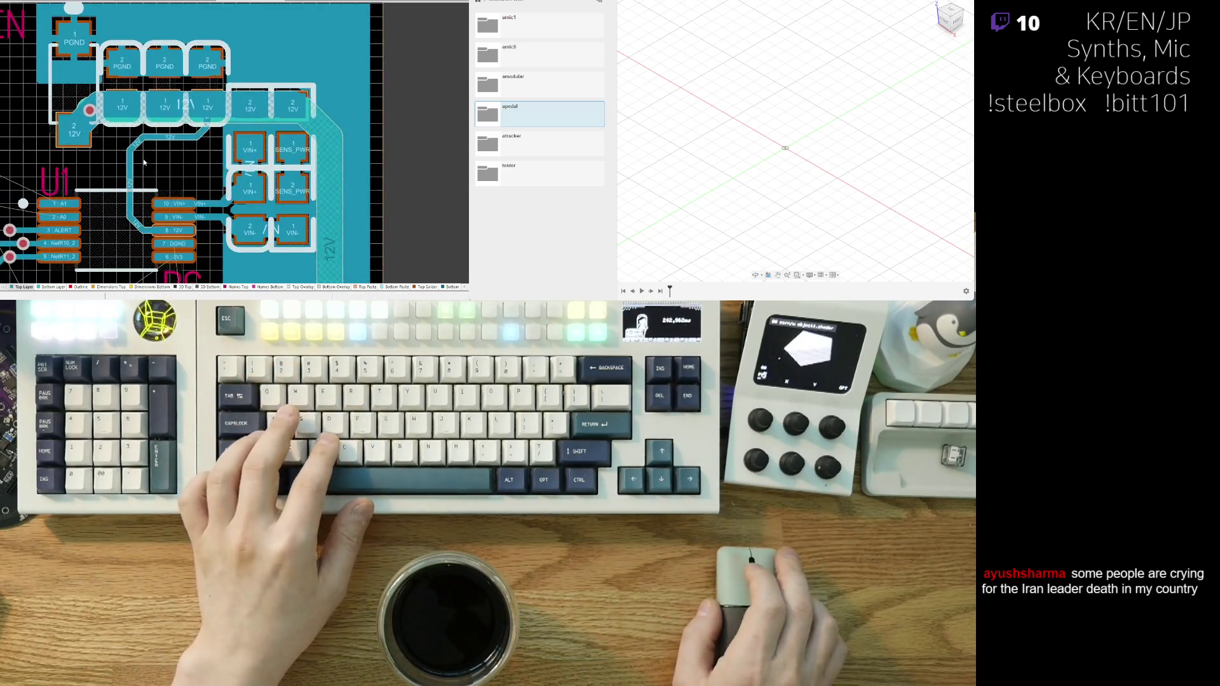
{"action": "right_click_drag", "start_coordinate": [200, 219], "coordinate": [154, 143]}
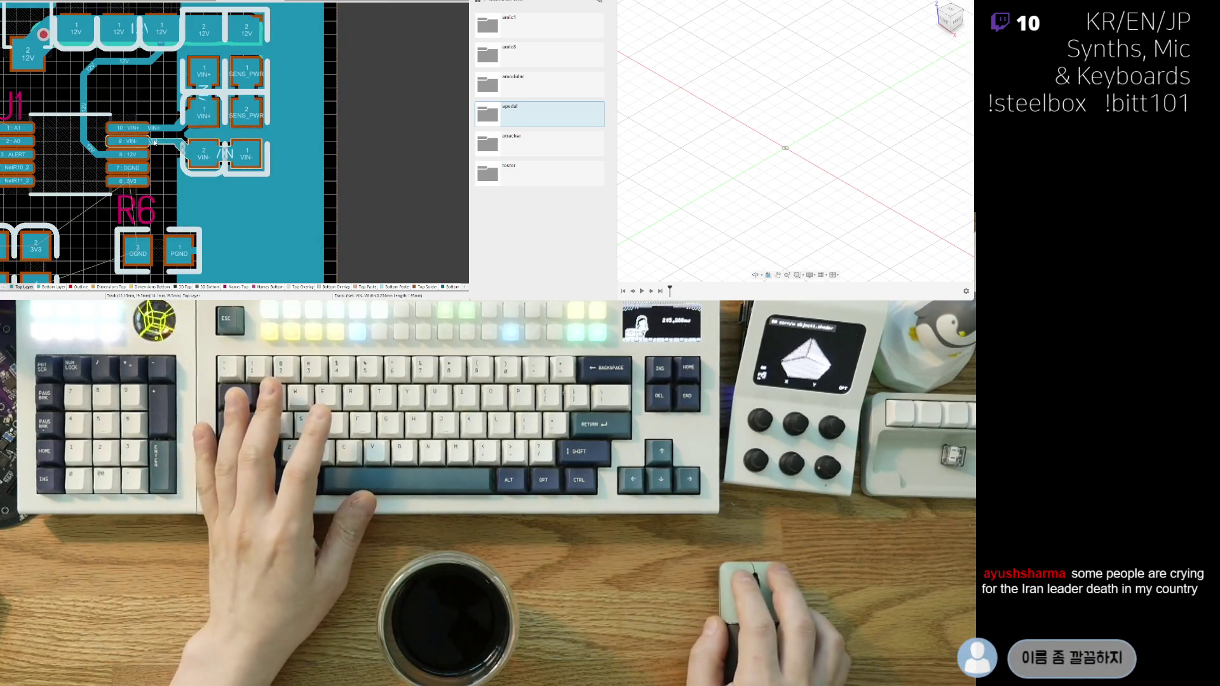
{"action": "mouse_move", "coordinate": [143, 283]}
{"action": "right_mouse_down"}
{"action": "mouse_move", "coordinate": [177, 188]}
{"action": "mouse_move", "coordinate": [176, 244]}
{"action": "mouse_move", "coordinate": [205, 270]}
{"action": "right_mouse_up"}
- Move C8 up beside R6, shift R6 slightly right, and pack C7 against C8
{"action": "right_click_drag", "start_coordinate": [129, 223], "coordinate": [138, 224]}
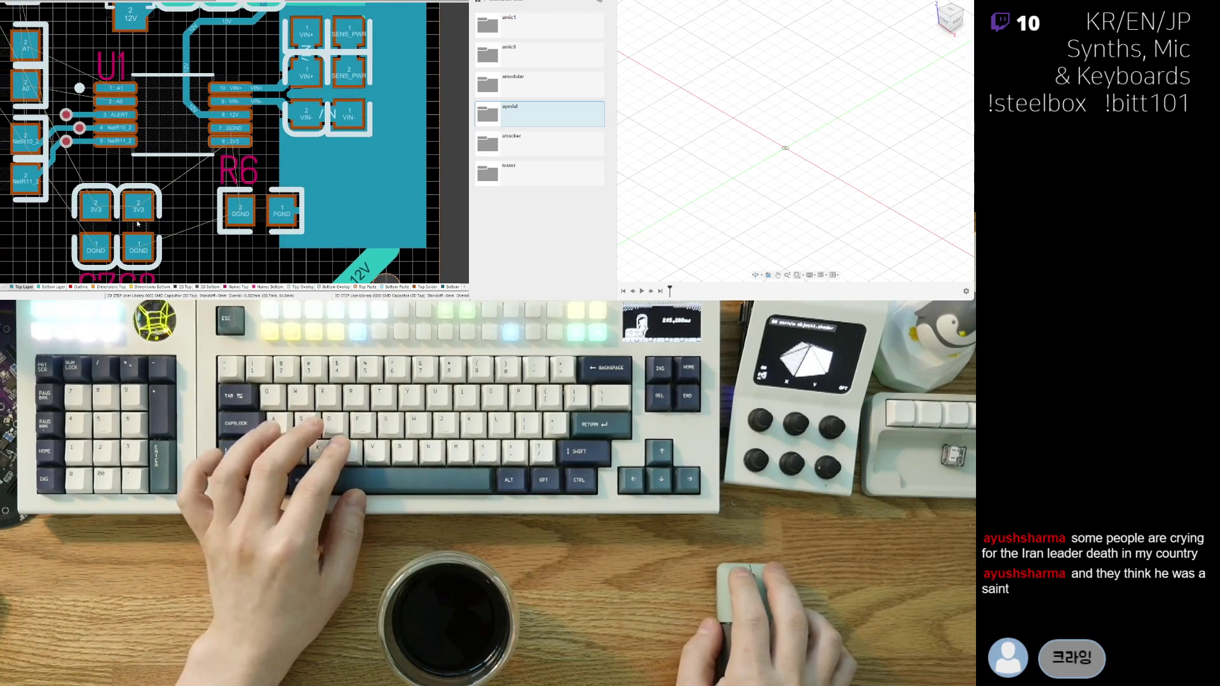
{"action": "mouse_move", "coordinate": [150, 231]}
{"action": "left_mouse_down"}
{"action": "mouse_move", "coordinate": [184, 205]}
{"action": "mouse_move", "coordinate": [111, 220]}
{"action": "mouse_move", "coordinate": [103, 208]}
{"action": "mouse_move", "coordinate": [197, 212]}
{"action": "left_mouse_up"}
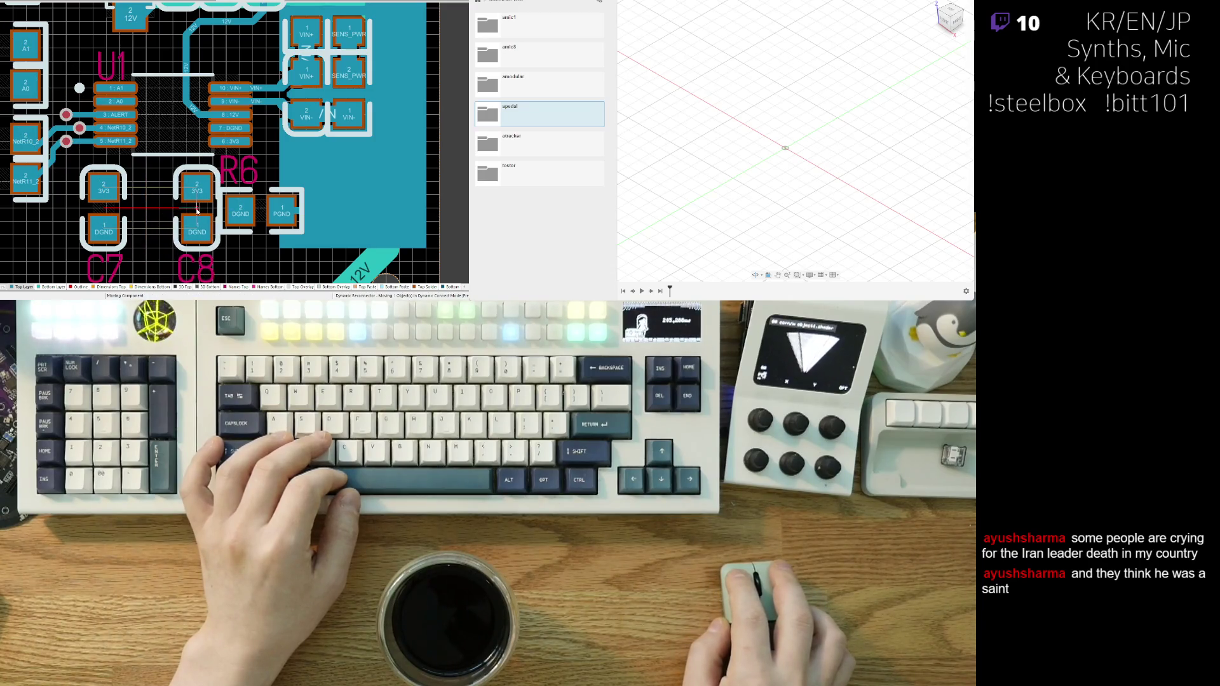
{"action": "mouse_move", "coordinate": [197, 211]}
{"action": "left_mouse_down"}
{"action": "mouse_move", "coordinate": [268, 213]}
{"action": "mouse_move", "coordinate": [201, 211]}
{"action": "left_mouse_up"}
{"action": "left_click_drag", "start_coordinate": [105, 210], "coordinate": [161, 211]}
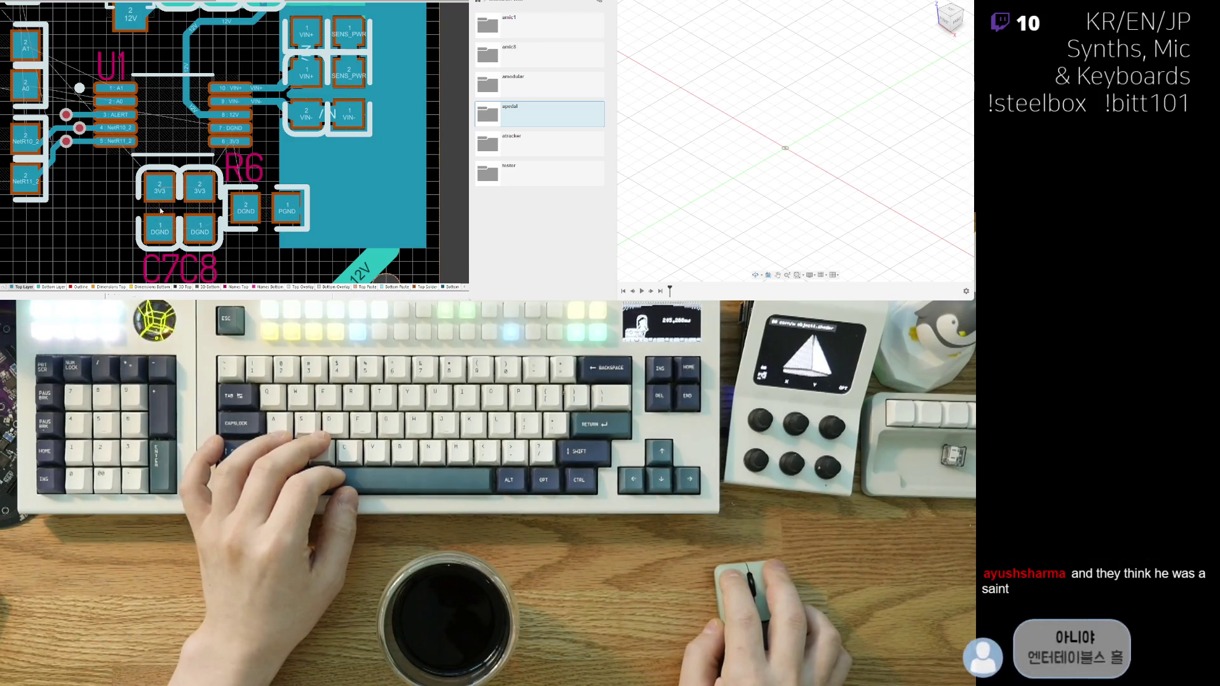
{"action": "right_click_drag", "start_coordinate": [124, 203], "coordinate": [120, 192]}
{"action": "scroll", "coordinate": [122, 192], "scroll_direction": "down", "scroll_amount": 4}
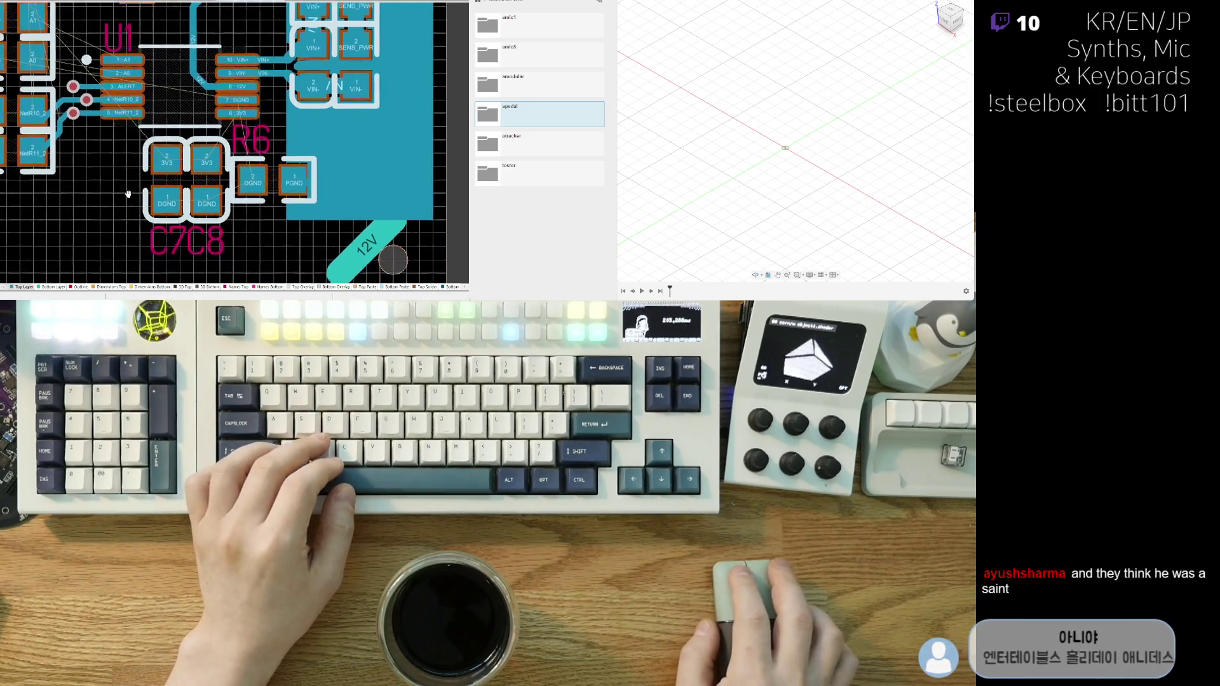
{"action": "scroll", "coordinate": [211, 117], "scroll_direction": "down", "scroll_amount": 3}
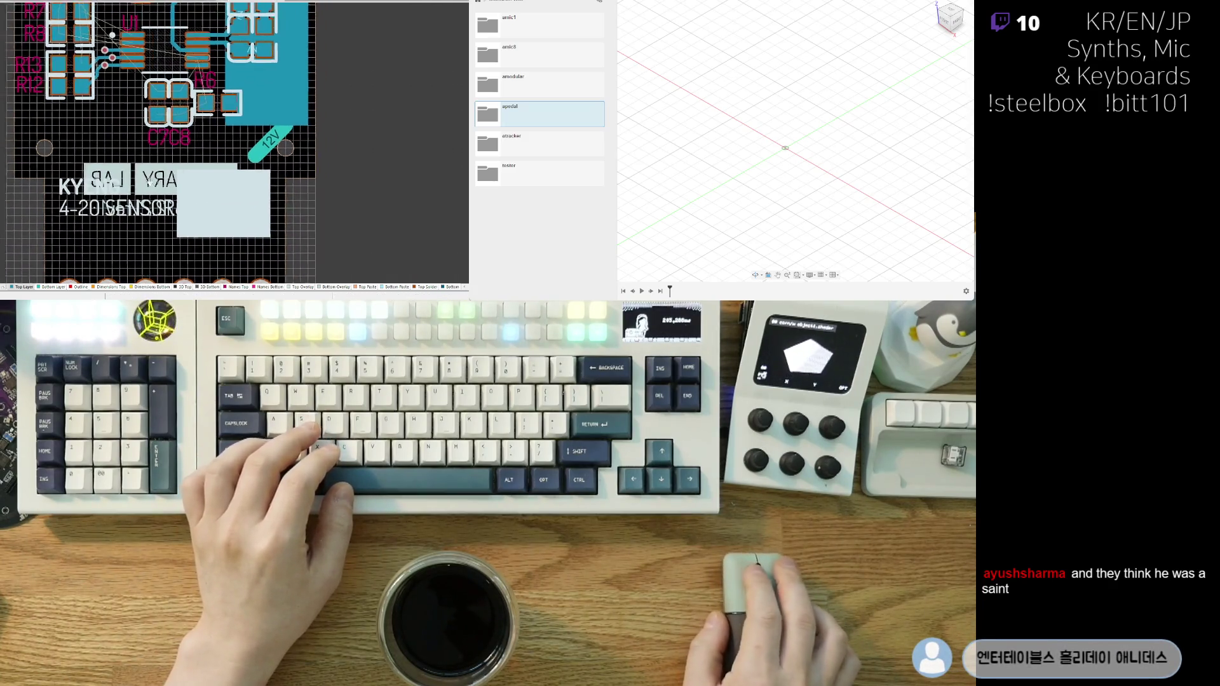
- Delete the pale block over the mirrored ORDINARY LAB label and select the label text
{"action": "scroll", "coordinate": [190, 240], "scroll_direction": "up", "scroll_amount": 2, "text": "ctrl"}
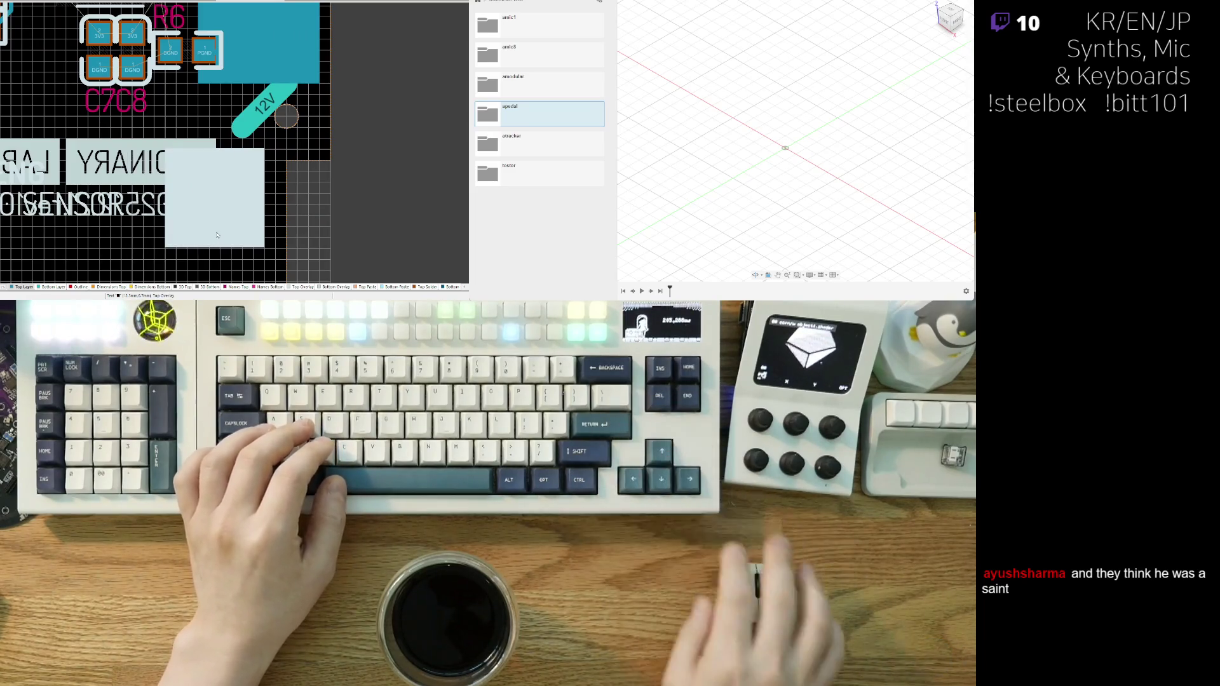
{"action": "key", "text": "Delete"}
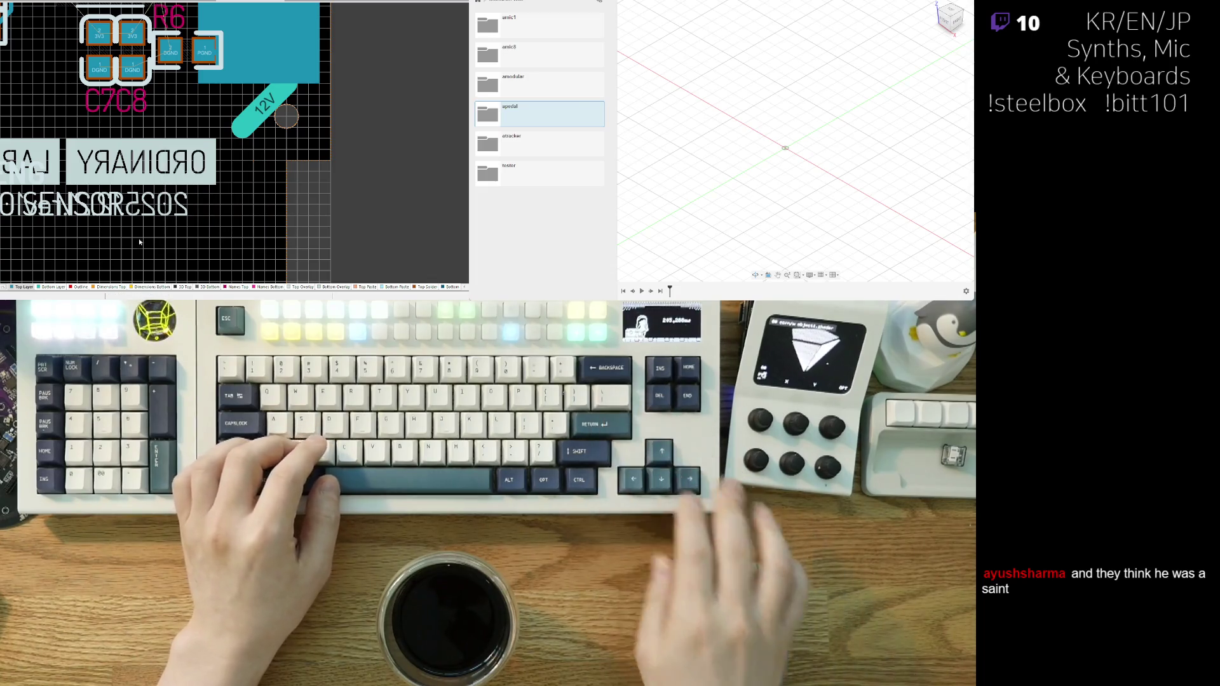
{"action": "middle_click_drag", "start_coordinate": [140, 241], "coordinate": [221, 229]}
{"action": "scroll", "coordinate": [208, 210], "scroll_direction": "down", "scroll_amount": 2, "text": "ctrl"}
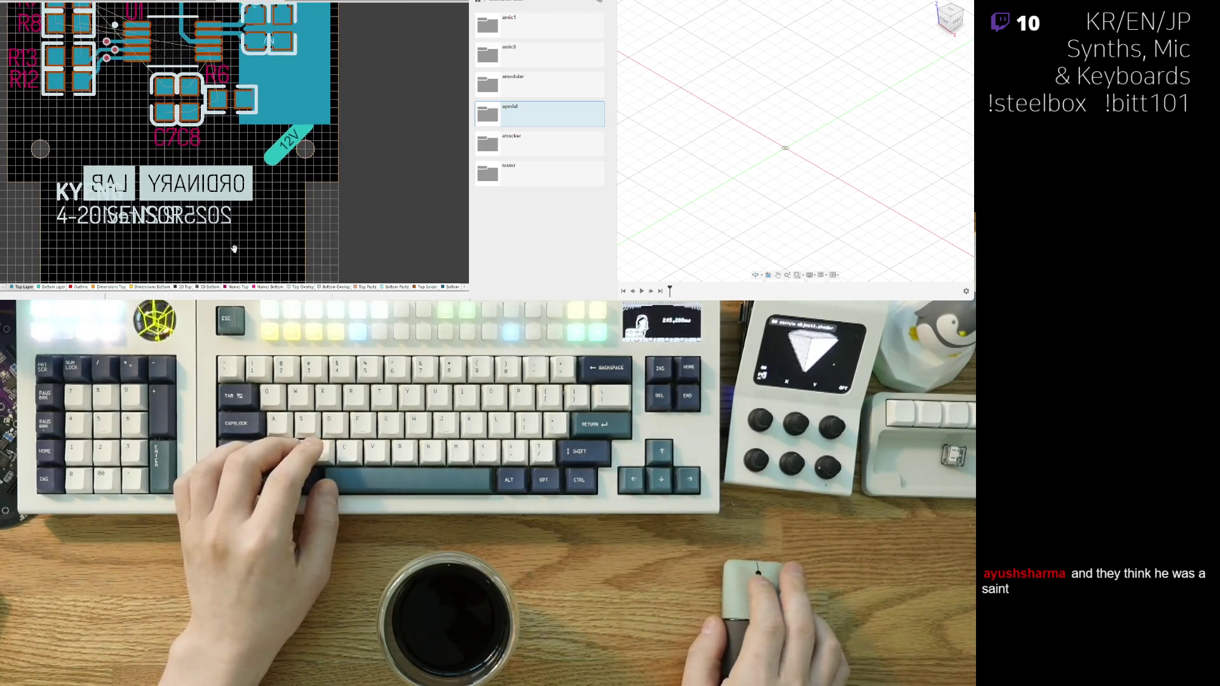
{"action": "scroll", "coordinate": [219, 197], "scroll_direction": "down", "scroll_amount": 2}
{"action": "middle_click_drag", "start_coordinate": [229, 185], "coordinate": [210, 227]}
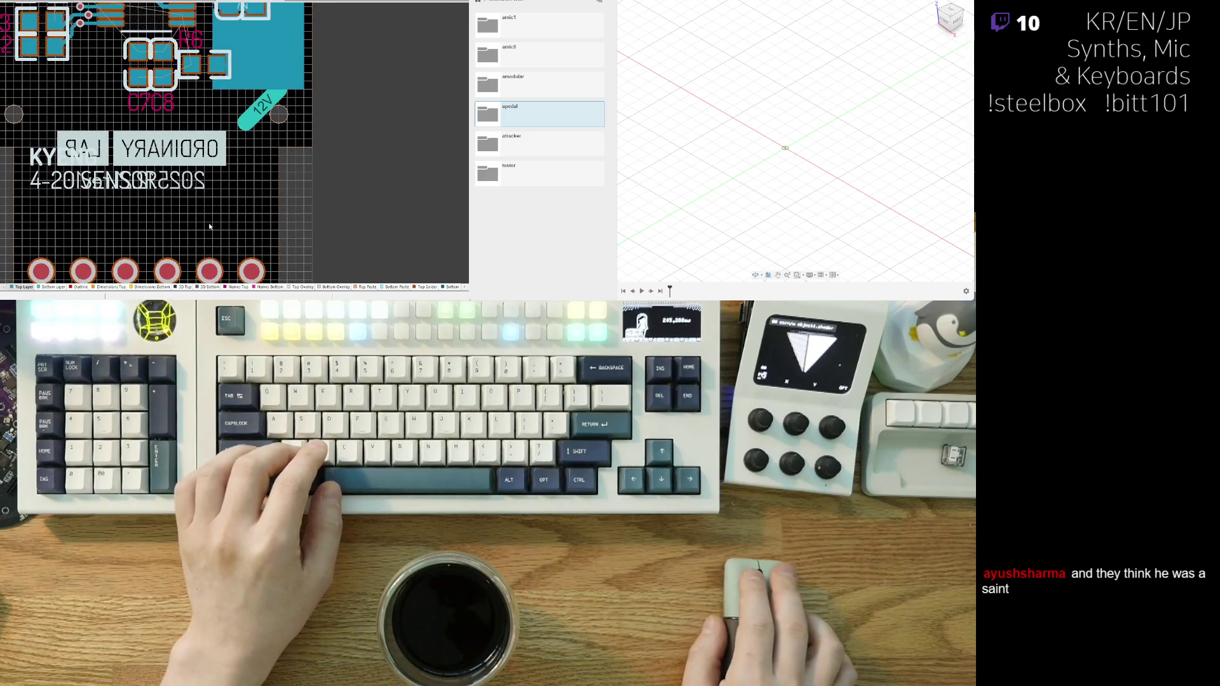
{"action": "left_click", "coordinate": [212, 219]}
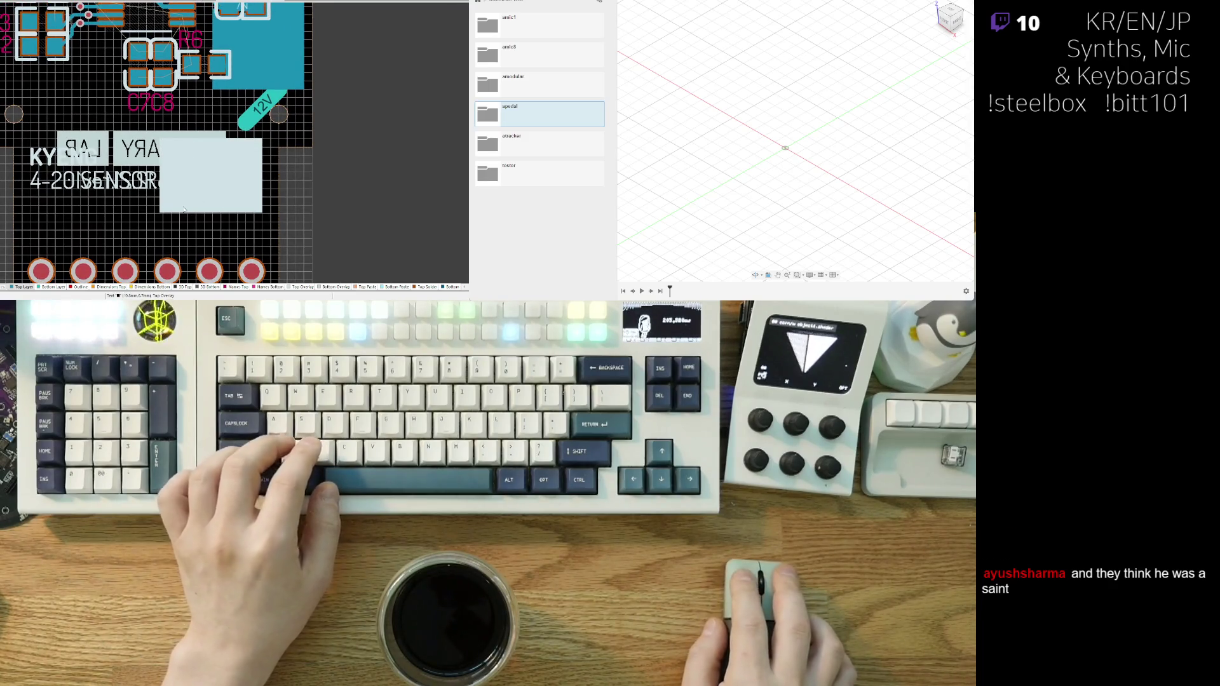
{"action": "middle_click_drag", "start_coordinate": [184, 211], "coordinate": [174, 214]}
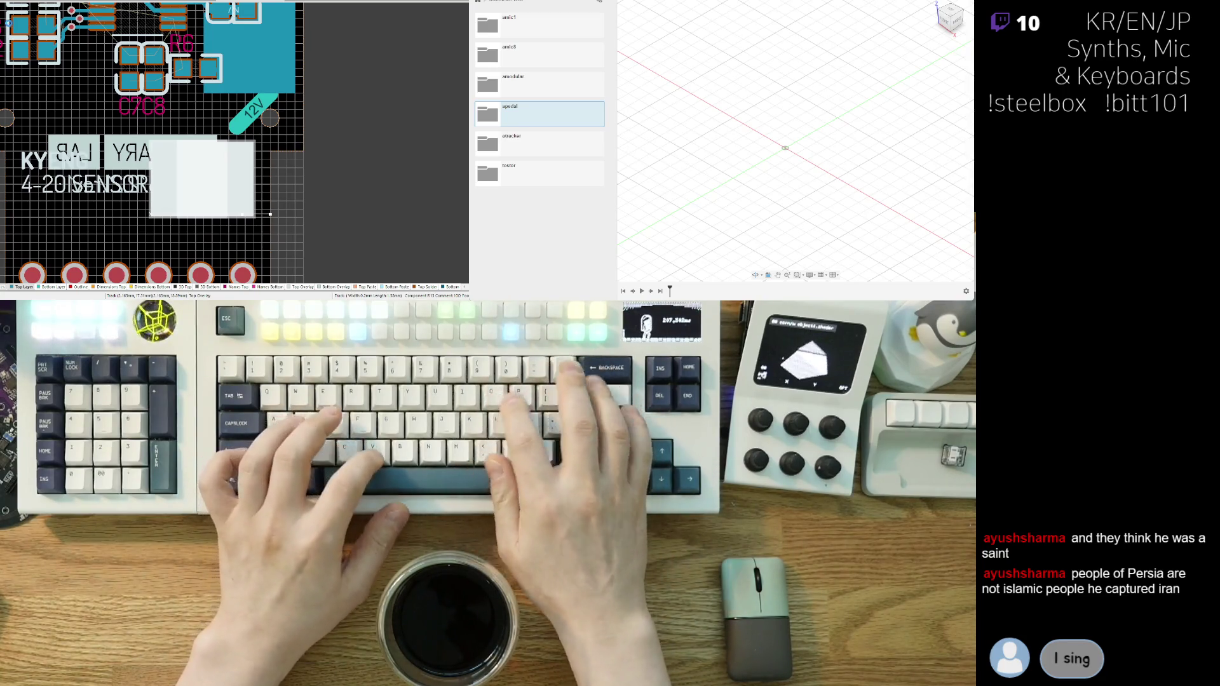
- Check the silkscreen labels in 3D view, then return to 2D
{"action": "key", "text": "3"}
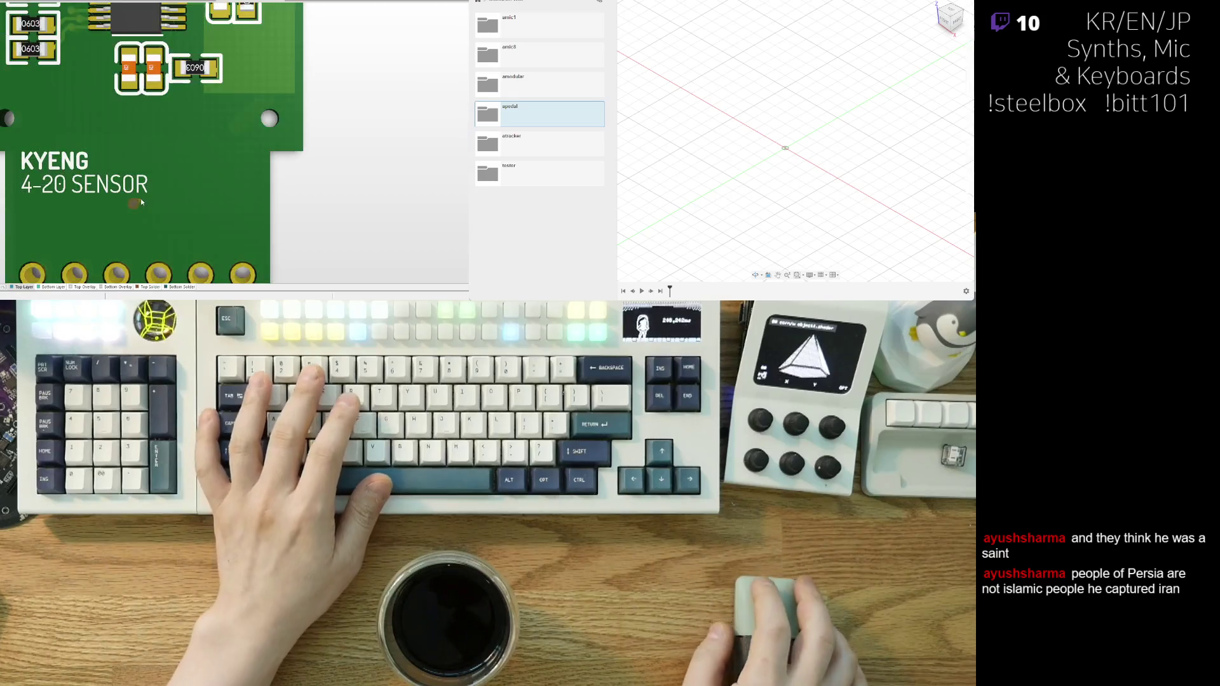
{"action": "scroll", "coordinate": [141, 203], "scroll_direction": "down", "scroll_amount": 3, "text": "ctrl"}
{"action": "scroll", "coordinate": [106, 237], "scroll_direction": "up", "scroll_amount": 3}
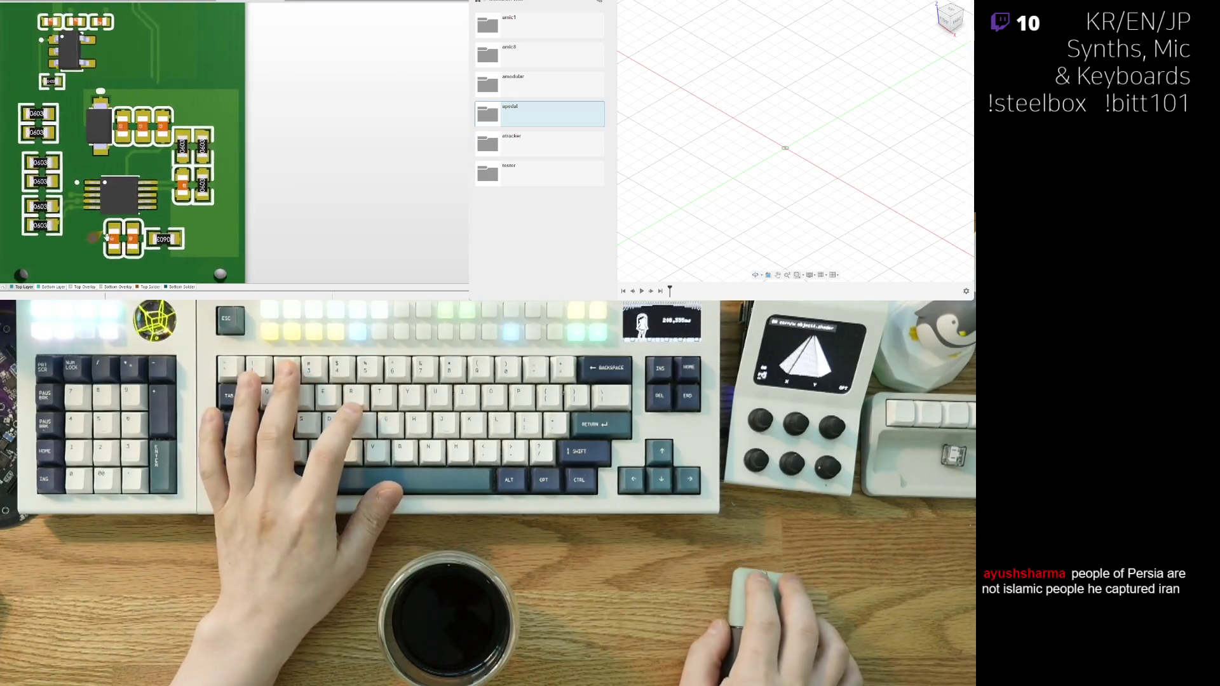
{"action": "scroll", "coordinate": [106, 237], "scroll_direction": "right", "scroll_amount": 1}
{"action": "key", "text": "2"}
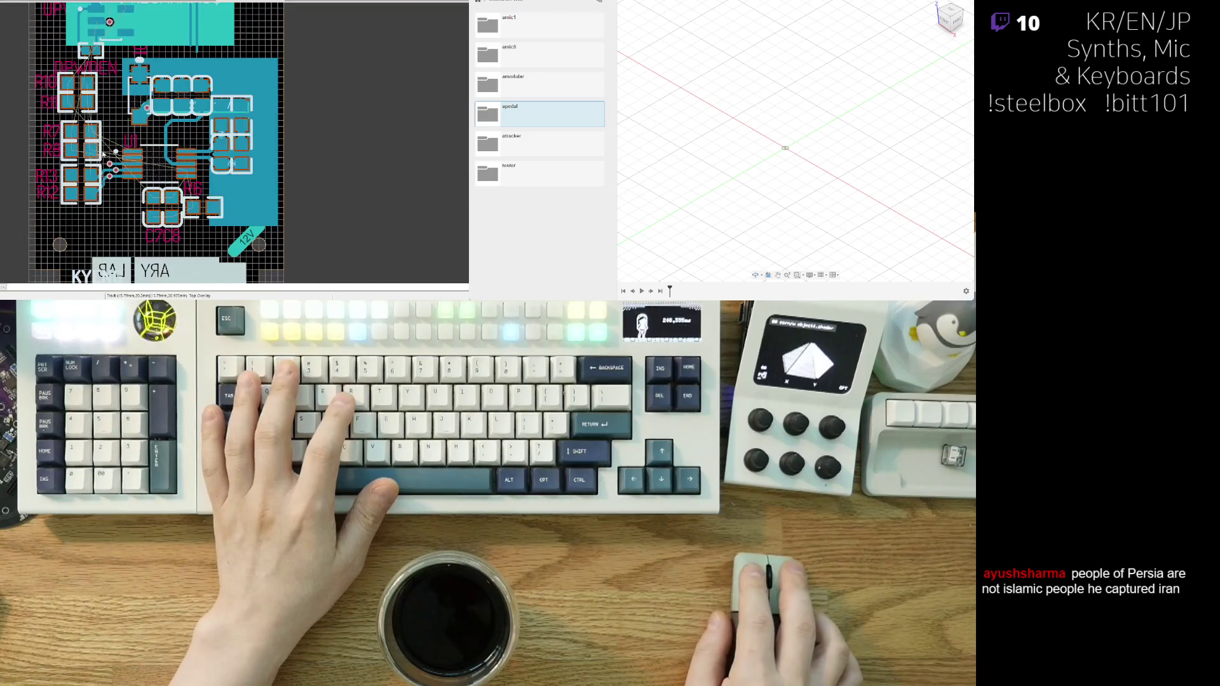
{"action": "scroll", "coordinate": [156, 244], "scroll_direction": "up", "scroll_amount": 4, "text": "ctrl"}
{"action": "scroll", "coordinate": [156, 245], "scroll_direction": "down", "scroll_amount": 1}
{"action": "scroll", "coordinate": [178, 222], "scroll_direction": "right", "scroll_amount": 2}
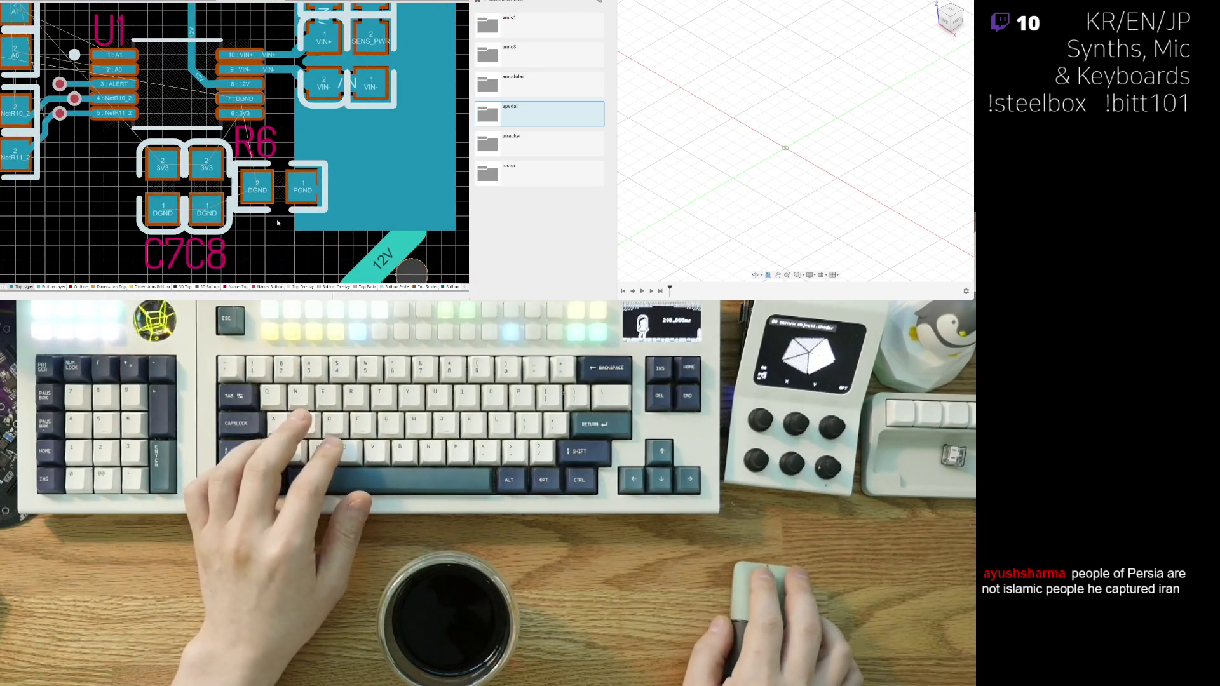
{"action": "scroll", "coordinate": [209, 188], "scroll_direction": "up", "scroll_amount": 5}
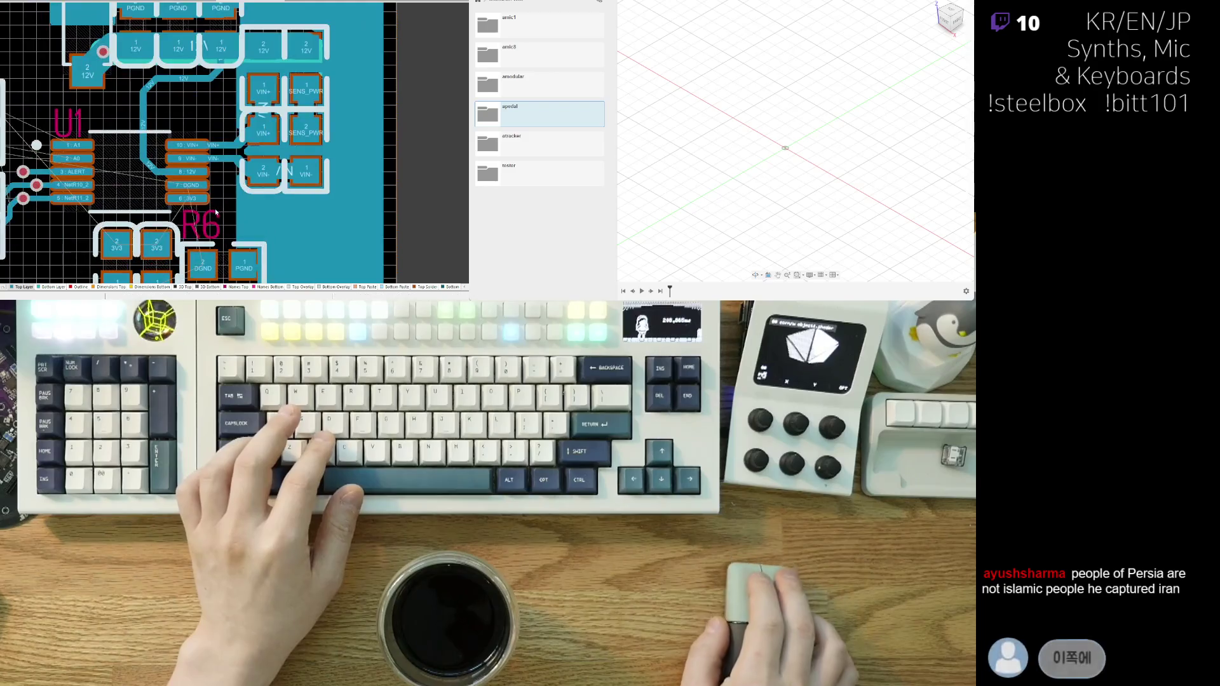
{"action": "scroll", "coordinate": [210, 178], "scroll_direction": "down", "scroll_amount": 1, "text": "ctrl"}
{"action": "scroll", "coordinate": [170, 130], "scroll_direction": "left", "scroll_amount": 3, "text": "shift"}
{"action": "scroll", "coordinate": [140, 151], "scroll_direction": "up", "scroll_amount": 1, "text": "ctrl"}
{"action": "scroll", "coordinate": [131, 149], "scroll_direction": "down", "scroll_amount": 1}
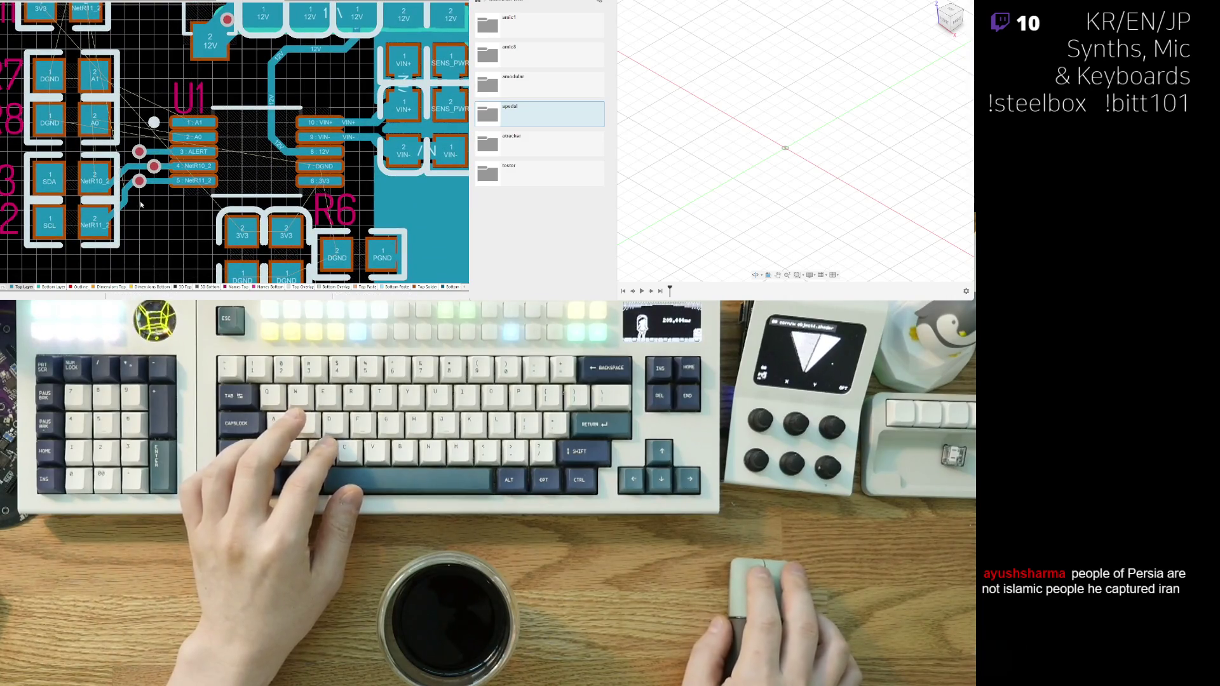
{"action": "scroll", "coordinate": [130, 155], "scroll_direction": "down", "scroll_amount": 3, "text": "ctrl"}
{"action": "scroll", "coordinate": [122, 178], "scroll_direction": "up", "scroll_amount": 4, "text": "ctrl"}
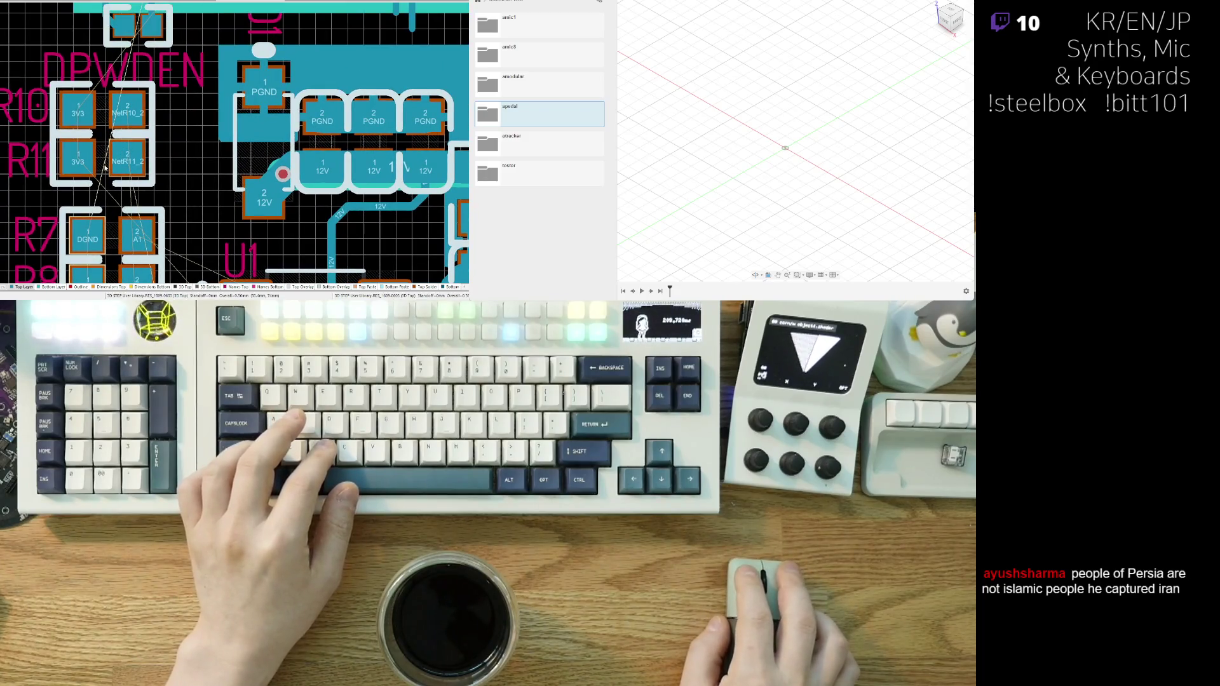
{"action": "scroll", "coordinate": [101, 178], "scroll_direction": "up", "scroll_amount": 1}
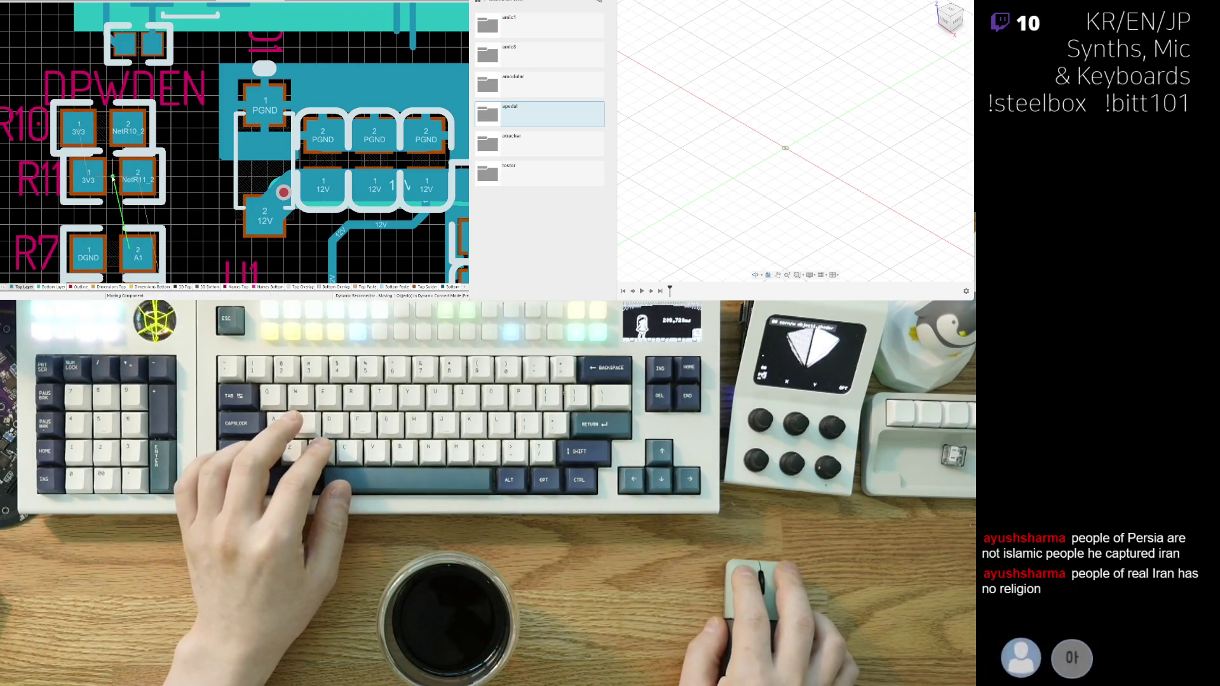
{"action": "left_click_drag", "start_coordinate": [107, 182], "coordinate": [115, 127]}
{"action": "right_click_drag", "start_coordinate": [188, 190], "coordinate": [155, 176]}
{"action": "scroll", "coordinate": [155, 176], "scroll_direction": "down", "scroll_amount": 3, "text": "ctrl"}
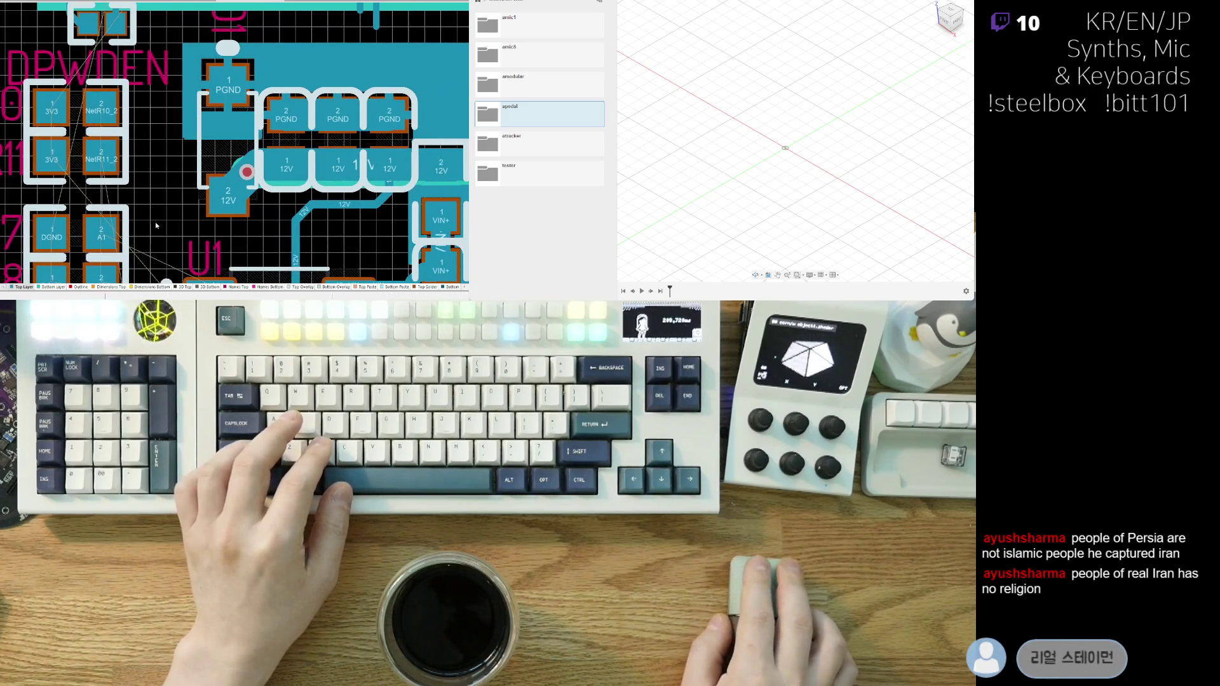
{"action": "right_click_drag", "start_coordinate": [97, 151], "coordinate": [64, 231]}
{"action": "scroll", "coordinate": [152, 231], "scroll_direction": "up", "scroll_amount": 4, "text": "ctrl"}
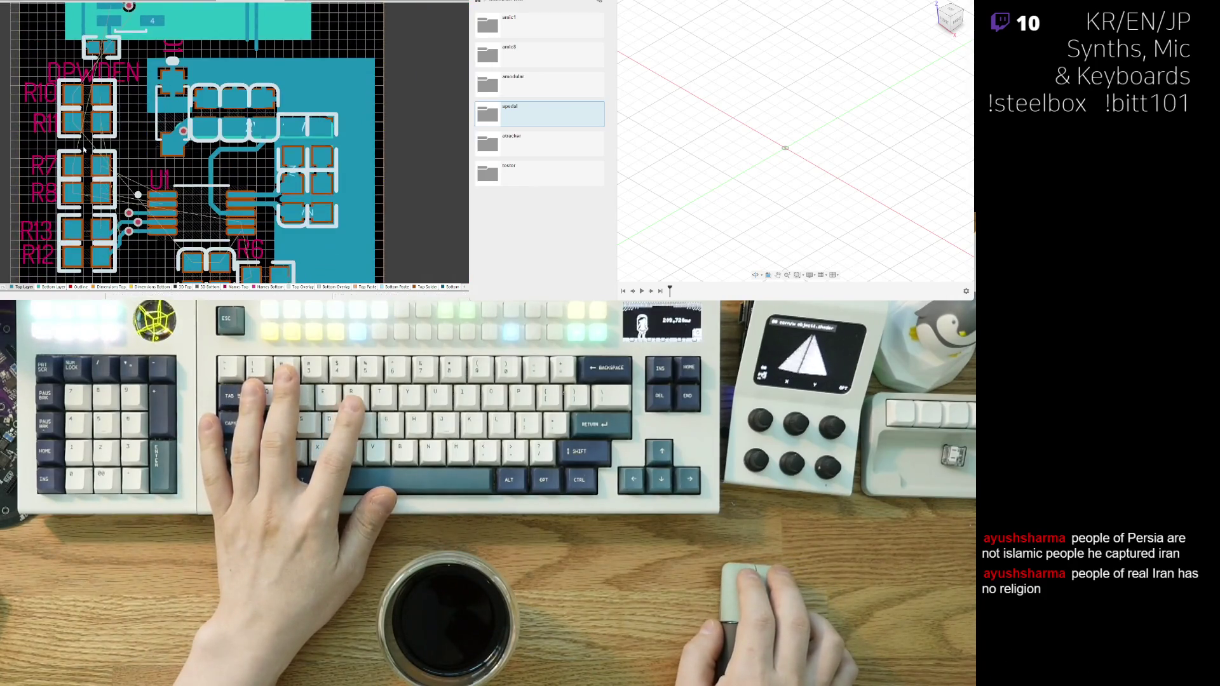
{"action": "scroll", "coordinate": [152, 230], "scroll_direction": "down", "scroll_amount": 4, "text": "ctrl"}
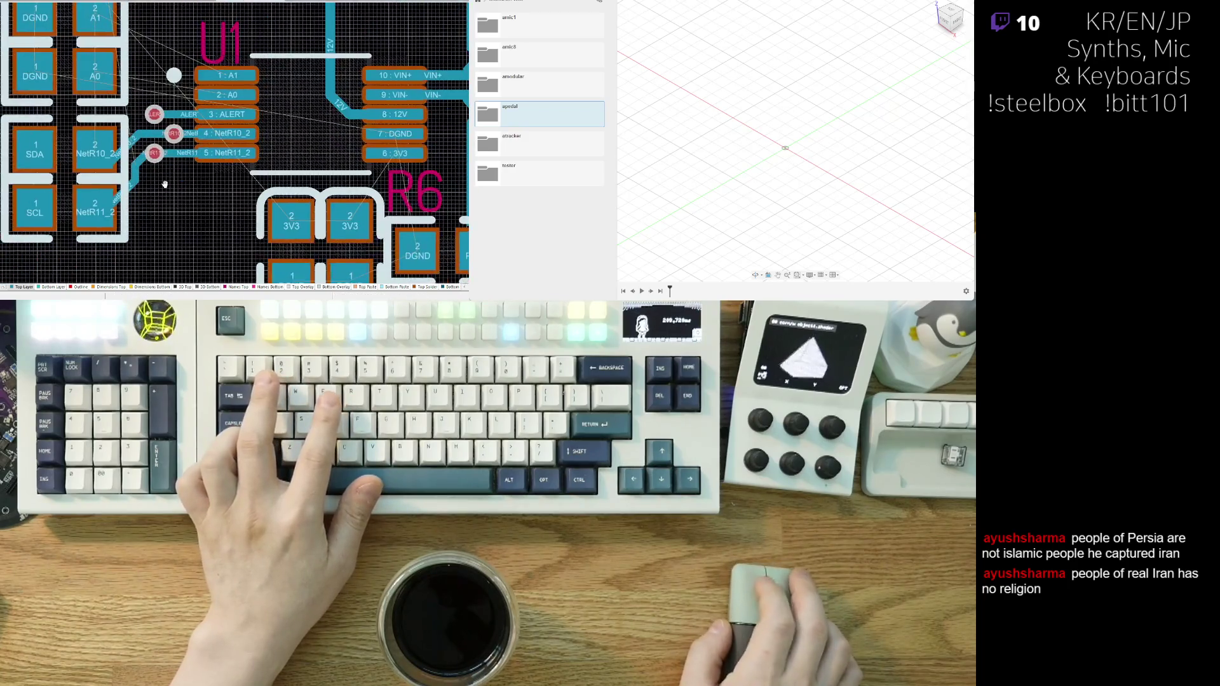
{"action": "scroll", "coordinate": [170, 89], "scroll_direction": "up", "scroll_amount": 3}
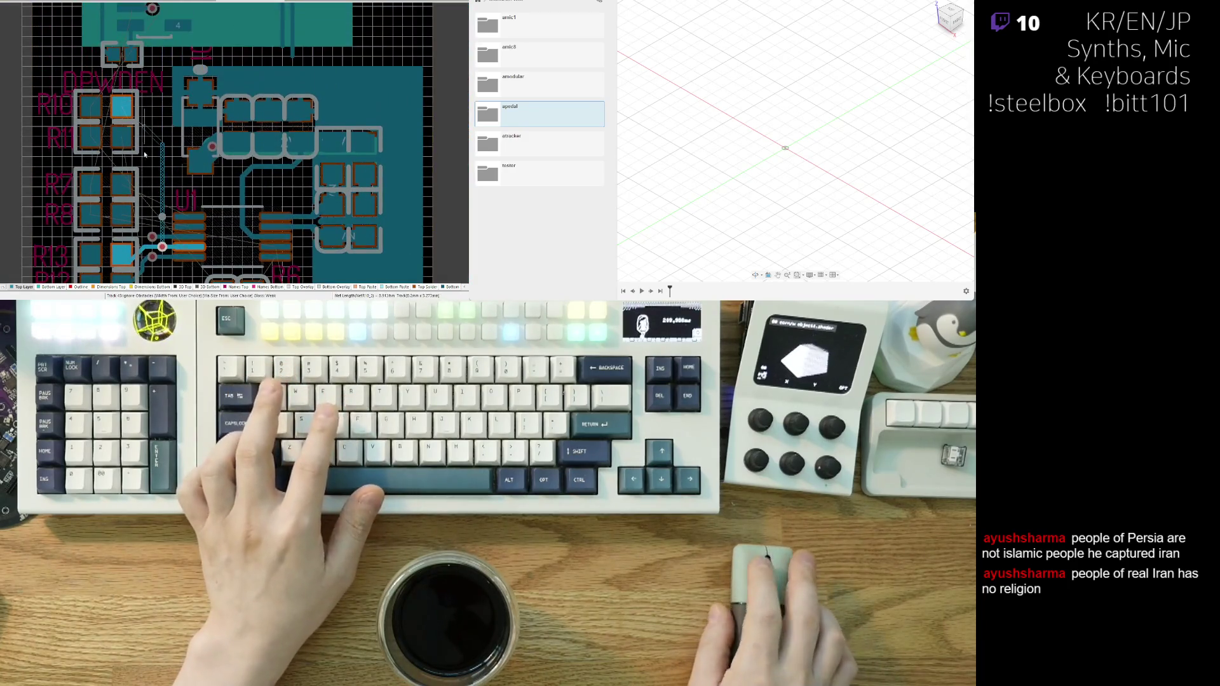
{"action": "scroll", "coordinate": [155, 241], "scroll_direction": "up", "scroll_amount": 1, "text": "ctrl"}
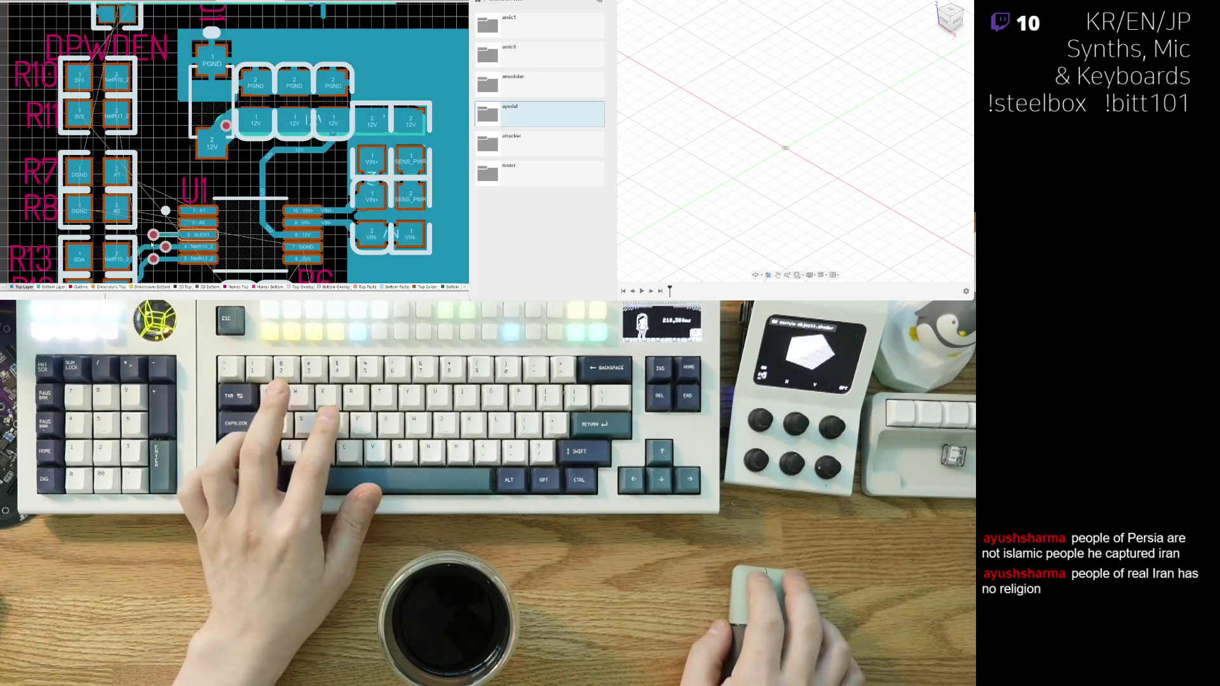
{"action": "left_click", "coordinate": [154, 258]}
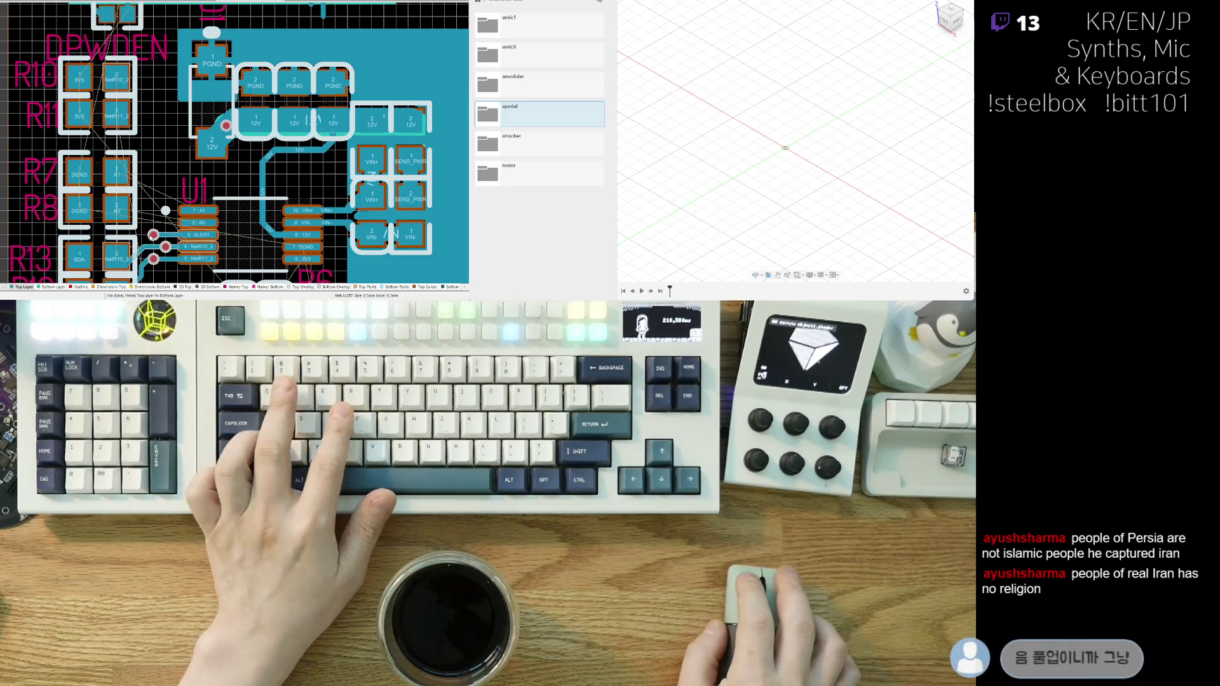
- Route the ALERT track from U1 pin 3's via leftward to the board-edge via
{"action": "left_click", "coordinate": [154, 236]}
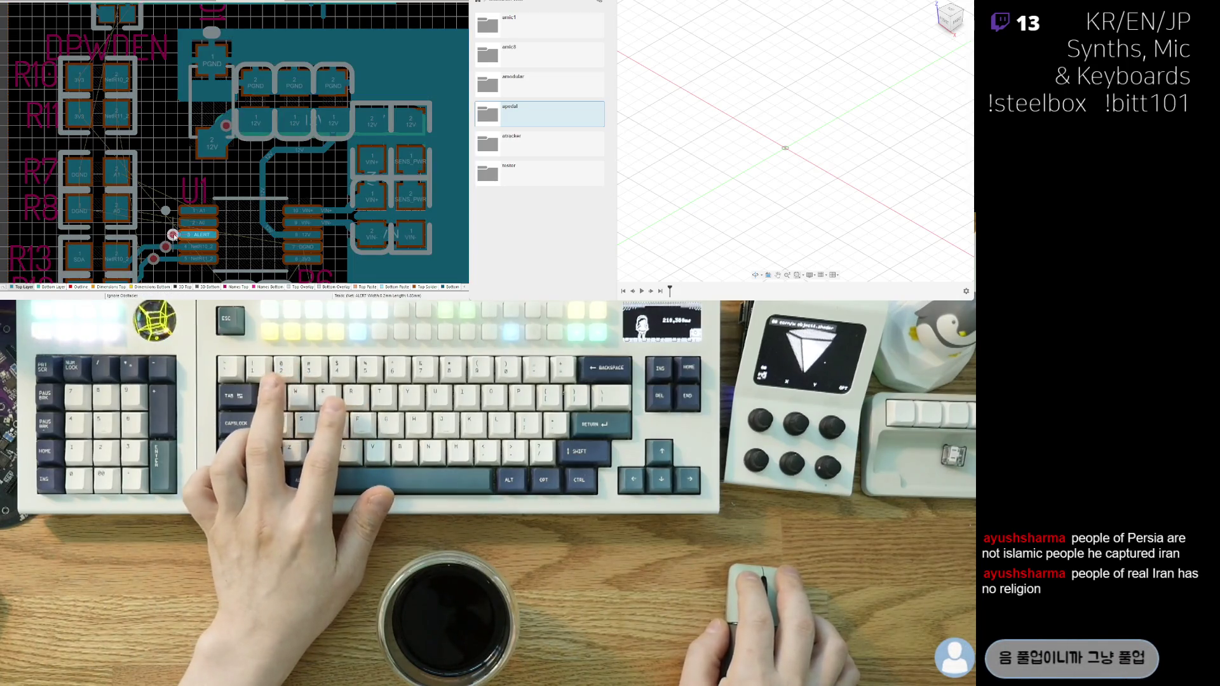
{"action": "right_click", "coordinate": [177, 235]}
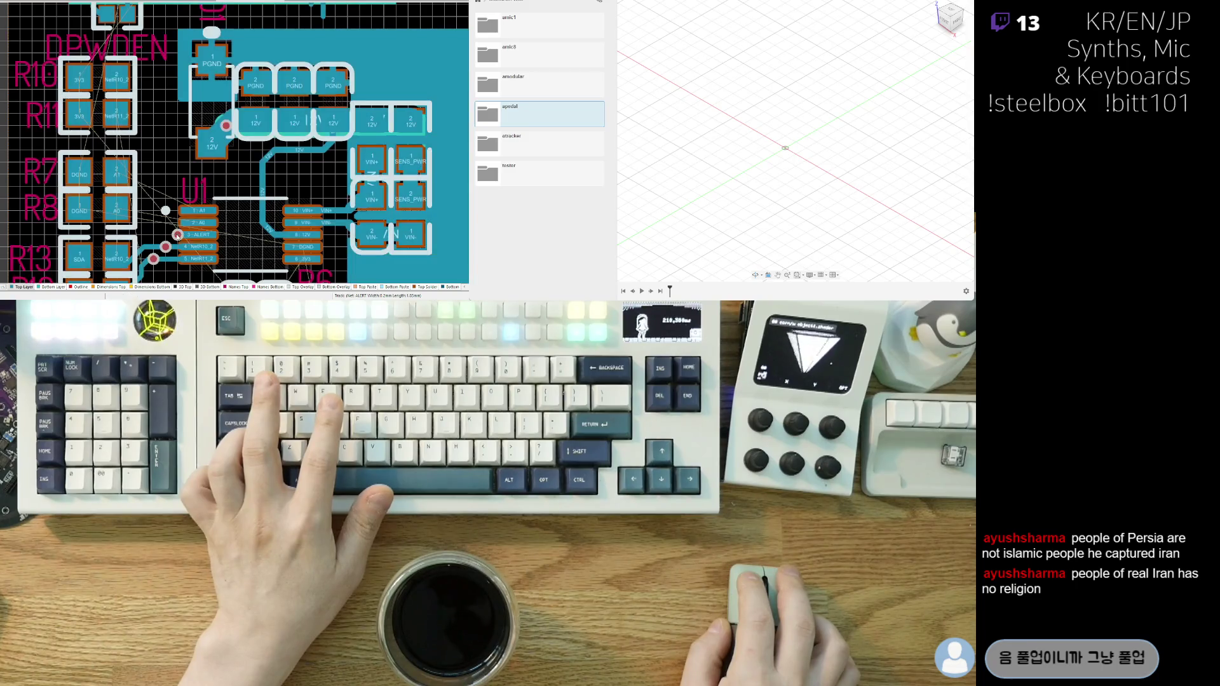
{"action": "scroll", "coordinate": [177, 235], "scroll_direction": "up", "scroll_amount": 2}
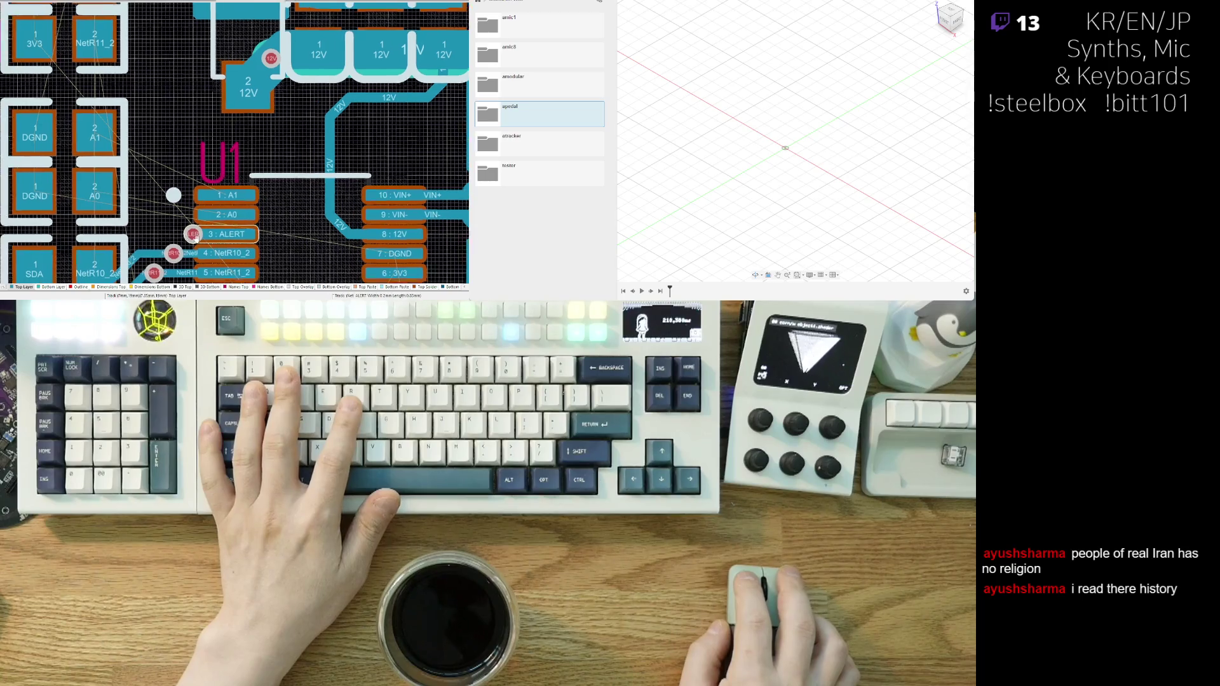
{"action": "left_click", "coordinate": [201, 232]}
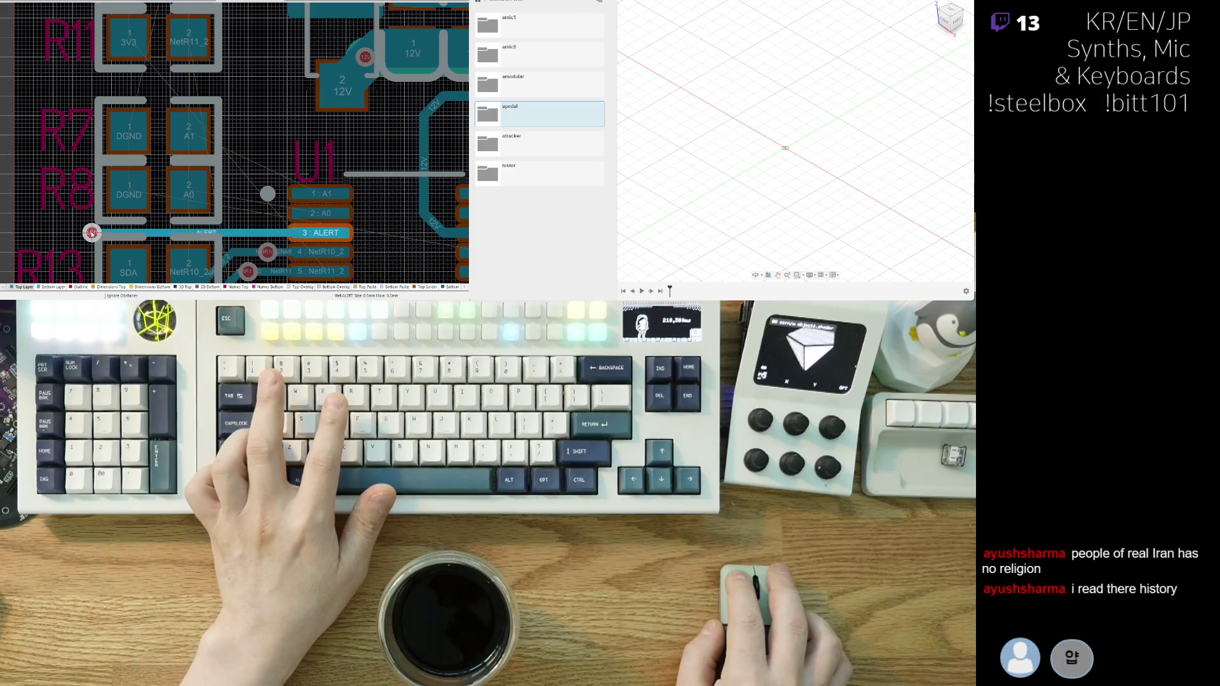
{"action": "left_click", "coordinate": [93, 232]}
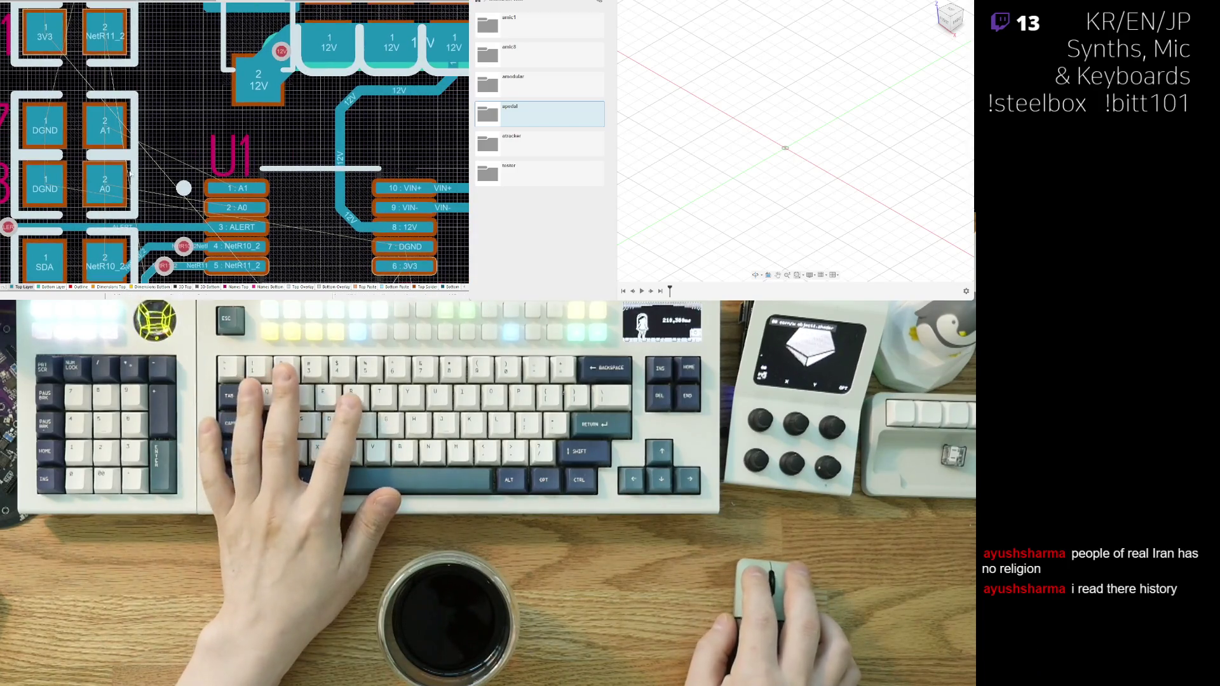
- Begin a vertical track upward from the NetR10_2 via
{"action": "scroll", "coordinate": [124, 246], "scroll_direction": "down", "scroll_amount": 2}
{"action": "left_click_drag", "start_coordinate": [75, 223], "coordinate": [75, 223]}
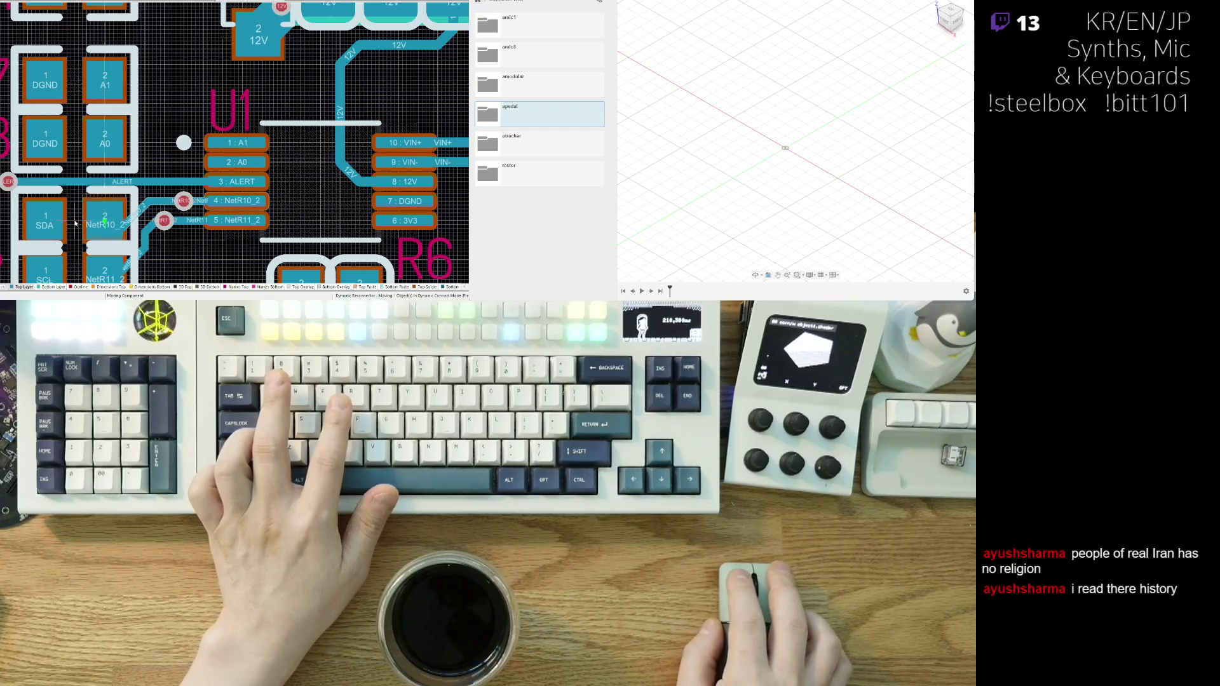
{"action": "scroll", "coordinate": [75, 223], "scroll_direction": "down", "scroll_amount": 2}
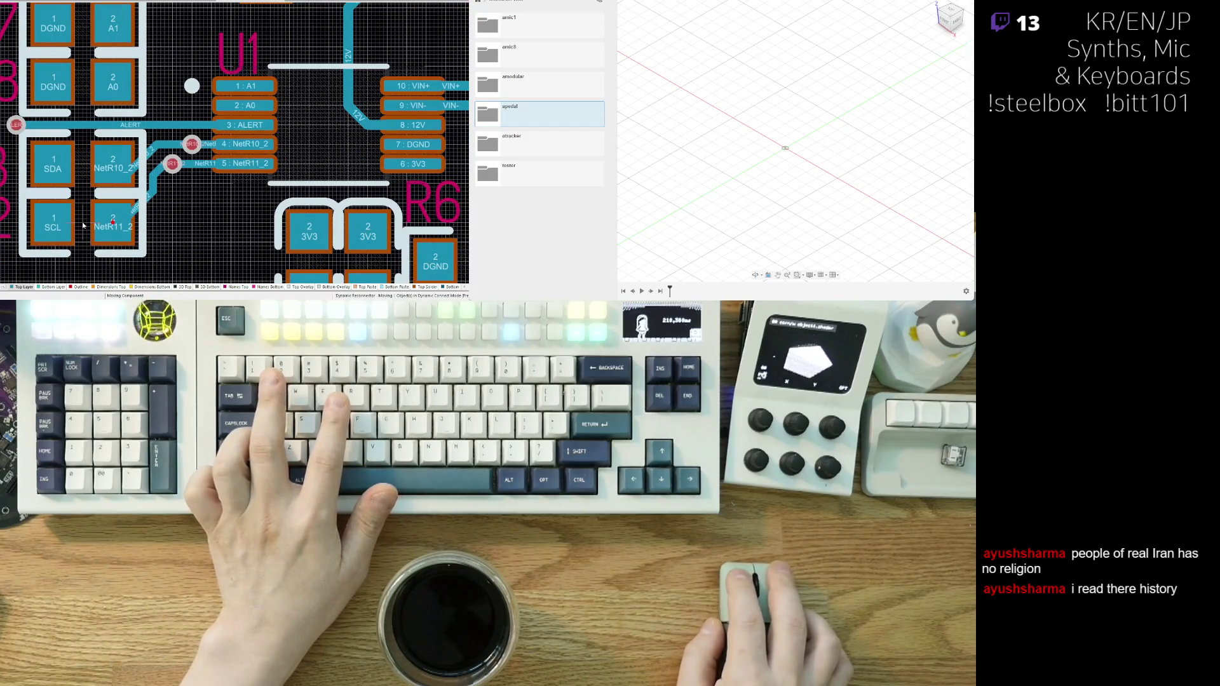
{"action": "scroll", "coordinate": [182, 255], "scroll_direction": "up", "scroll_amount": 1}
{"action": "scroll", "coordinate": [182, 254], "scroll_direction": "up", "scroll_amount": 1}
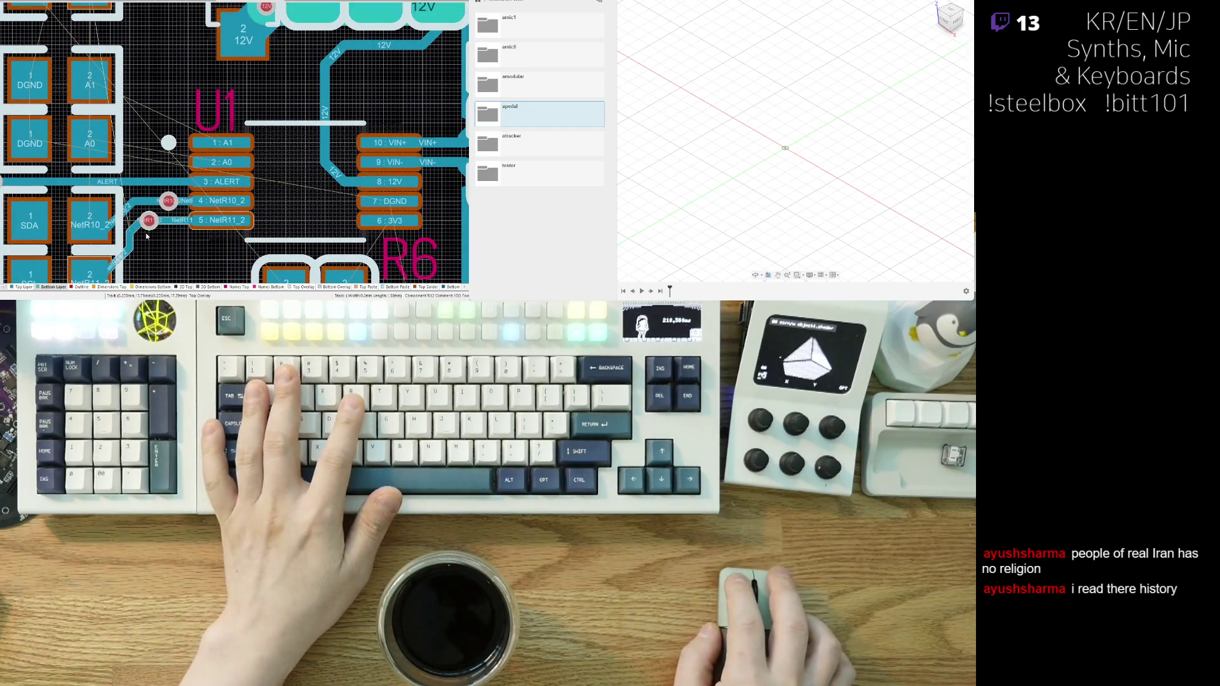
{"action": "left_click", "coordinate": [168, 142]}
- Run bottom-layer vertical tracks up for NetR10_2 and NetR11_2, placing a via atop NetR10_2
{"action": "scroll", "coordinate": [165, 76], "scroll_direction": "up", "scroll_amount": 5}
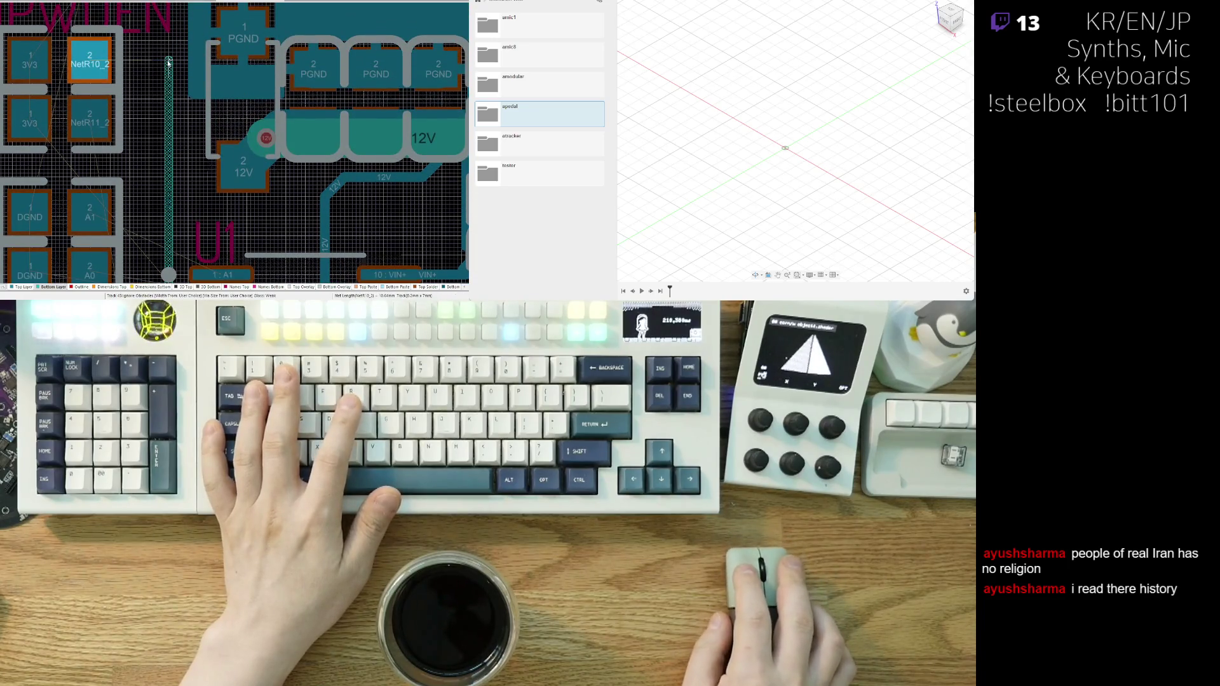
{"action": "left_click", "coordinate": [169, 60]}
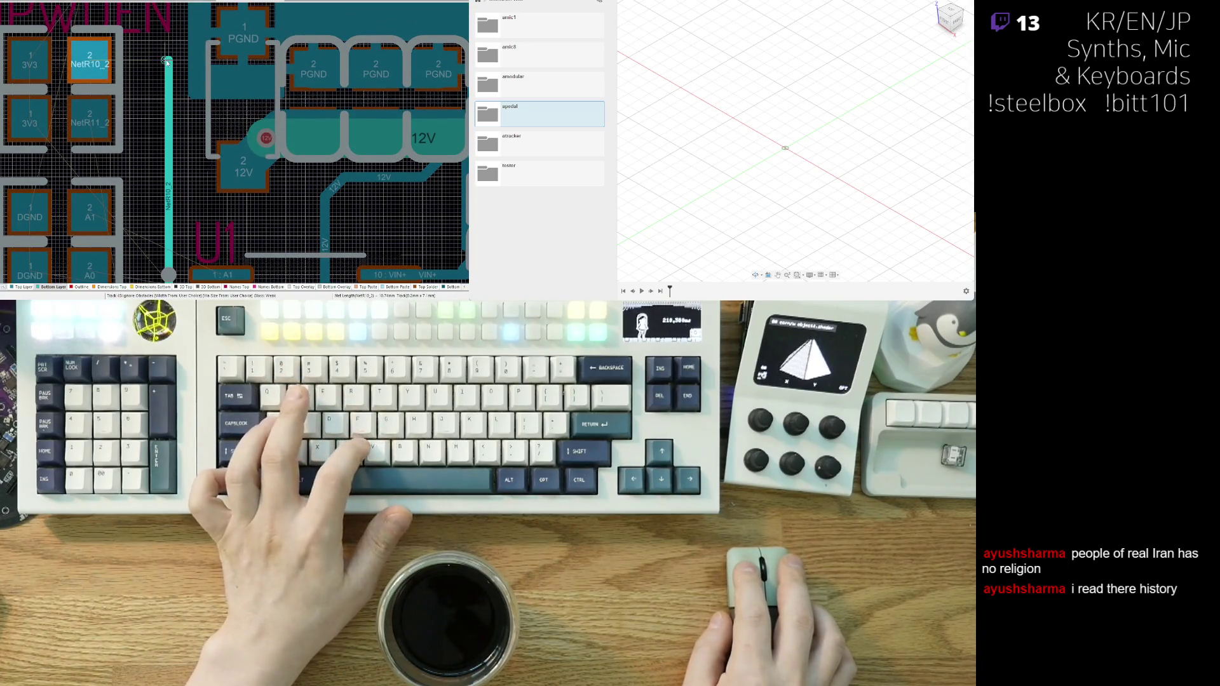
{"action": "right_click", "coordinate": [167, 67]}
{"action": "right_click", "coordinate": [169, 67]}
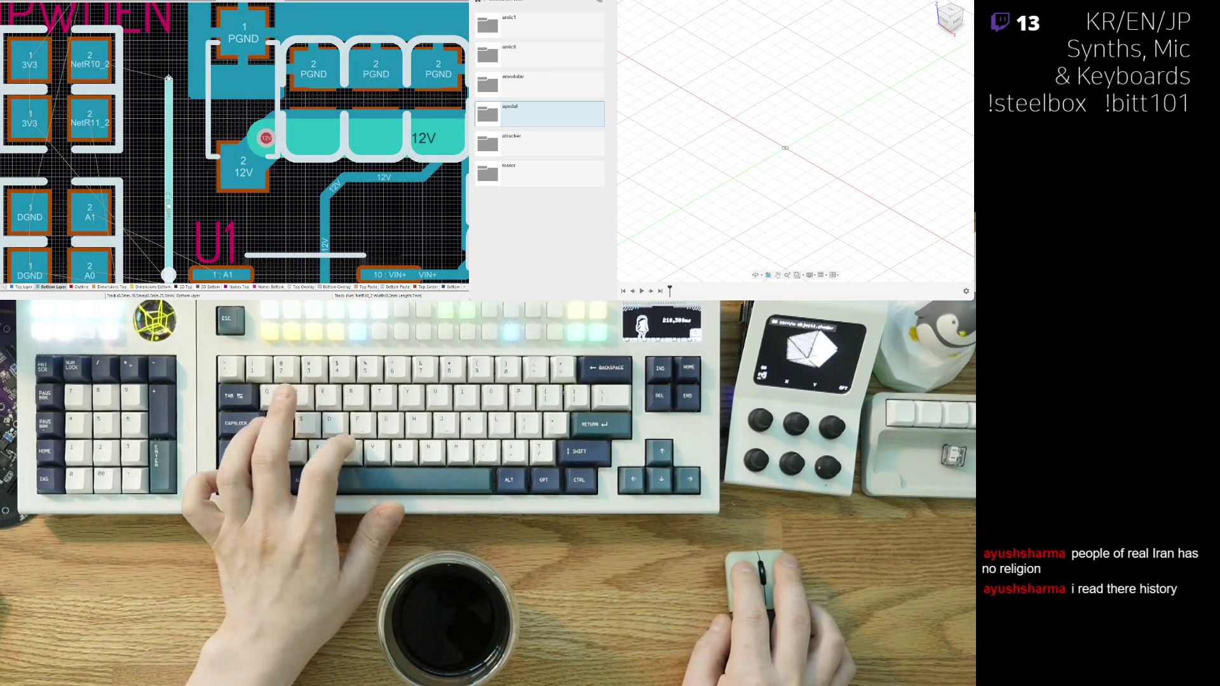
{"action": "right_click_drag", "start_coordinate": [271, 171], "coordinate": [244, 202]}
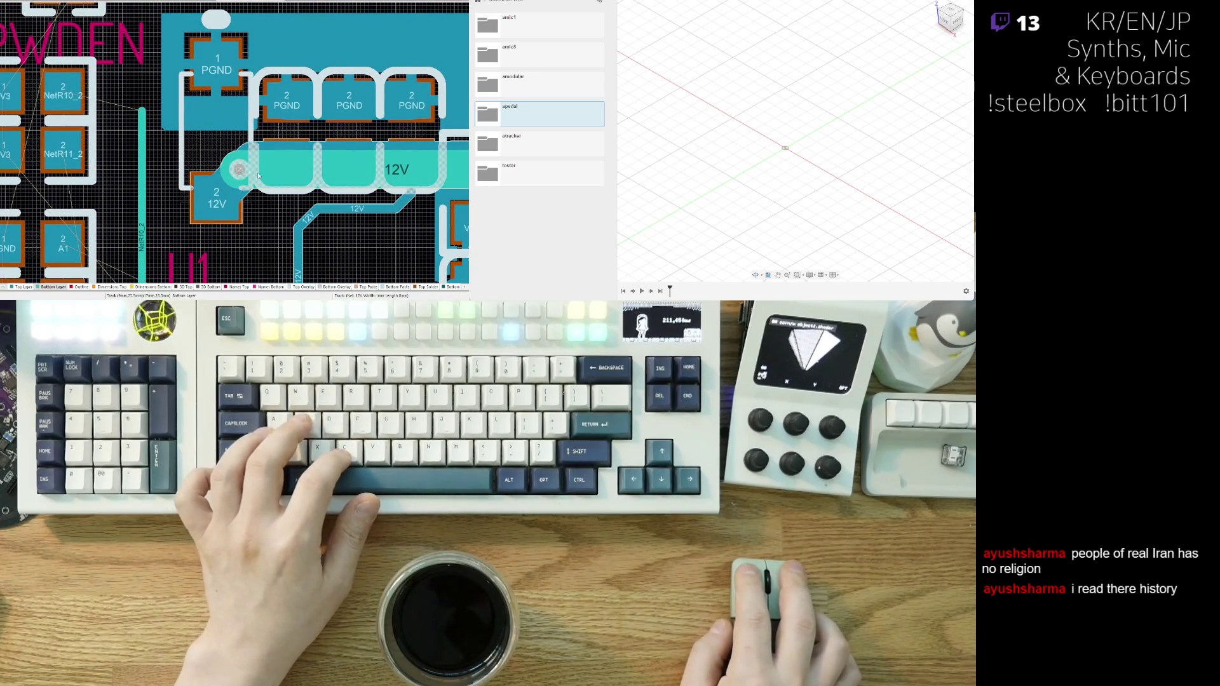
{"action": "key", "text": "v"}
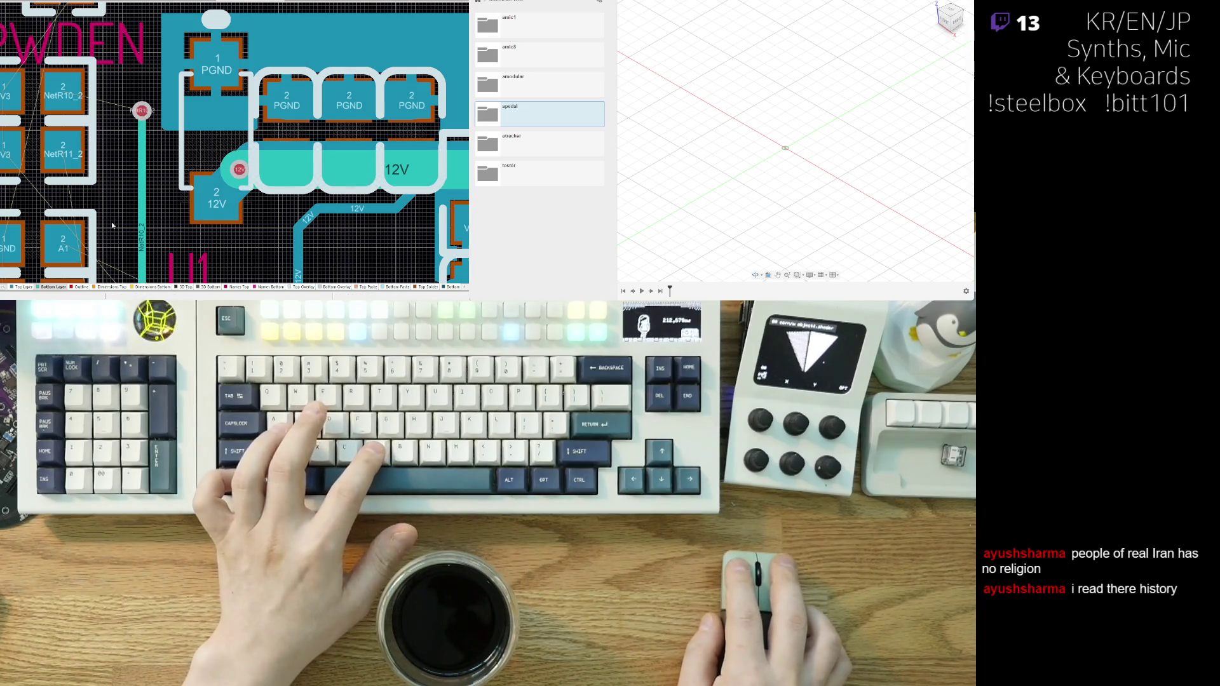
{"action": "scroll", "coordinate": [111, 225], "scroll_direction": "down", "scroll_amount": 3}
{"action": "left_click", "coordinate": [125, 283]}
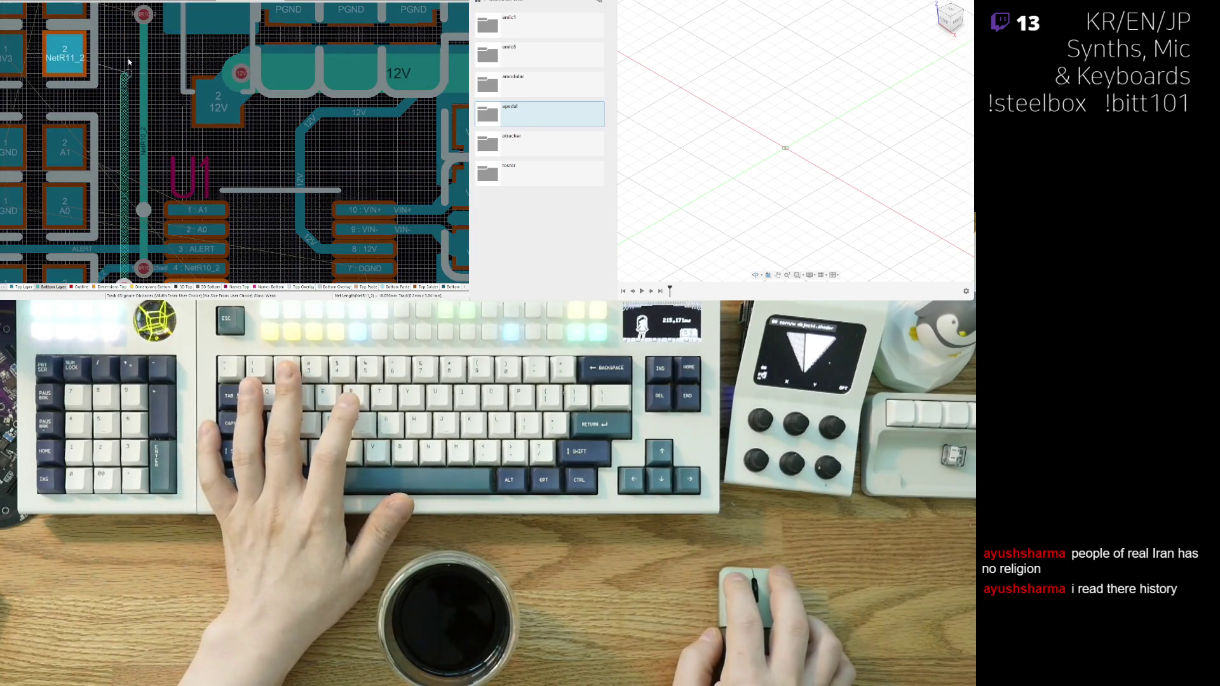
{"action": "left_click", "coordinate": [125, 35]}
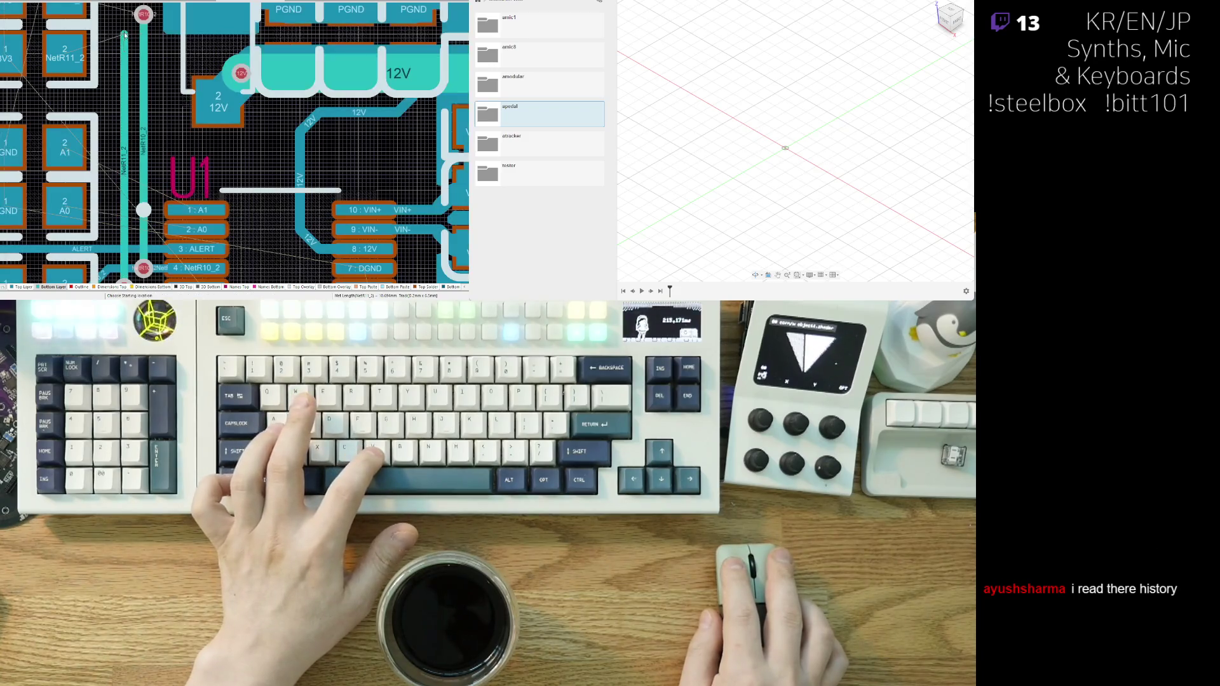
{"action": "scroll", "coordinate": [125, 35], "scroll_direction": "up", "scroll_amount": 3}
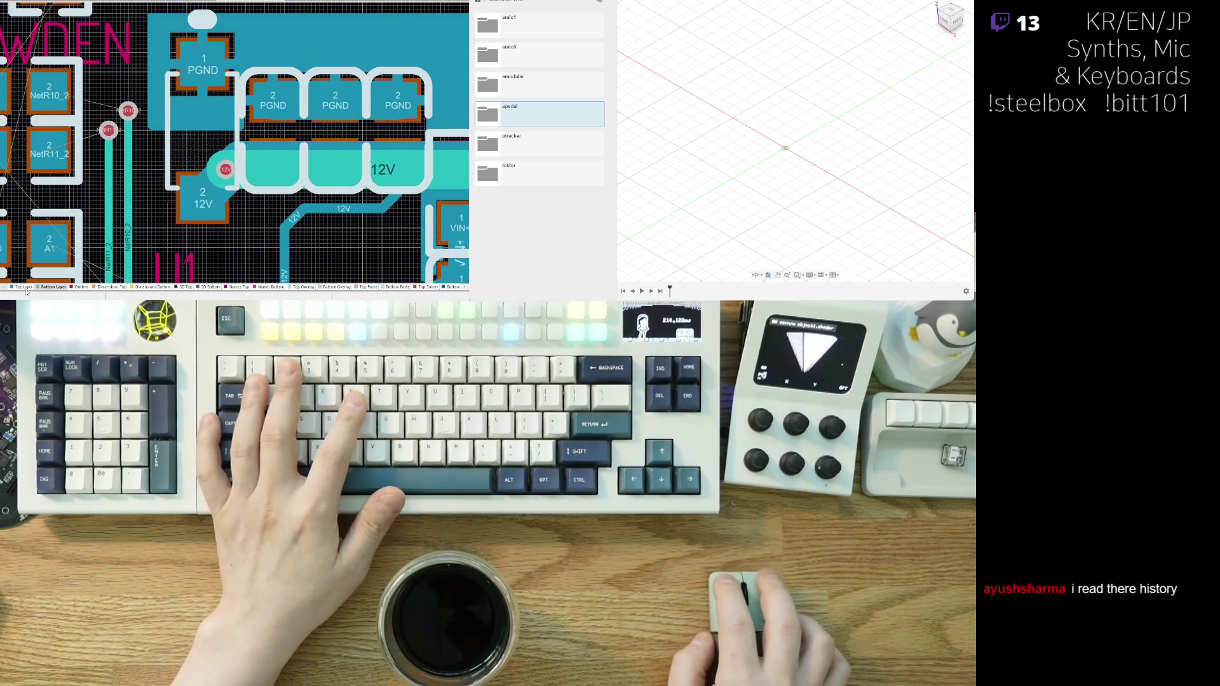
- On the Top Layer, connect the NetR11_2 and NetR10_2 vias to the R11 and R10 pads
{"action": "left_click", "coordinate": [24, 287]}
{"action": "left_click", "coordinate": [112, 131]}
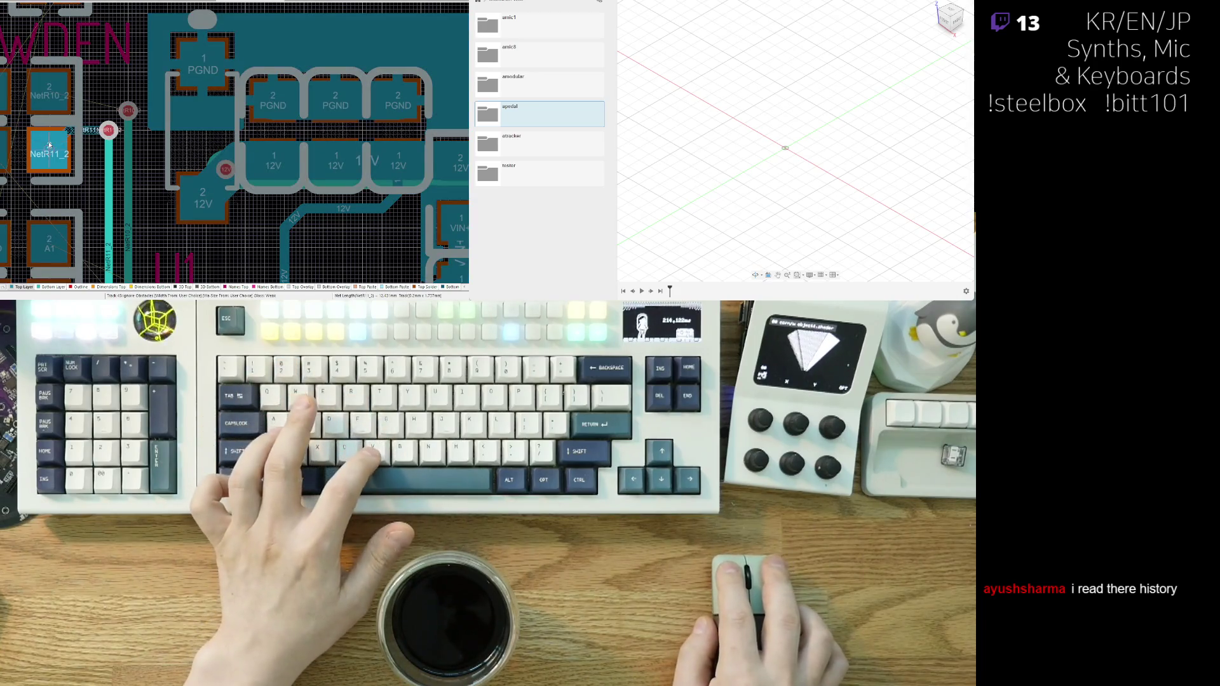
{"action": "left_click", "coordinate": [49, 147]}
{"action": "left_click", "coordinate": [127, 111]}
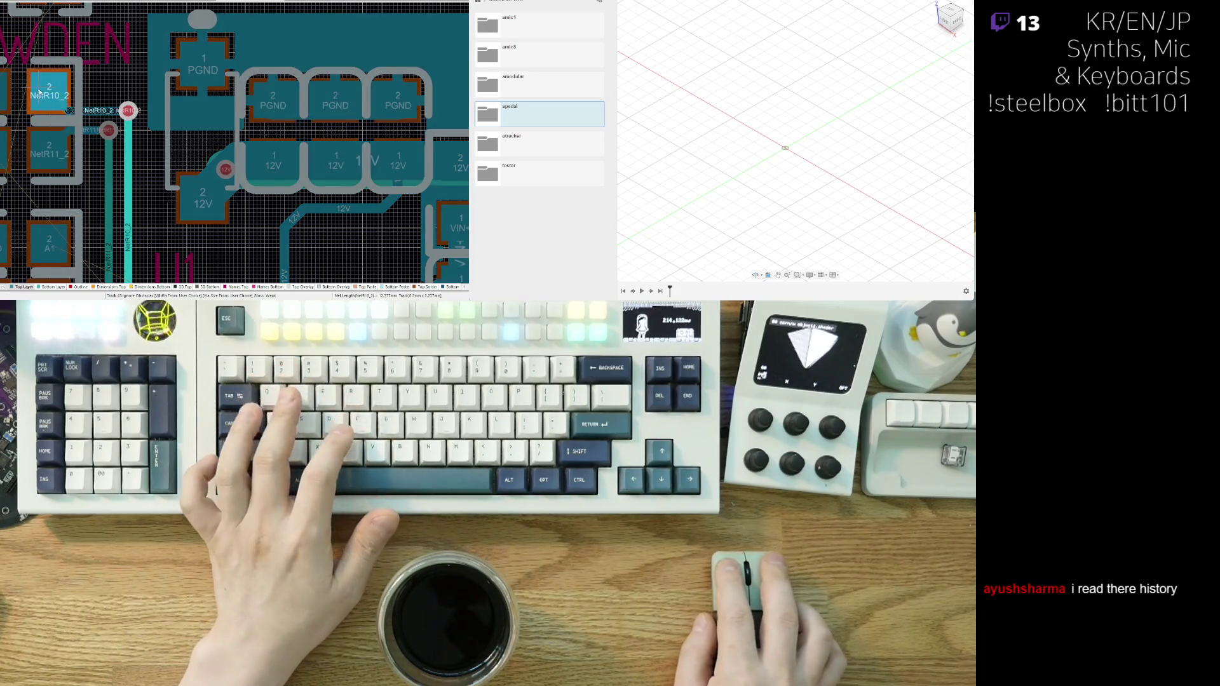
{"action": "left_click", "coordinate": [51, 97]}
{"action": "scroll", "coordinate": [51, 96], "scroll_direction": "down", "scroll_amount": 3, "text": "ctrl"}
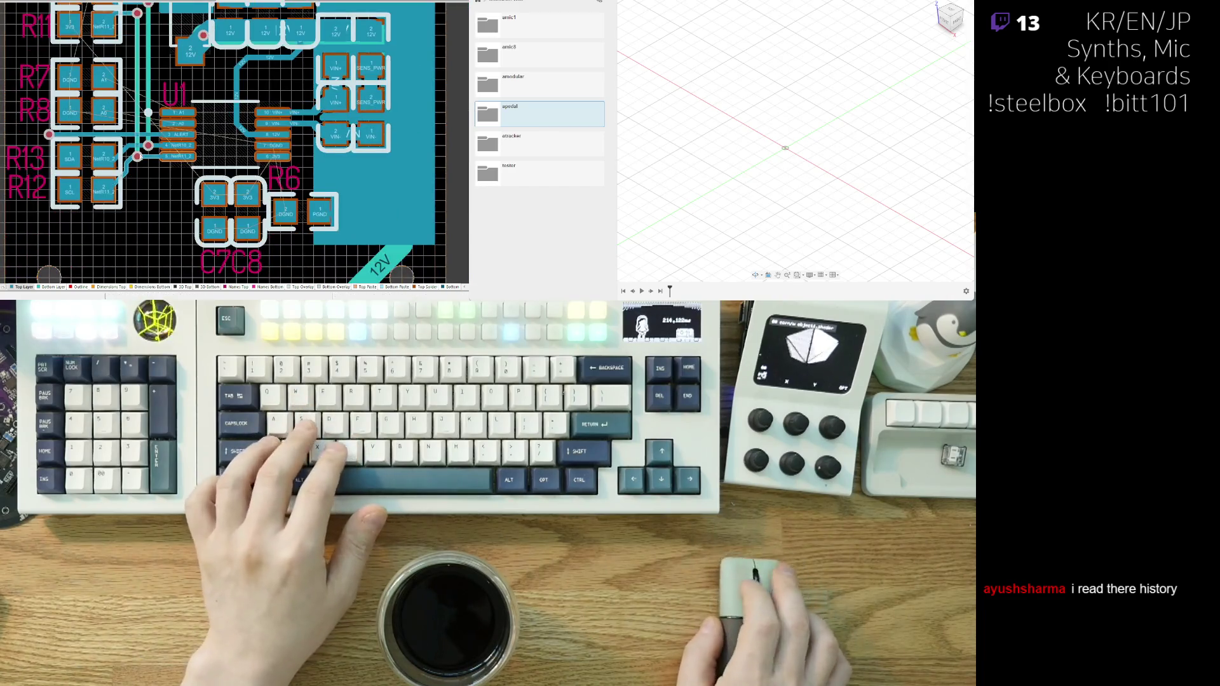
{"action": "mouse_move", "coordinate": [163, 189]}
{"action": "right_mouse_down"}
{"action": "mouse_move", "coordinate": [94, 222]}
{"action": "mouse_move", "coordinate": [173, 200]}
{"action": "mouse_move", "coordinate": [149, 224]}
{"action": "mouse_move", "coordinate": [159, 210]}
{"action": "right_mouse_up"}
{"action": "scroll", "coordinate": [173, 200], "scroll_direction": "up", "scroll_amount": 1}
{"action": "scroll", "coordinate": [172, 201], "scroll_direction": "down", "scroll_amount": 1}
{"action": "scroll", "coordinate": [159, 210], "scroll_direction": "down", "scroll_amount": 1}
{"action": "scroll", "coordinate": [155, 198], "scroll_direction": "up", "scroll_amount": 1}
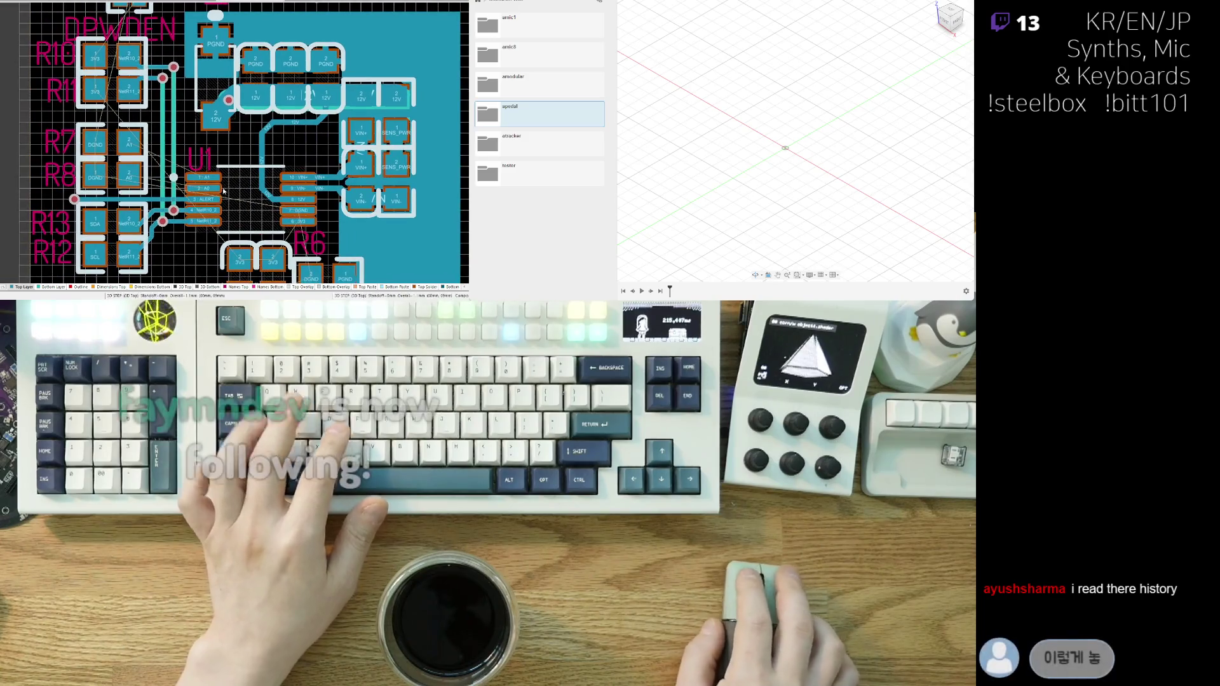
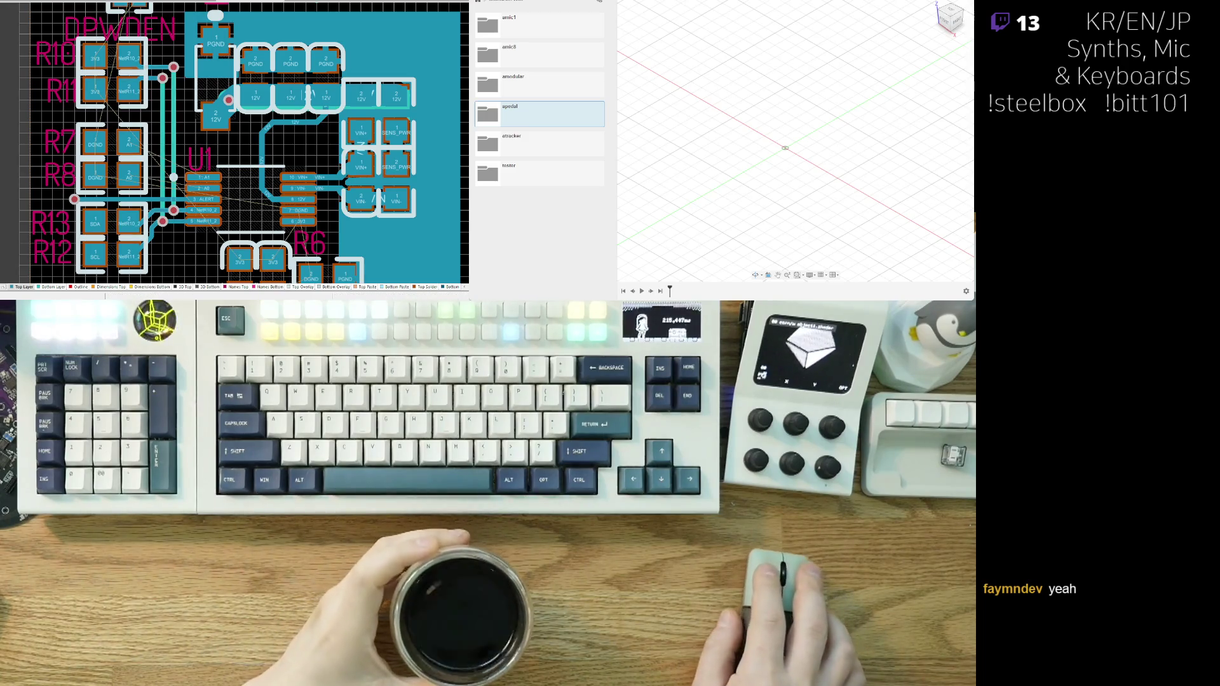
- Route the SDA track from the R13 pad down the board
{"action": "mouse_move", "coordinate": [111, 111]}
{"action": "right_mouse_down"}
{"action": "mouse_move", "coordinate": [75, 139]}
{"action": "mouse_move", "coordinate": [65, 64]}
{"action": "right_mouse_up"}
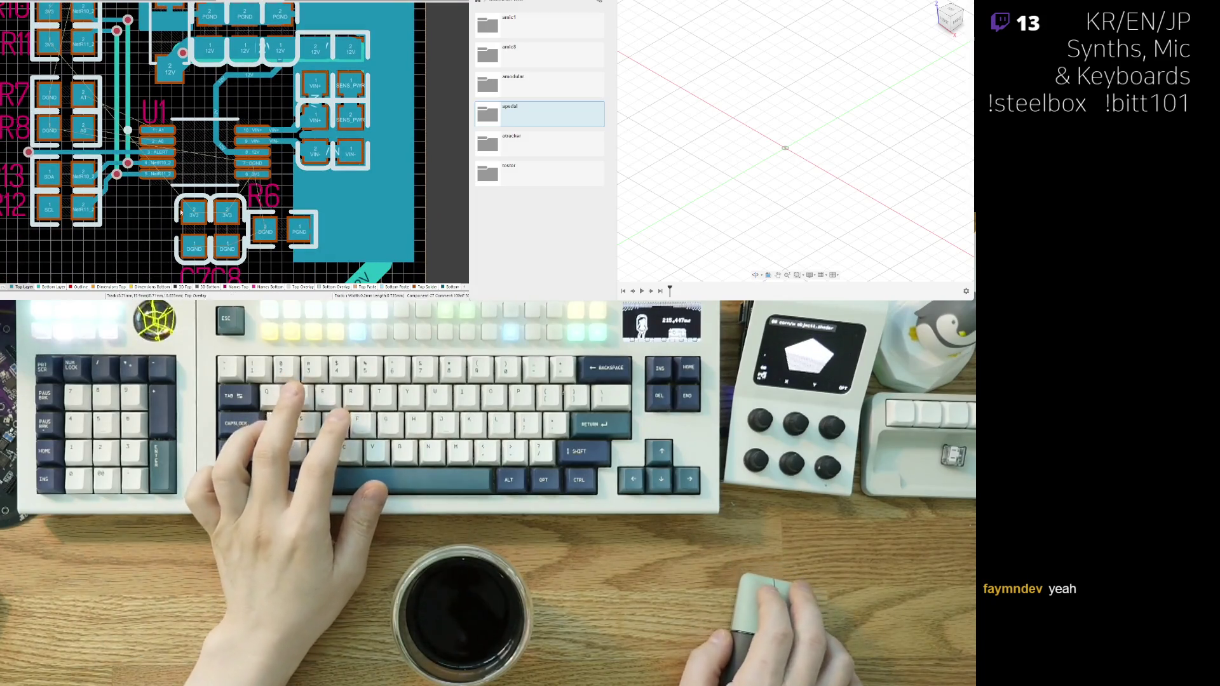
{"action": "scroll", "coordinate": [113, 149], "scroll_direction": "up", "scroll_amount": 3}
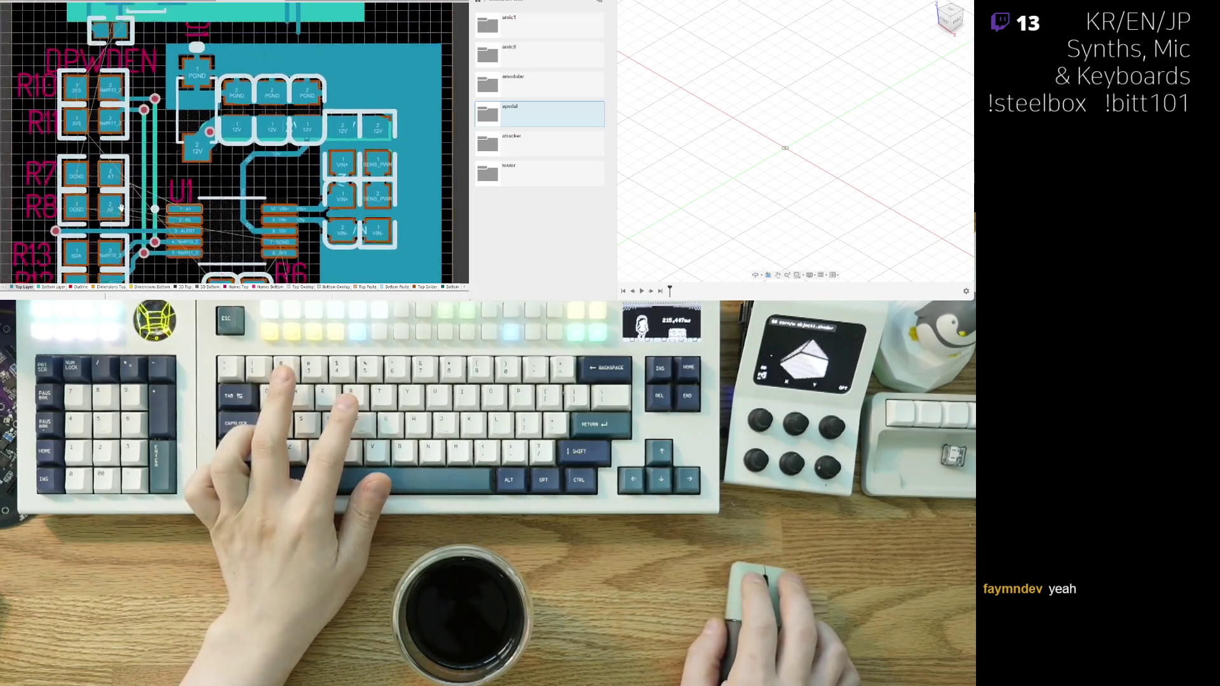
{"action": "scroll", "coordinate": [113, 150], "scroll_direction": "down", "scroll_amount": 3, "text": "ctrl"}
{"action": "scroll", "coordinate": [121, 172], "scroll_direction": "up", "scroll_amount": 3, "text": "ctrl"}
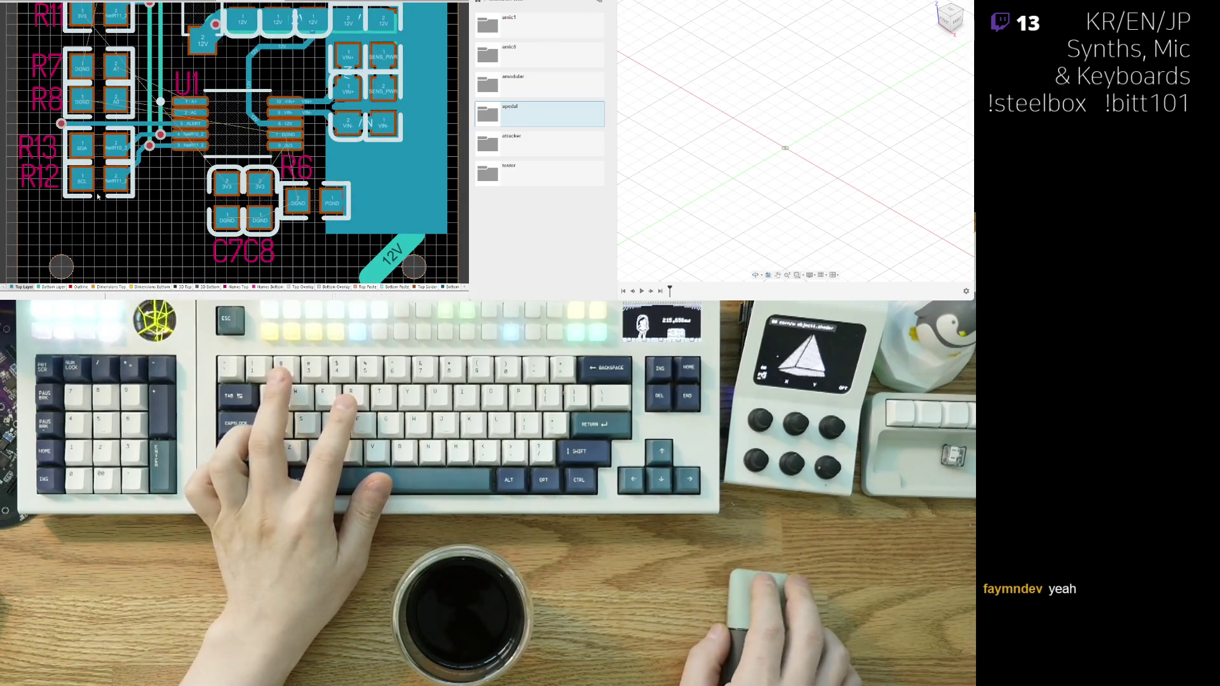
{"action": "scroll", "coordinate": [130, 201], "scroll_direction": "up", "scroll_amount": 2, "text": "ctrl"}
{"action": "scroll", "coordinate": [83, 134], "scroll_direction": "up", "scroll_amount": 1, "text": "ctrl"}
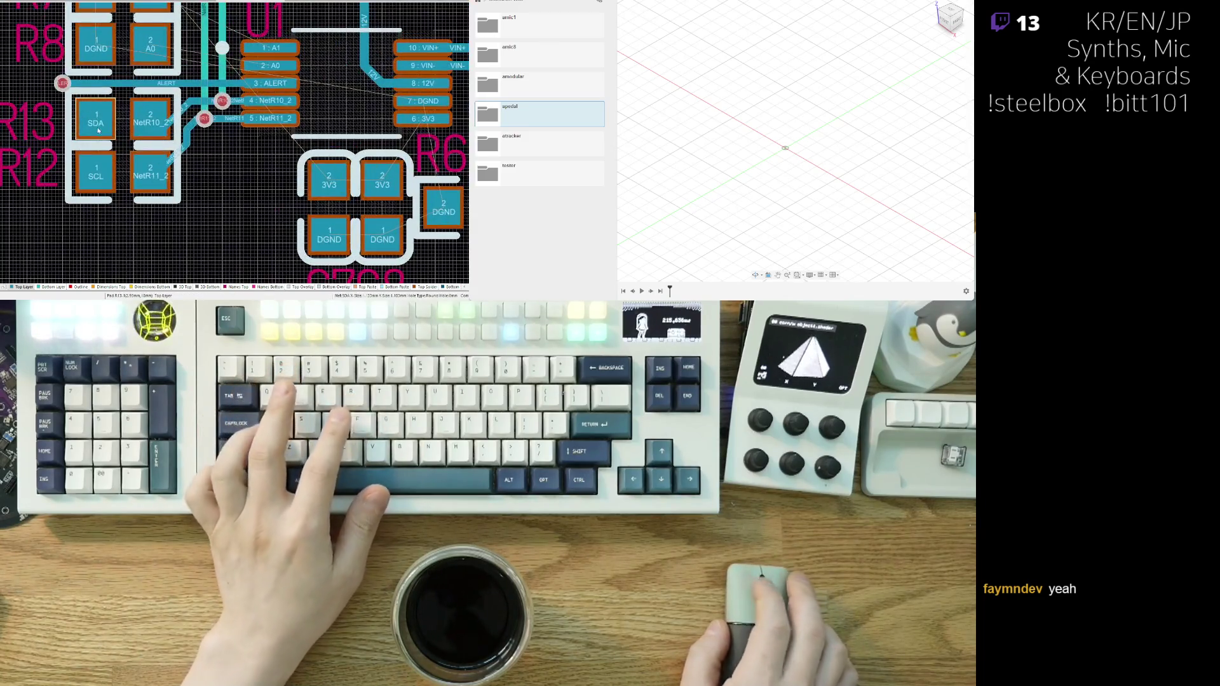
{"action": "left_click", "coordinate": [81, 130]}
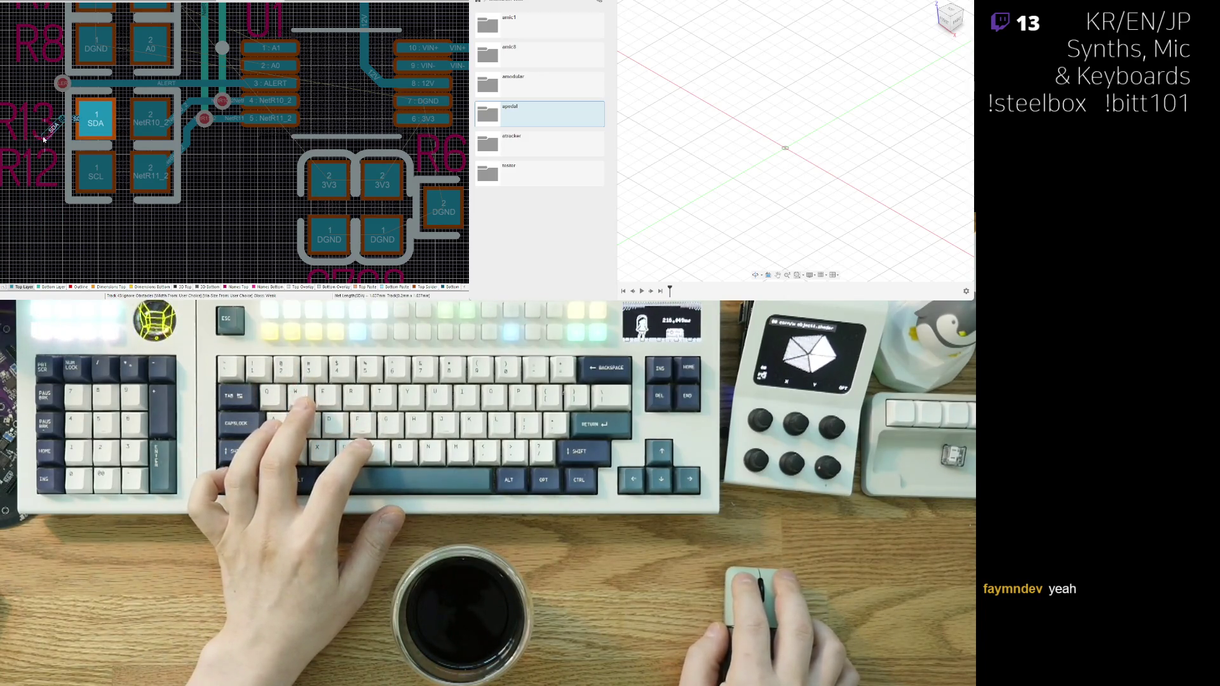
{"action": "scroll", "coordinate": [43, 149], "scroll_direction": "down", "scroll_amount": 2}
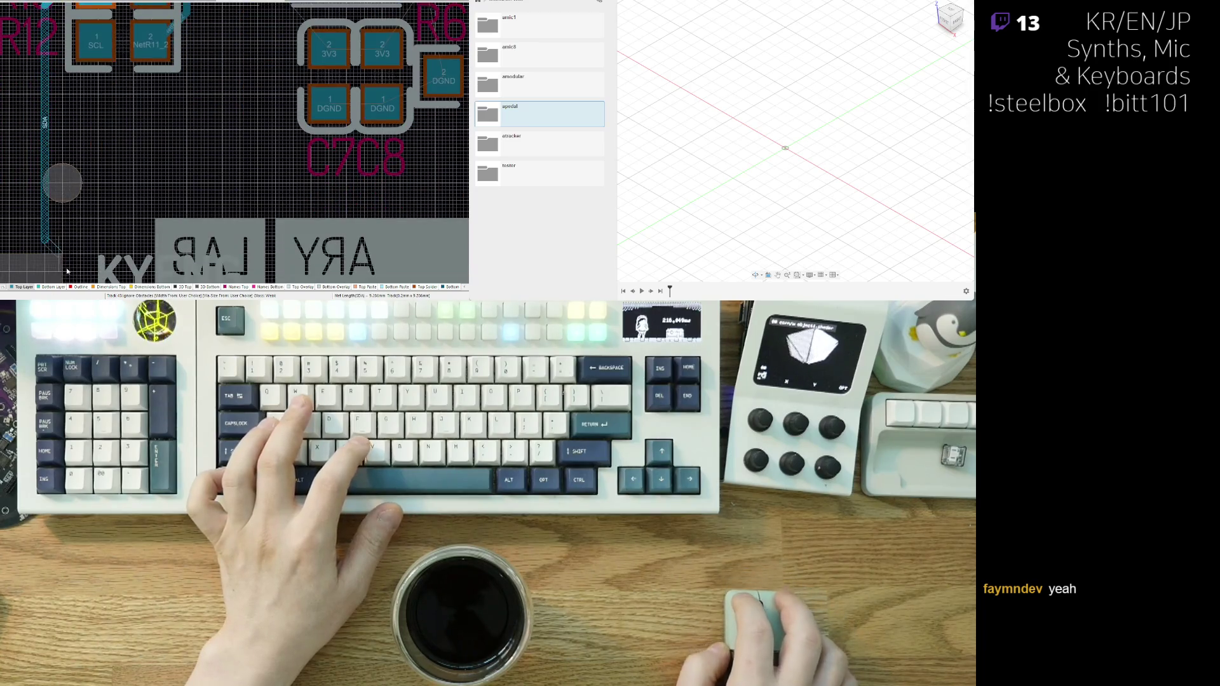
{"action": "left_click", "coordinate": [115, 163]}
- Route the SCL track from the R12 pad down beside the SDA track
{"action": "right_click_drag", "start_coordinate": [115, 164], "coordinate": [101, 187]}
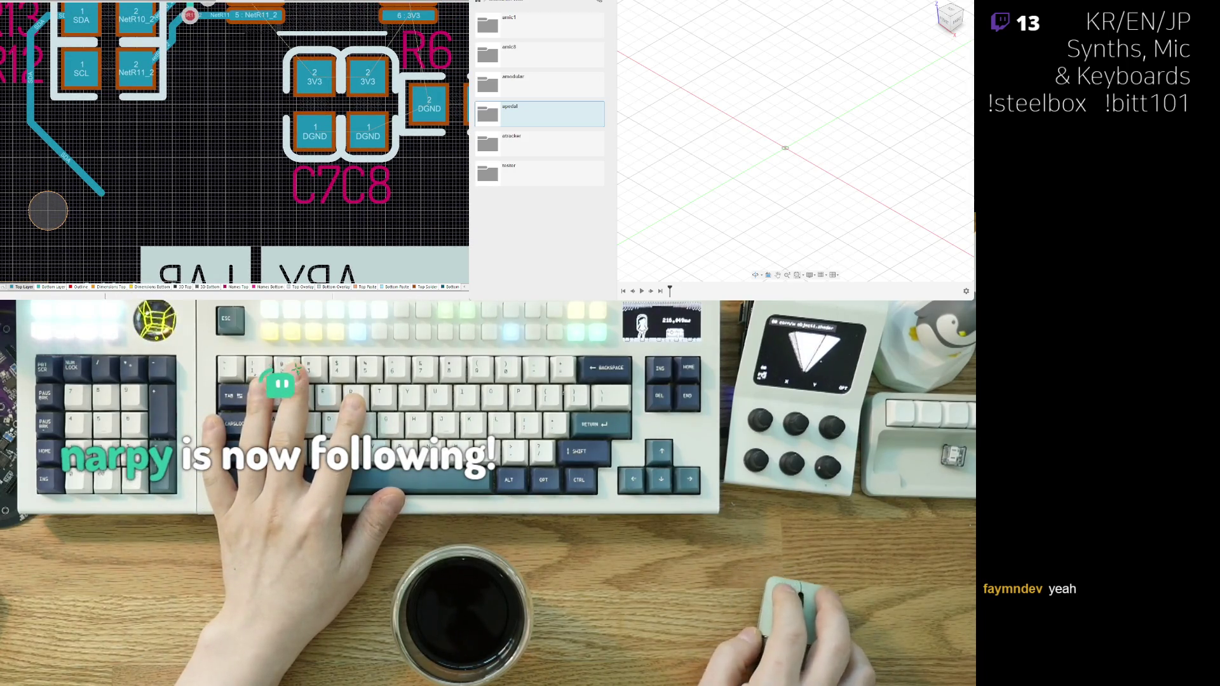
{"action": "right_click_drag", "start_coordinate": [96, 184], "coordinate": [102, 202]}
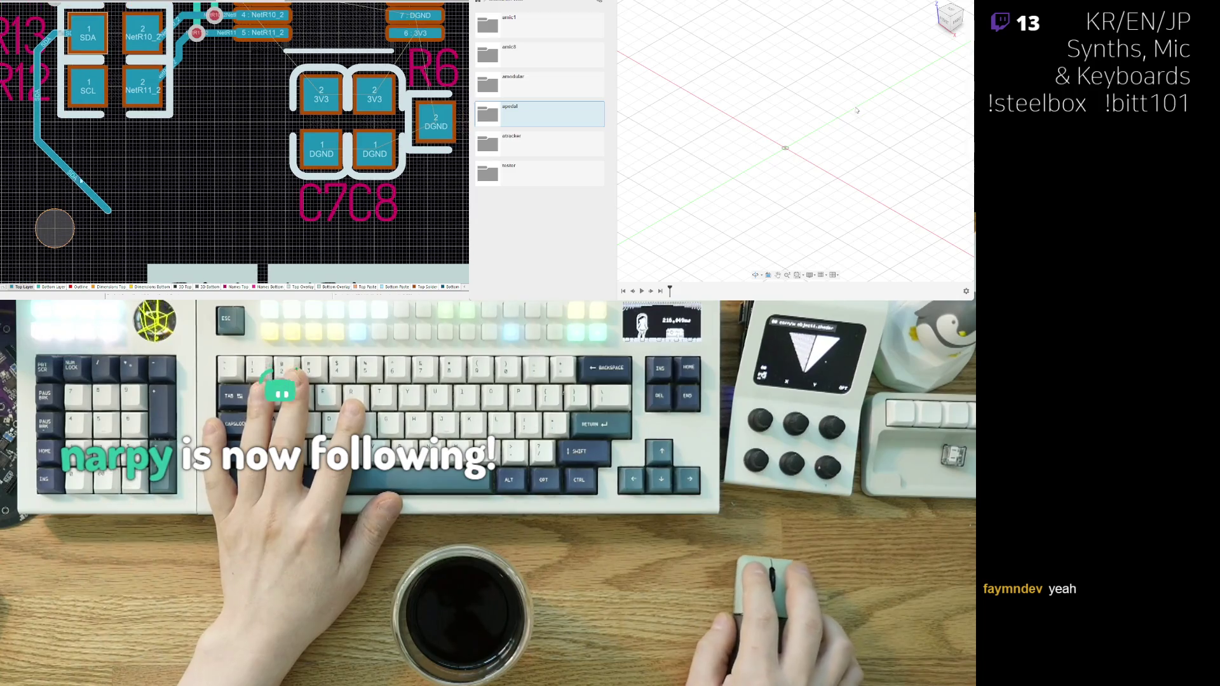
{"action": "left_click", "coordinate": [81, 92]}
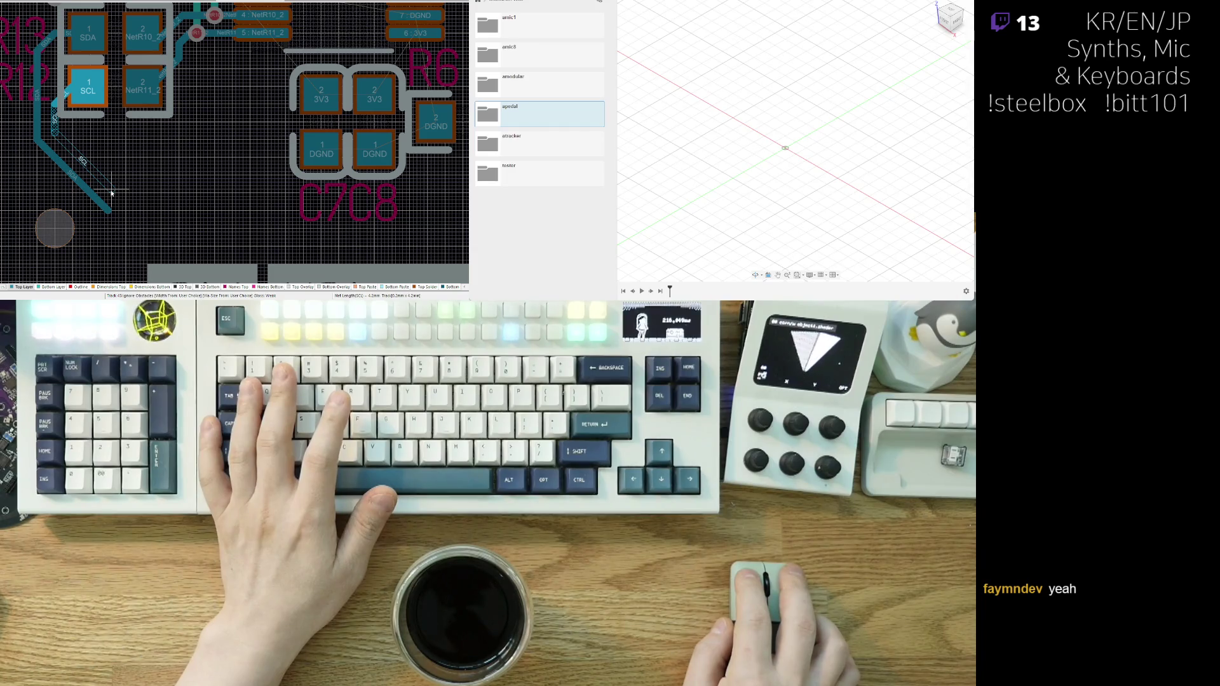
{"action": "left_click", "coordinate": [127, 249]}
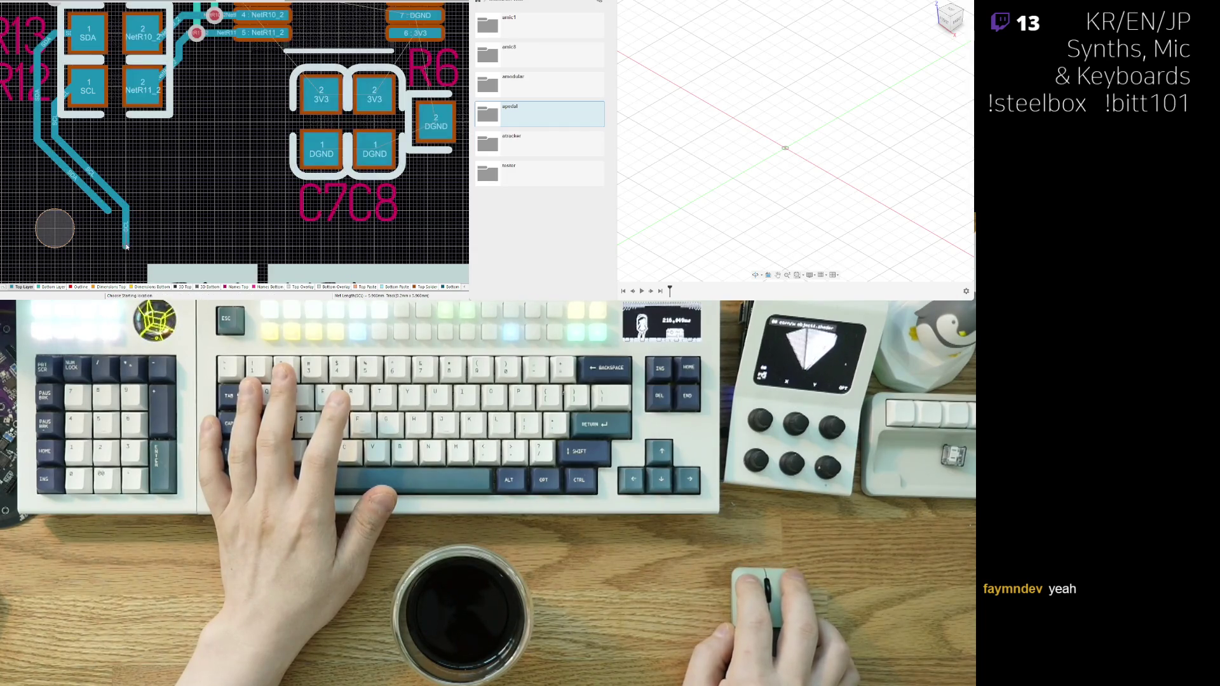
{"action": "right_click", "coordinate": [108, 186]}
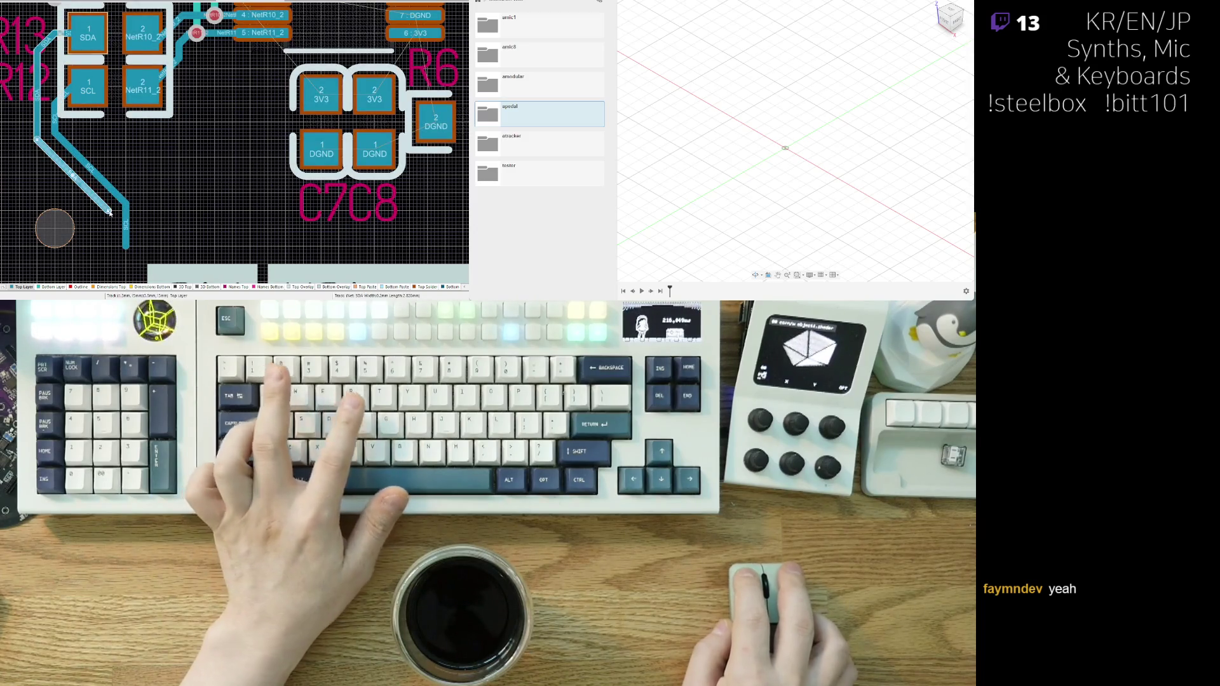
- Extend the SDA track further down and end the routing session
{"action": "left_click", "coordinate": [109, 211]}
{"action": "scroll", "coordinate": [109, 190], "scroll_direction": "down", "scroll_amount": 3}
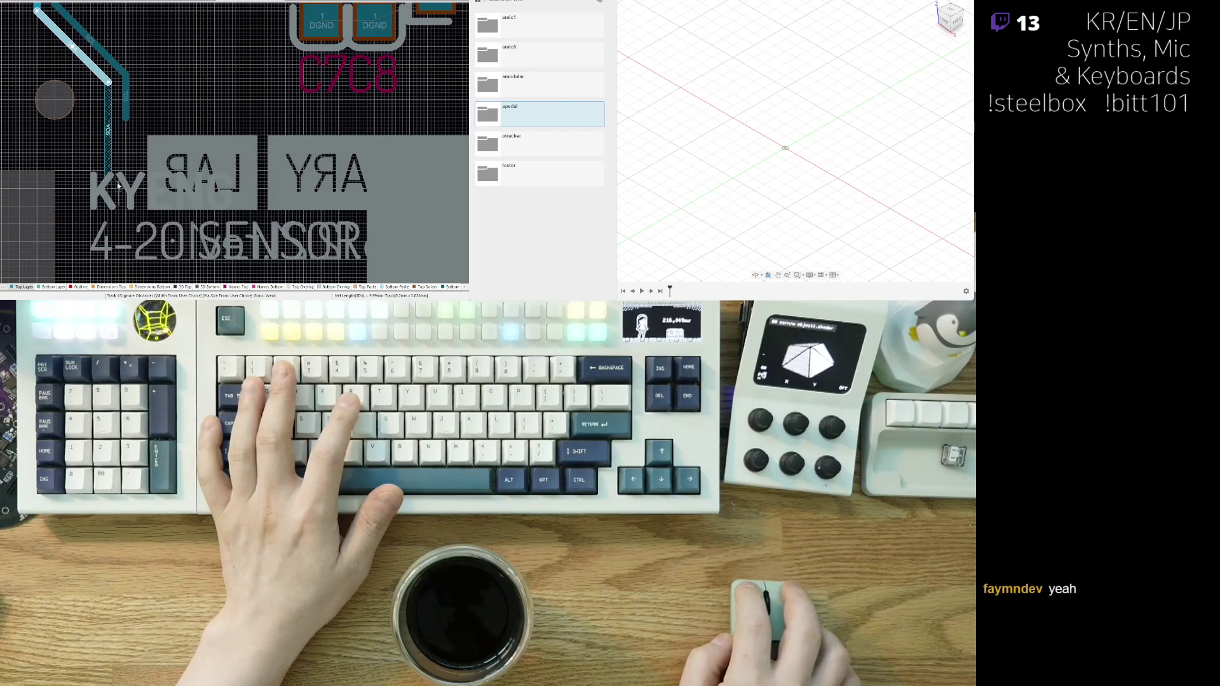
{"action": "left_click", "coordinate": [108, 157]}
{"action": "right_click", "coordinate": [110, 184]}
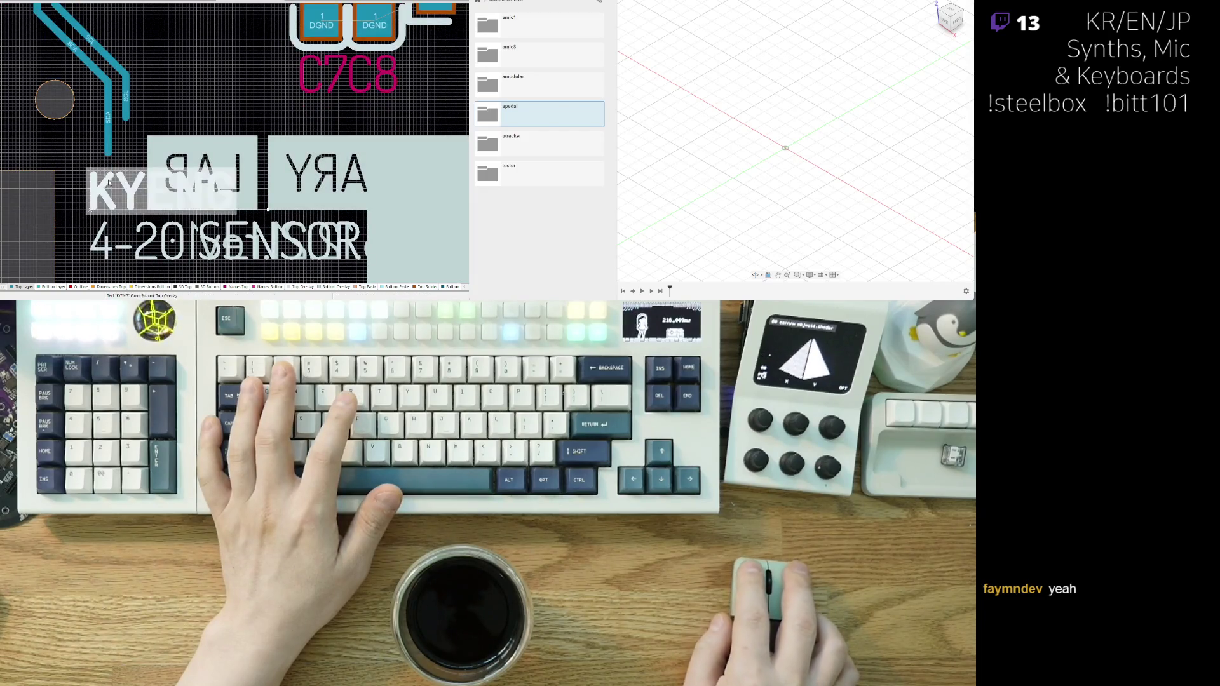
{"action": "scroll", "coordinate": [150, 138], "scroll_direction": "down", "scroll_amount": 3, "text": "ctrl"}
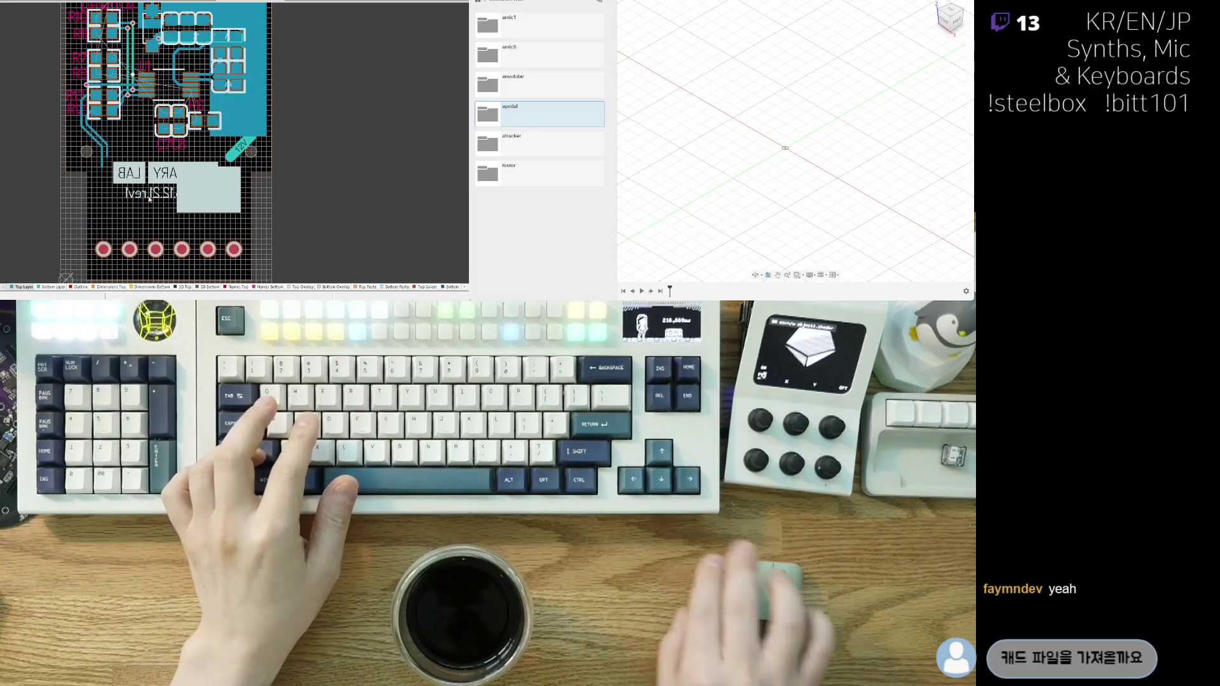
- Delete the 2025.12.21.rev1 revision text from the bottom overlay
{"action": "left_click", "coordinate": [159, 194]}
{"action": "key", "text": "Delete"}
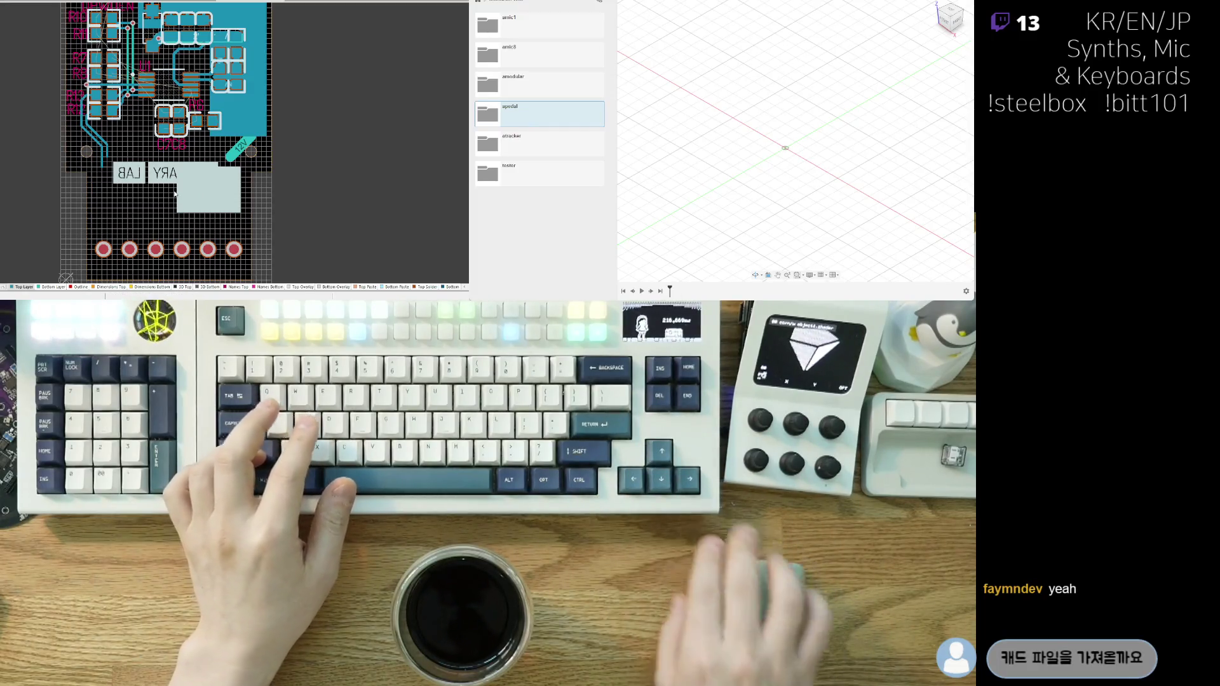
{"action": "scroll", "coordinate": [86, 229], "scroll_direction": "up", "scroll_amount": 1}
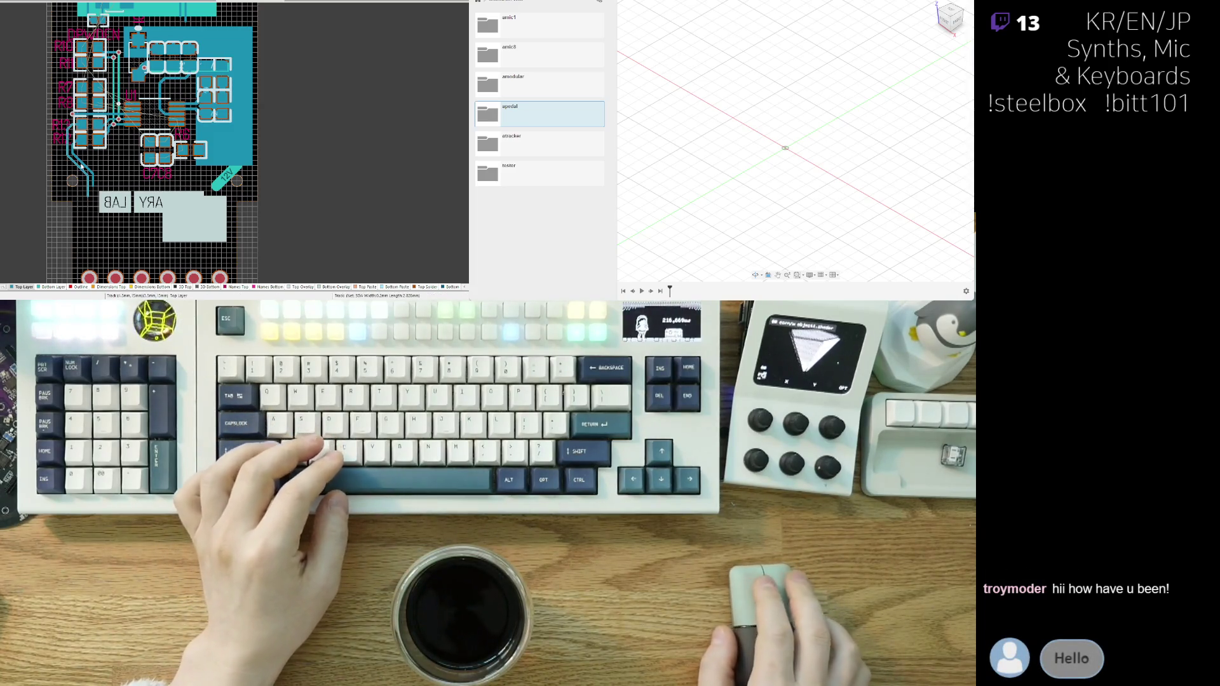
{"action": "scroll", "coordinate": [81, 166], "scroll_direction": "up", "scroll_amount": 5}
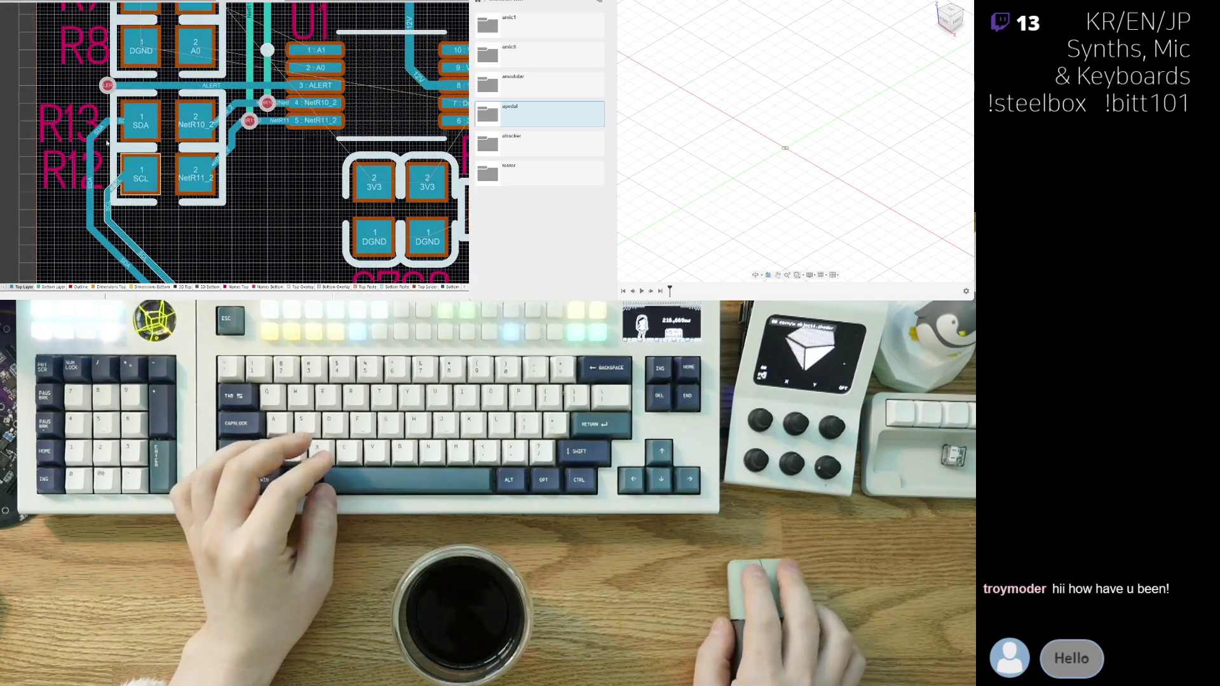
- Reroute the SCL track alongside SDA, pushing the SDA track aside
{"action": "left_click", "coordinate": [104, 131]}
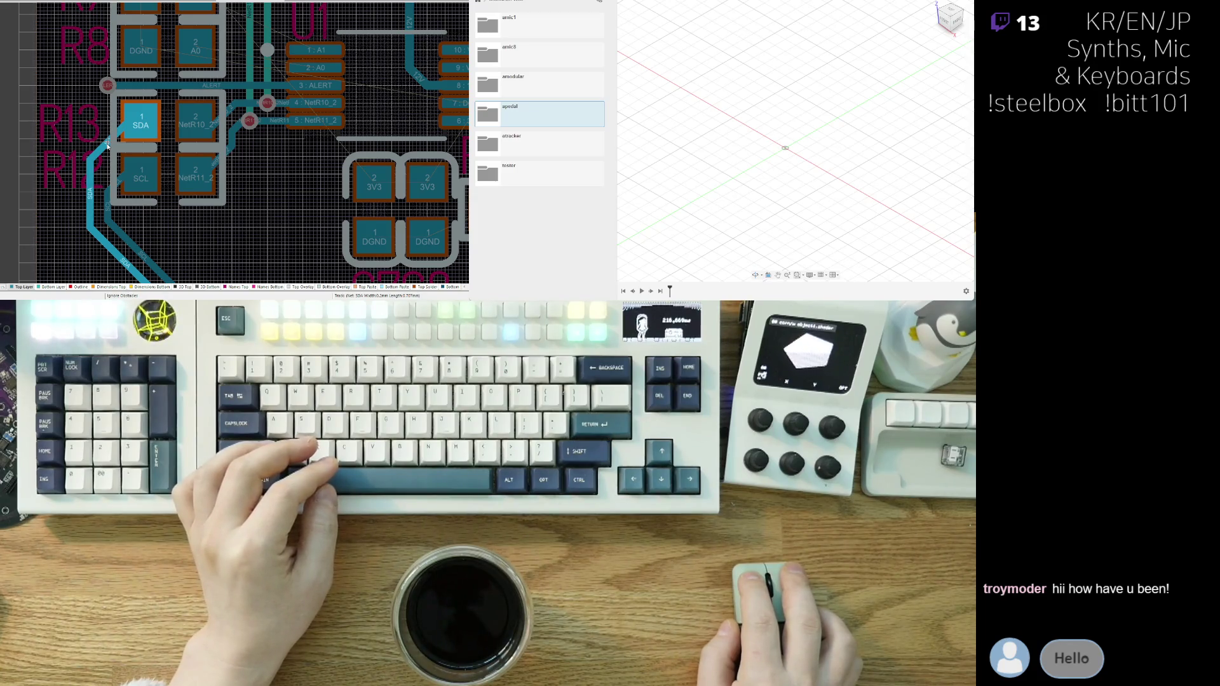
{"action": "right_click", "coordinate": [107, 148]}
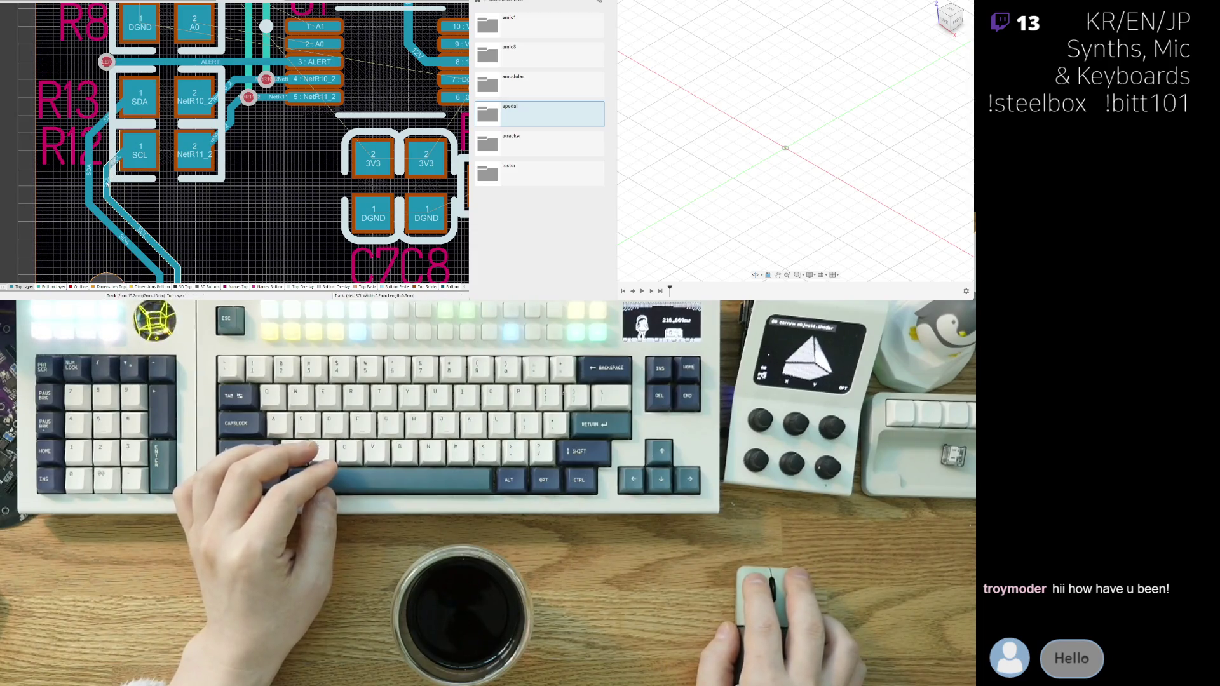
{"action": "left_click", "coordinate": [107, 182]}
{"action": "left_click", "coordinate": [128, 195]}
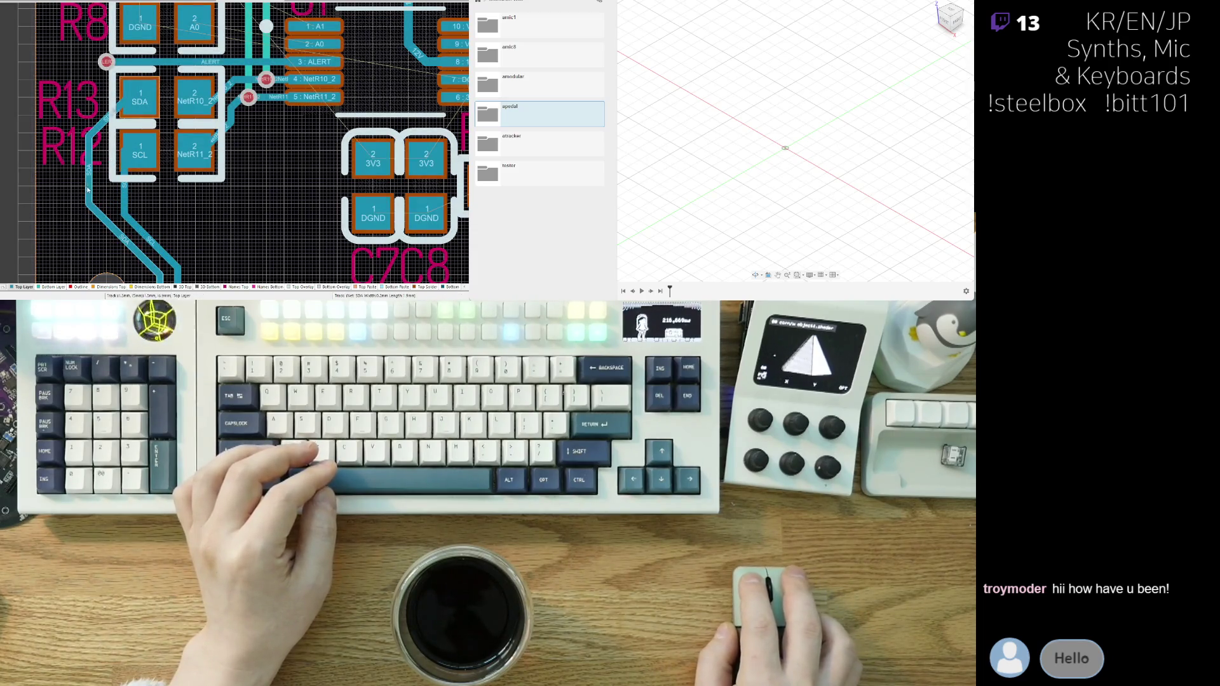
{"action": "left_click", "coordinate": [126, 203]}
{"action": "right_click", "coordinate": [126, 205]}
{"action": "scroll", "coordinate": [127, 205], "scroll_direction": "down", "scroll_amount": 2}
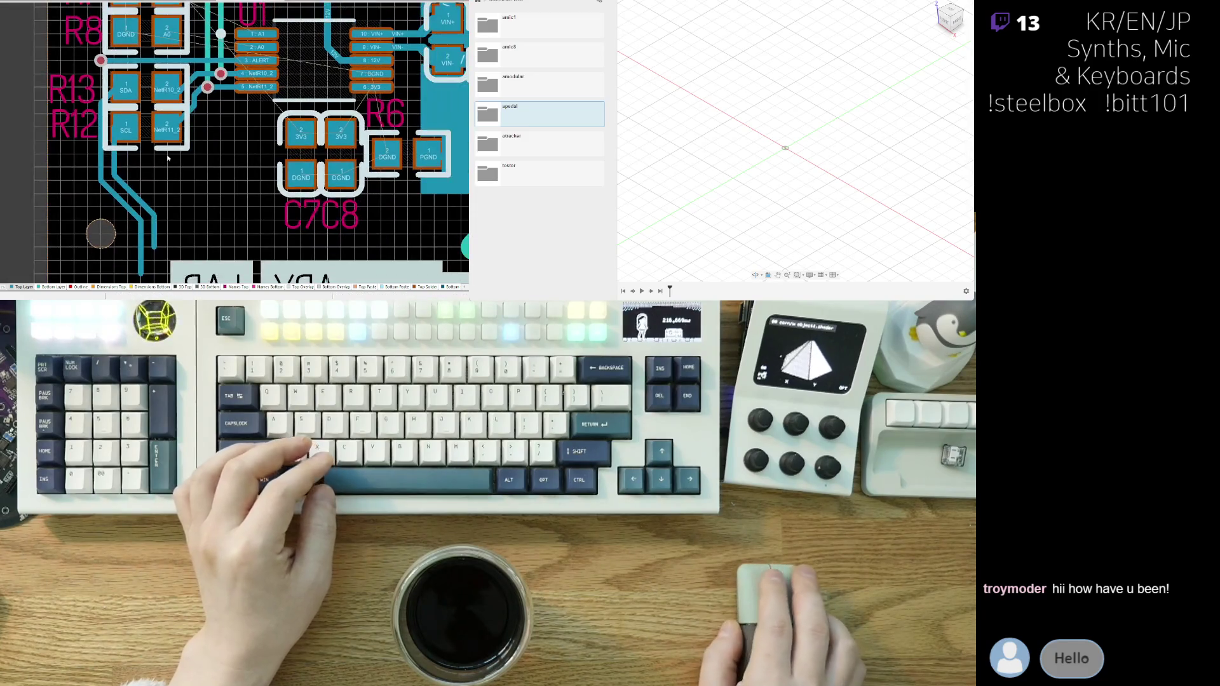
{"action": "right_click_drag", "start_coordinate": [151, 202], "coordinate": [122, 114]}
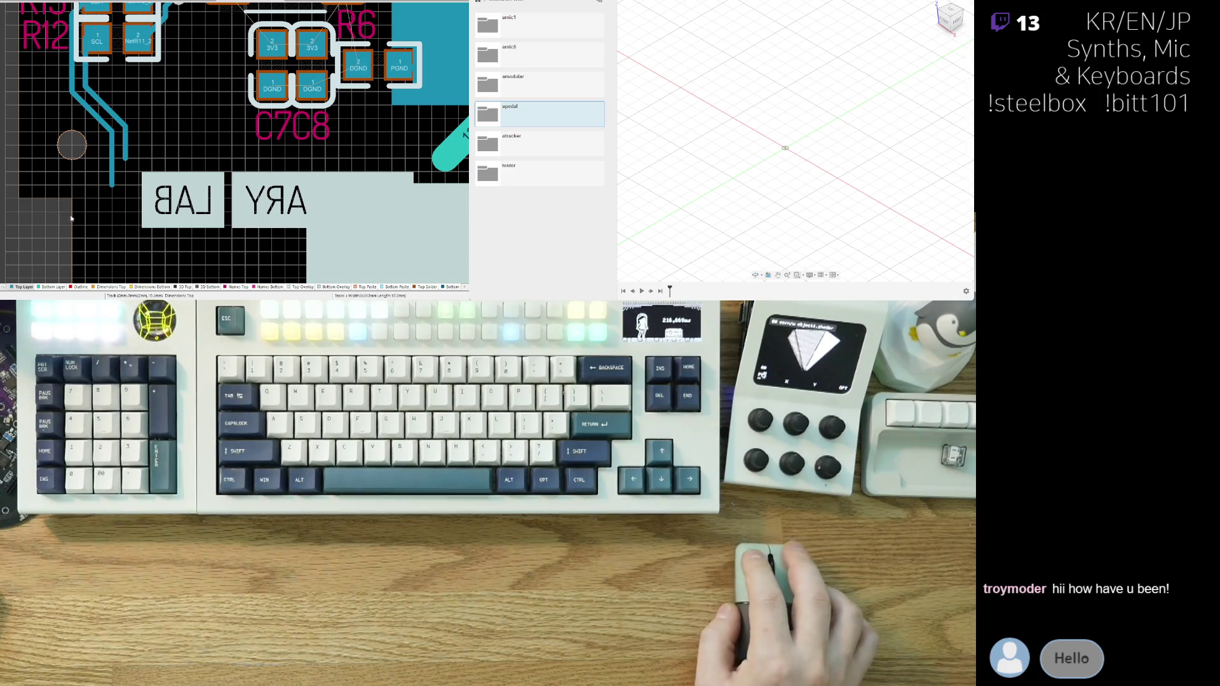
{"action": "scroll", "coordinate": [111, 129], "scroll_direction": "down", "scroll_amount": 4, "text": "ctrl"}
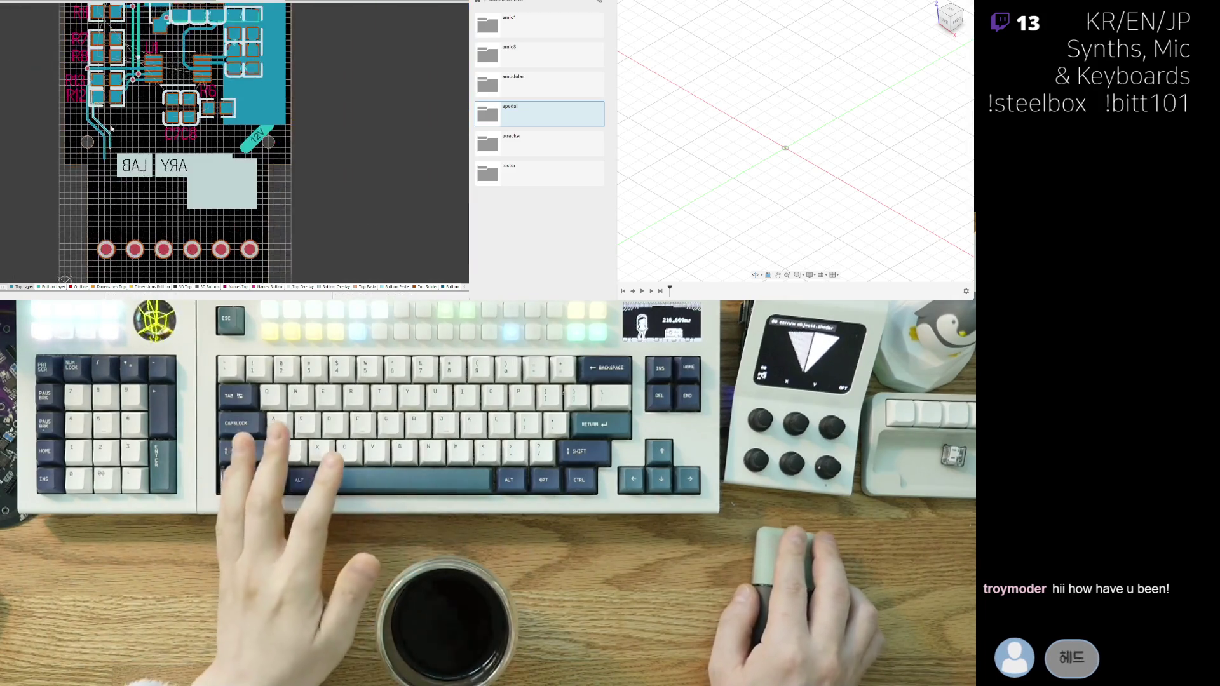
{"action": "scroll", "coordinate": [111, 129], "scroll_direction": "down", "scroll_amount": 1, "text": "ctrl"}
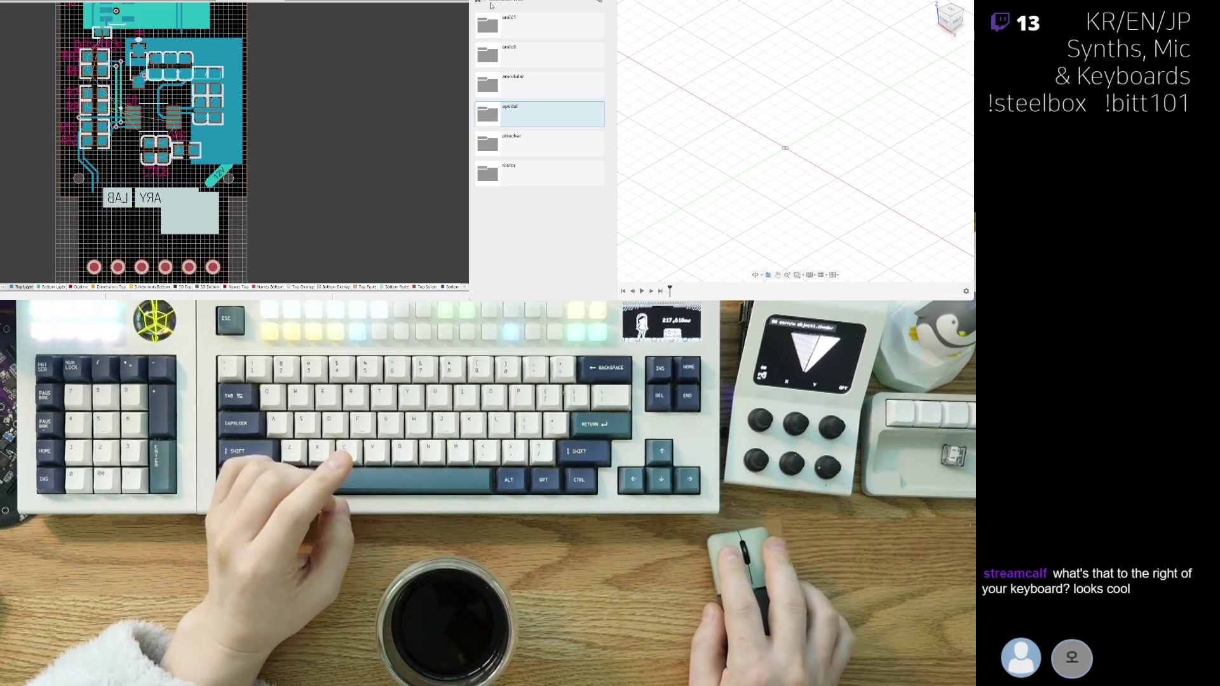
- Browse ANODE > INSTRUMENT > PHASIC in the Data Panel and open phasic_assembly
{"action": "left_click", "coordinate": [541, 51]}
{"action": "double_click", "coordinate": [540, 34]}
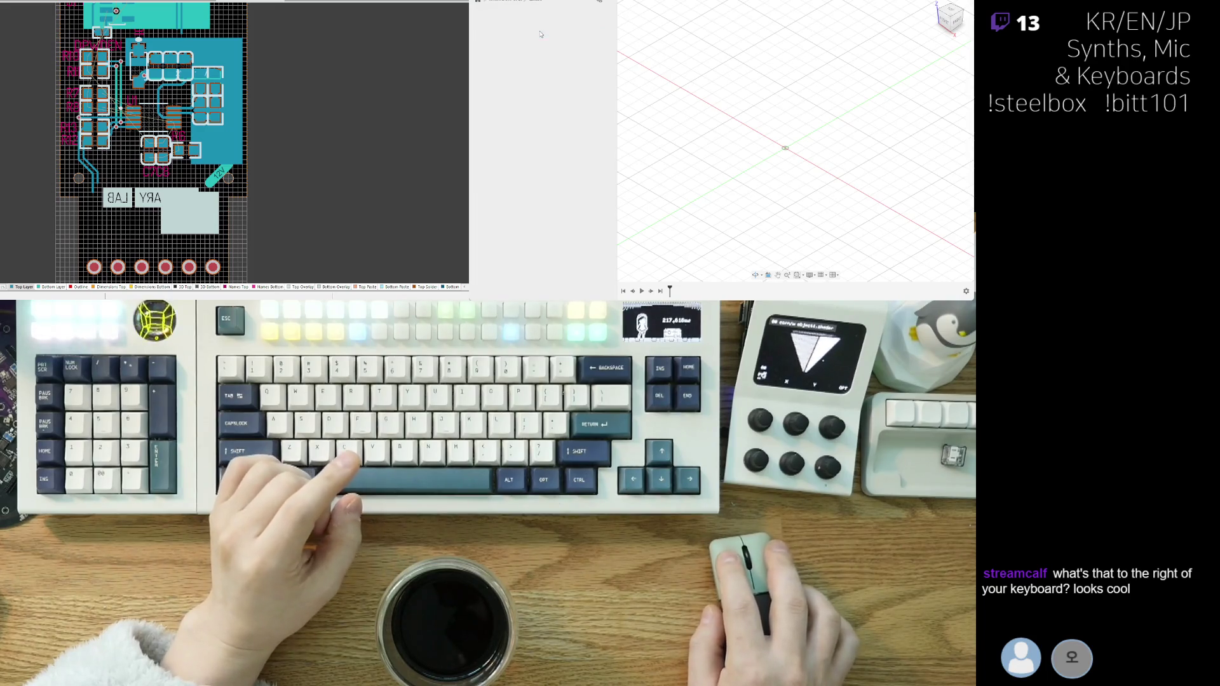
{"action": "left_click", "coordinate": [491, 2]}
{"action": "scroll", "coordinate": [543, 77], "scroll_direction": "up", "scroll_amount": 2}
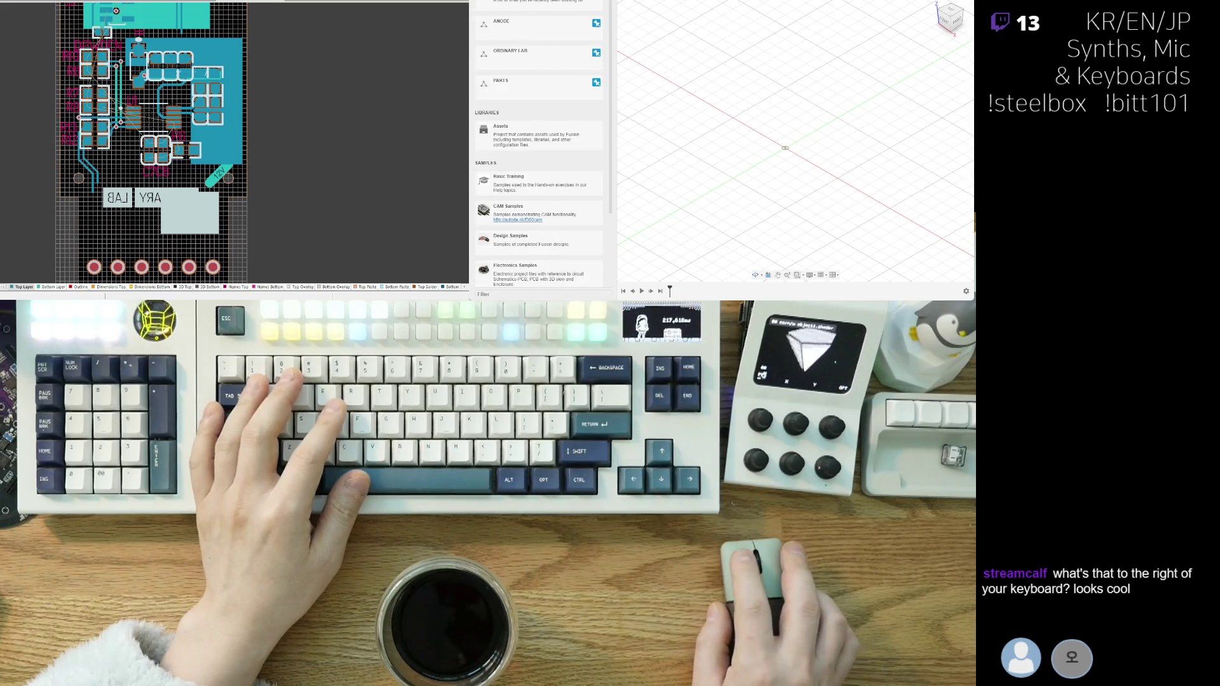
{"action": "left_click", "coordinate": [527, 26]}
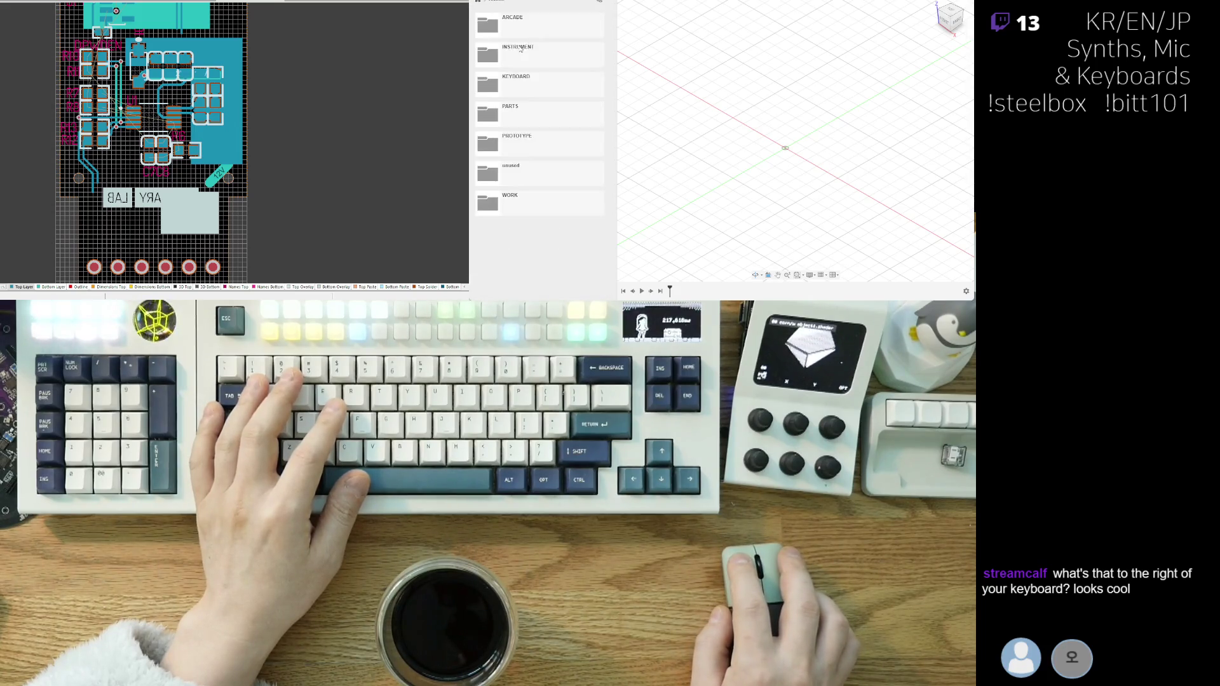
{"action": "left_click", "coordinate": [539, 57]}
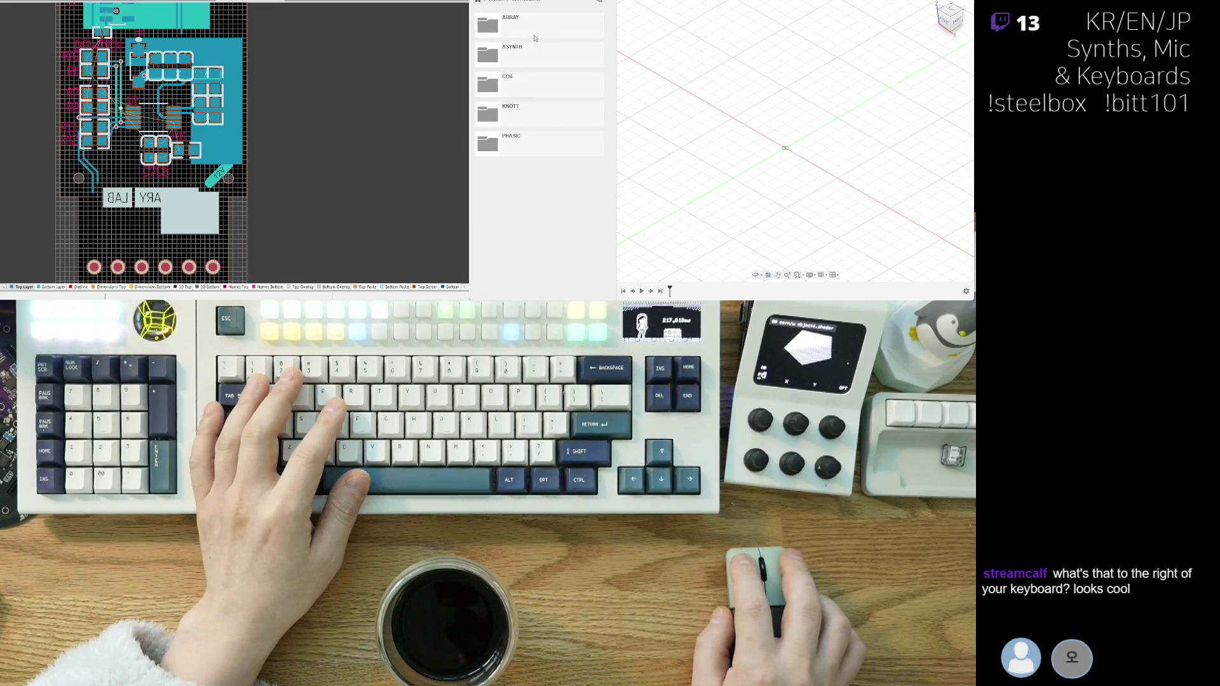
{"action": "left_click", "coordinate": [537, 56]}
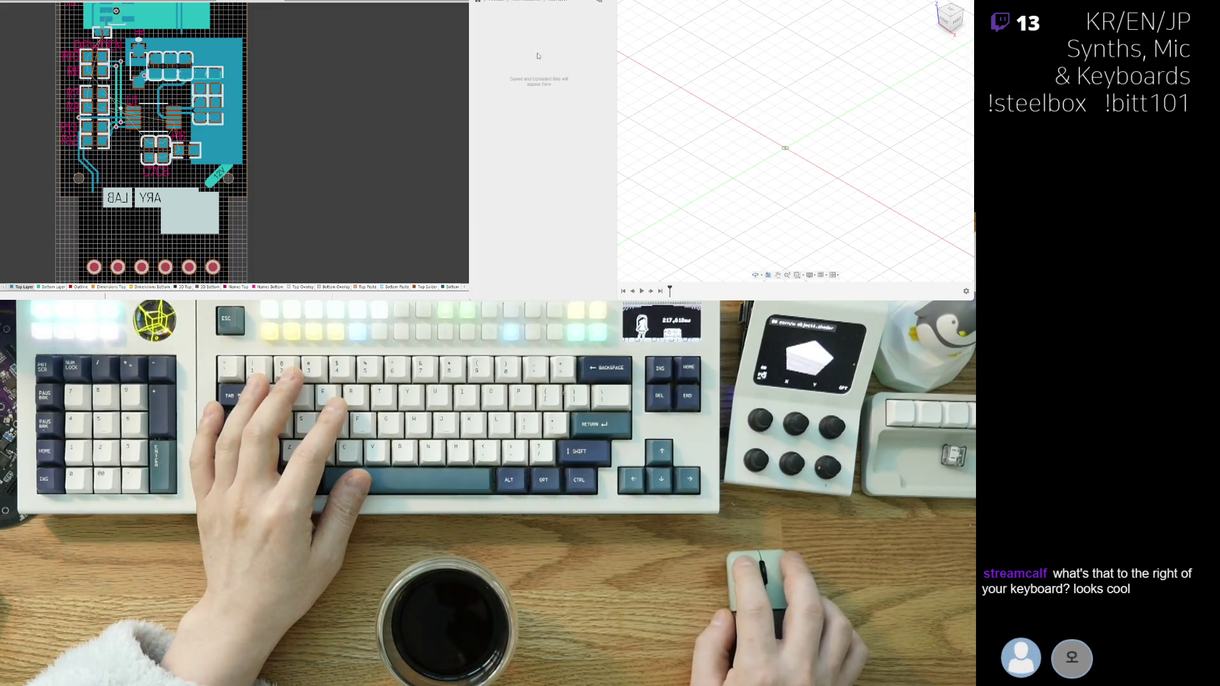
{"action": "left_click", "coordinate": [526, 3]}
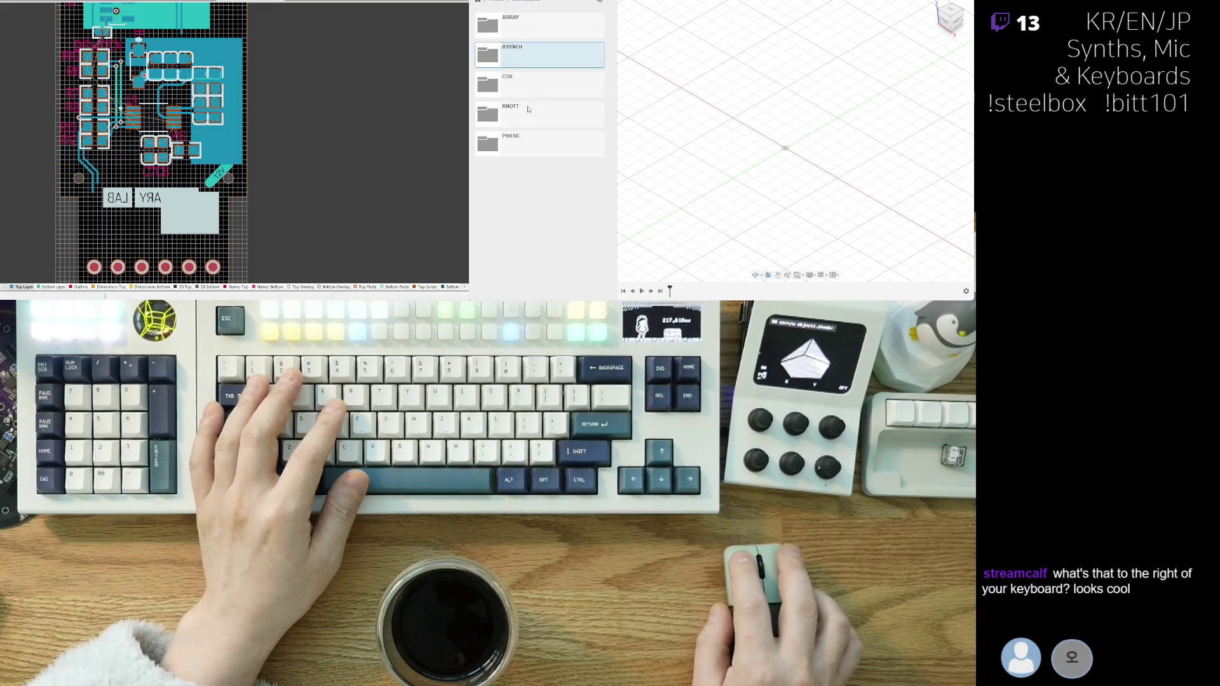
{"action": "left_click", "coordinate": [532, 149]}
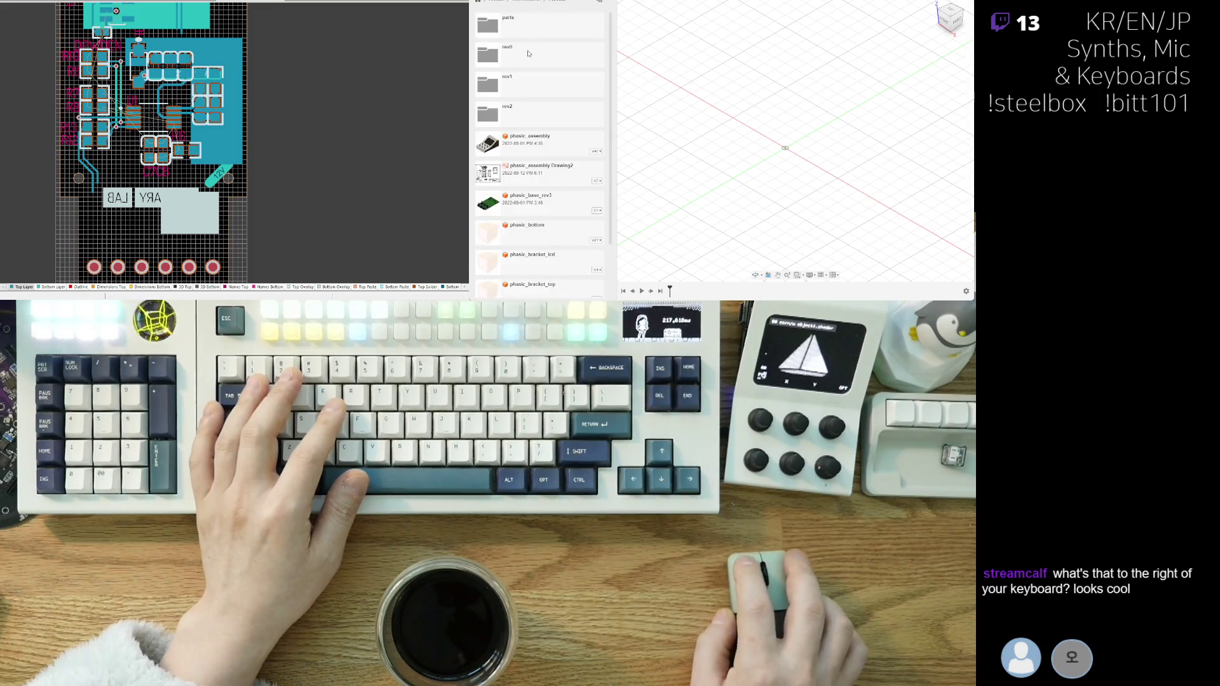
{"action": "left_click", "coordinate": [570, 150]}
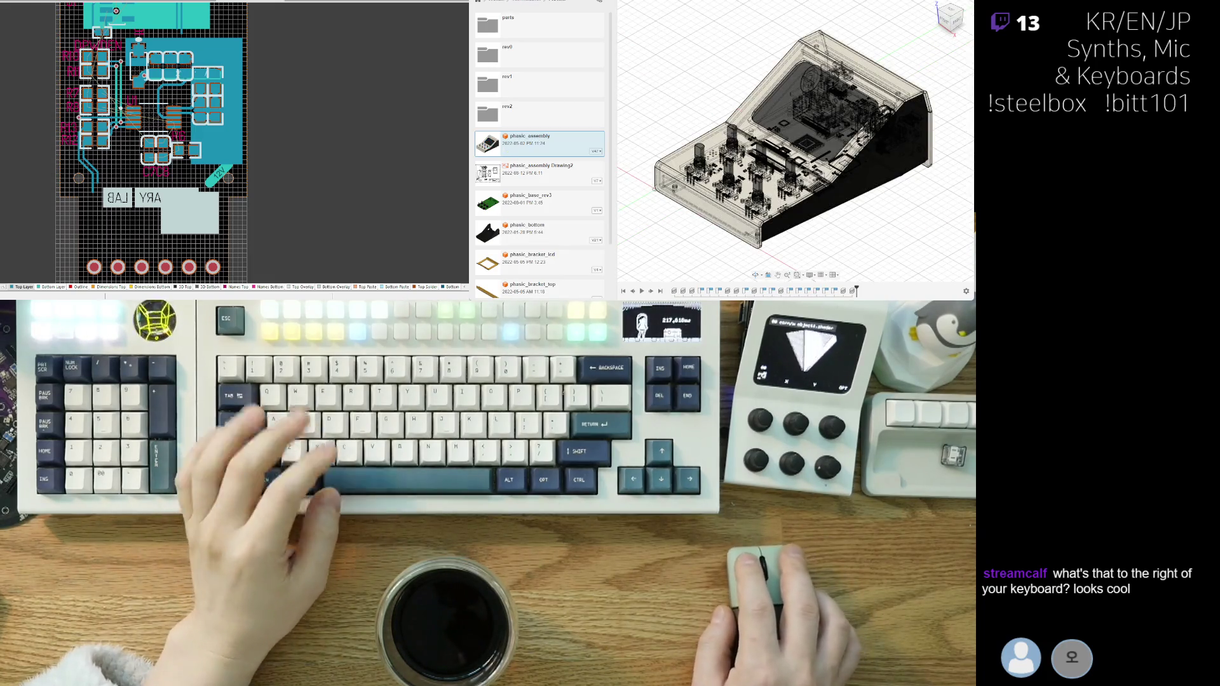
- Hide the Data Panel and orbit the enclosure to view front, left side, rear ports and knobs
{"action": "key", "text": "ctrl+alt+p"}
{"action": "middle_click_drag", "start_coordinate": [751, 155], "coordinate": [839, 167], "text": "shift"}
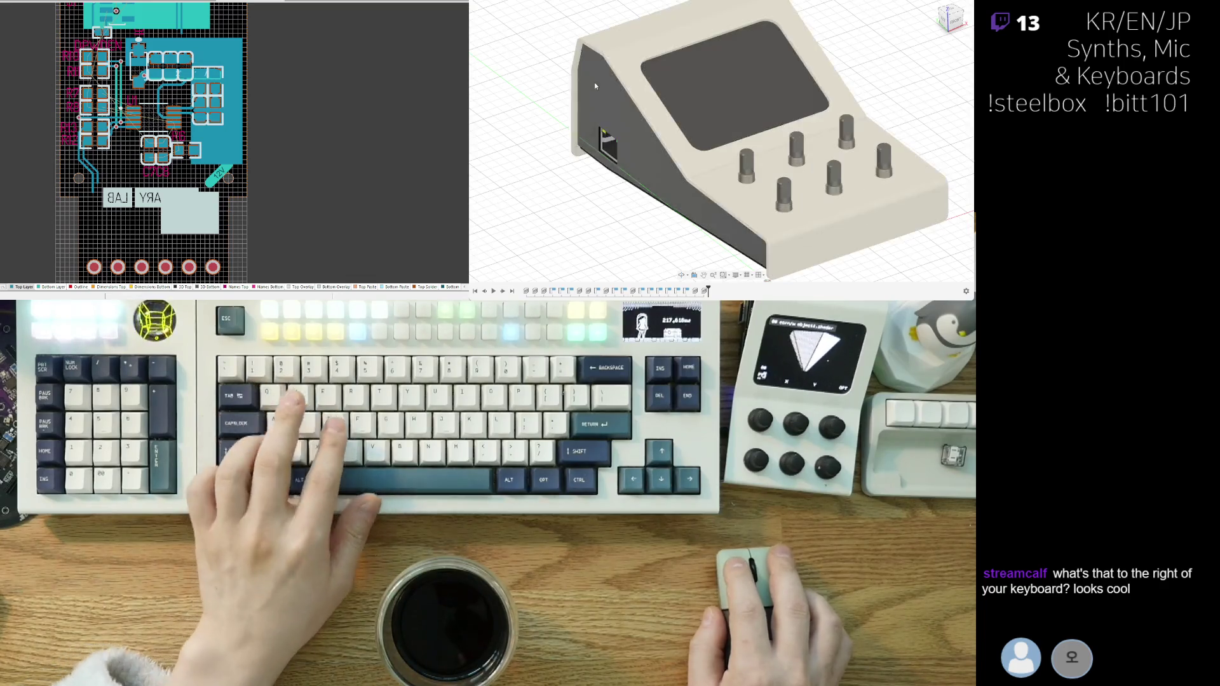
{"action": "middle_click_drag", "start_coordinate": [559, 112], "coordinate": [655, 120], "text": "shift"}
{"action": "mouse_move", "coordinate": [813, 173]}
{"action": "middle_mouse_down", "text": "shift"}
{"action": "mouse_move", "coordinate": [790, 177]}
{"action": "mouse_move", "coordinate": [786, 216]}
{"action": "mouse_move", "coordinate": [758, 214]}
{"action": "middle_mouse_up", "text": "shift"}
{"action": "scroll", "coordinate": [866, 195], "scroll_direction": "up", "scroll_amount": 2}
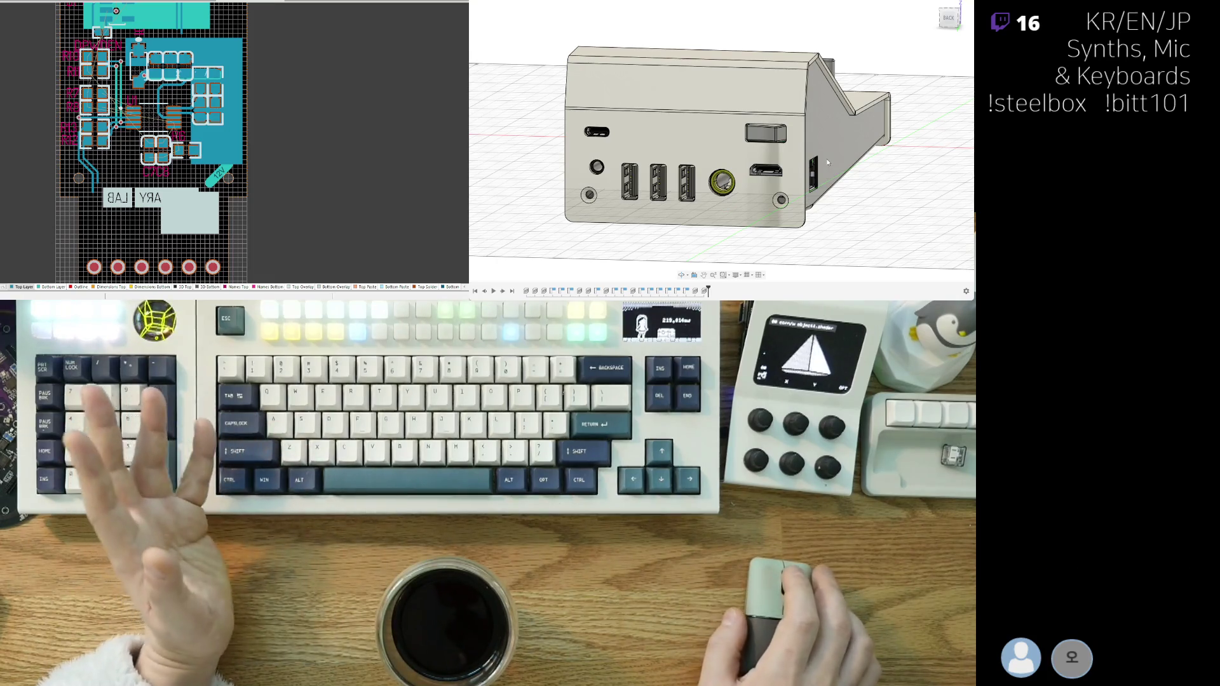
{"action": "middle_click_drag", "start_coordinate": [770, 158], "coordinate": [769, 142], "text": "shift"}
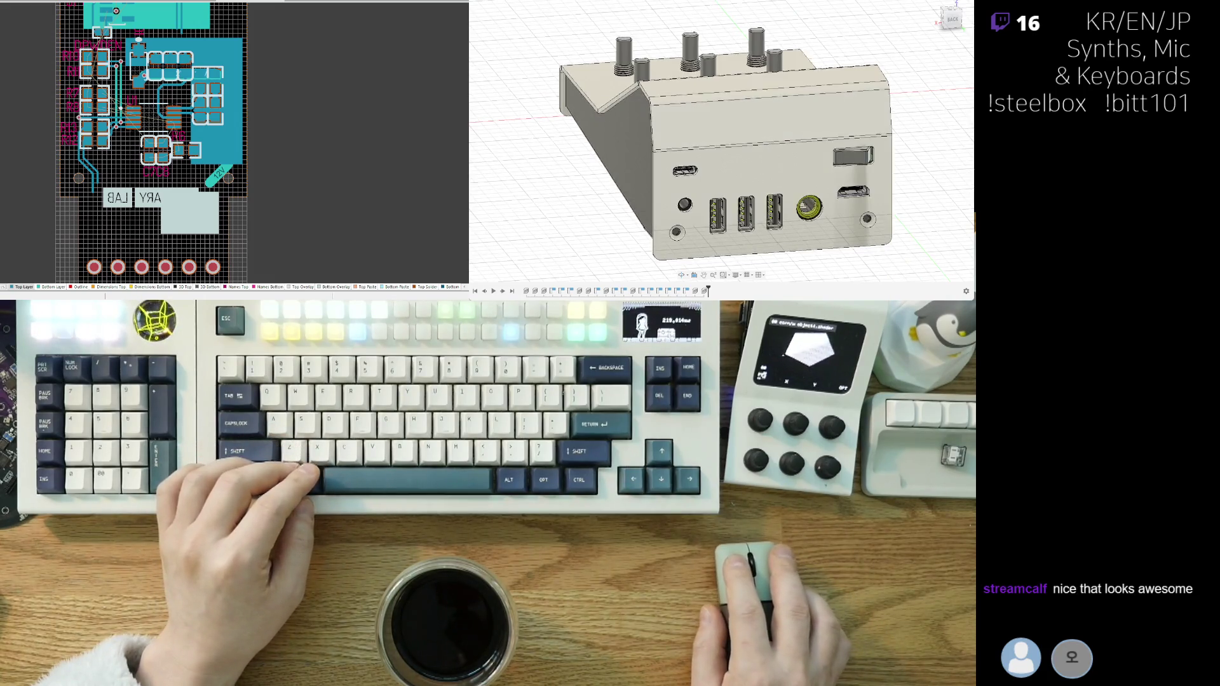
- Go to ORDINARY LAB > amic8 > momo8_cm4_80 and open the momo8_cm4_80 assembly
{"action": "left_click", "coordinate": [478, 2]}
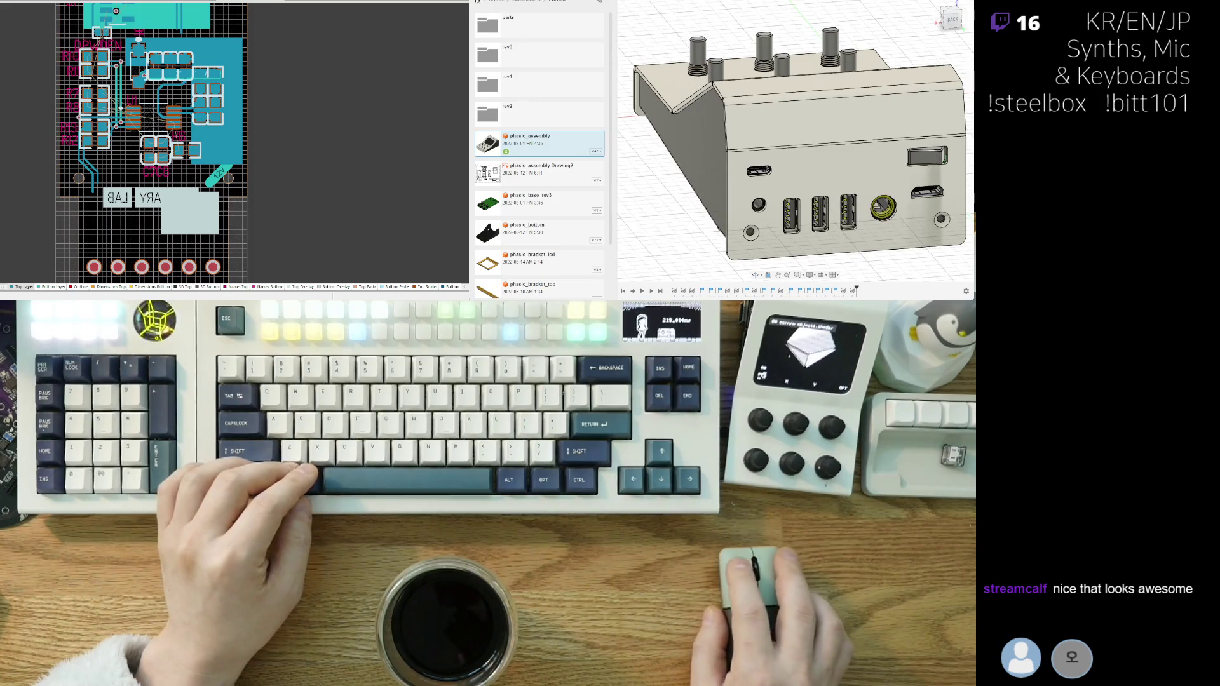
{"action": "left_click", "coordinate": [477, 2]}
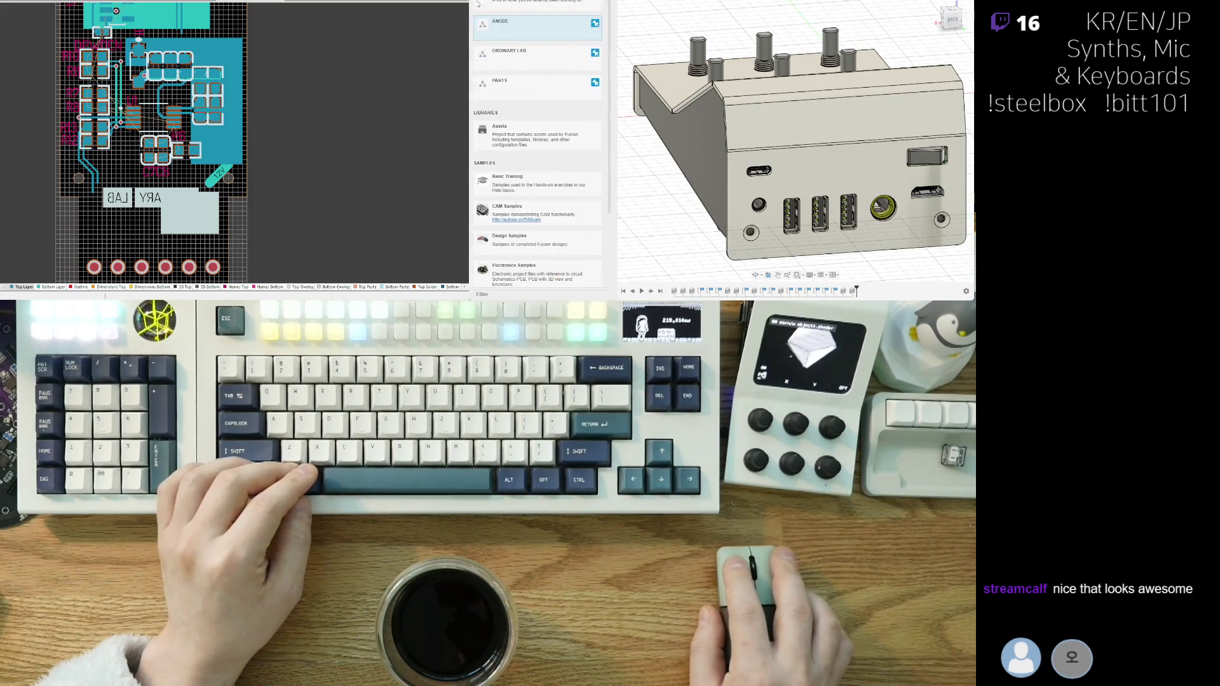
{"action": "left_click", "coordinate": [520, 50]}
{"action": "left_click", "coordinate": [516, 28]}
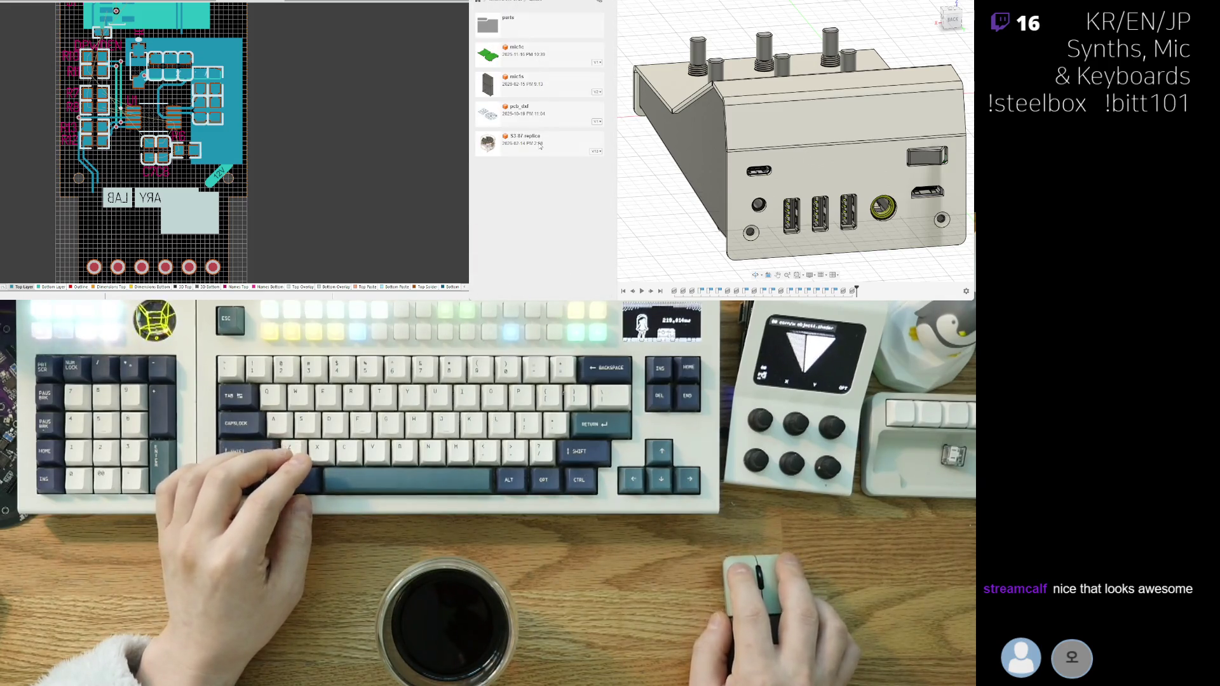
{"action": "left_click", "coordinate": [480, 6]}
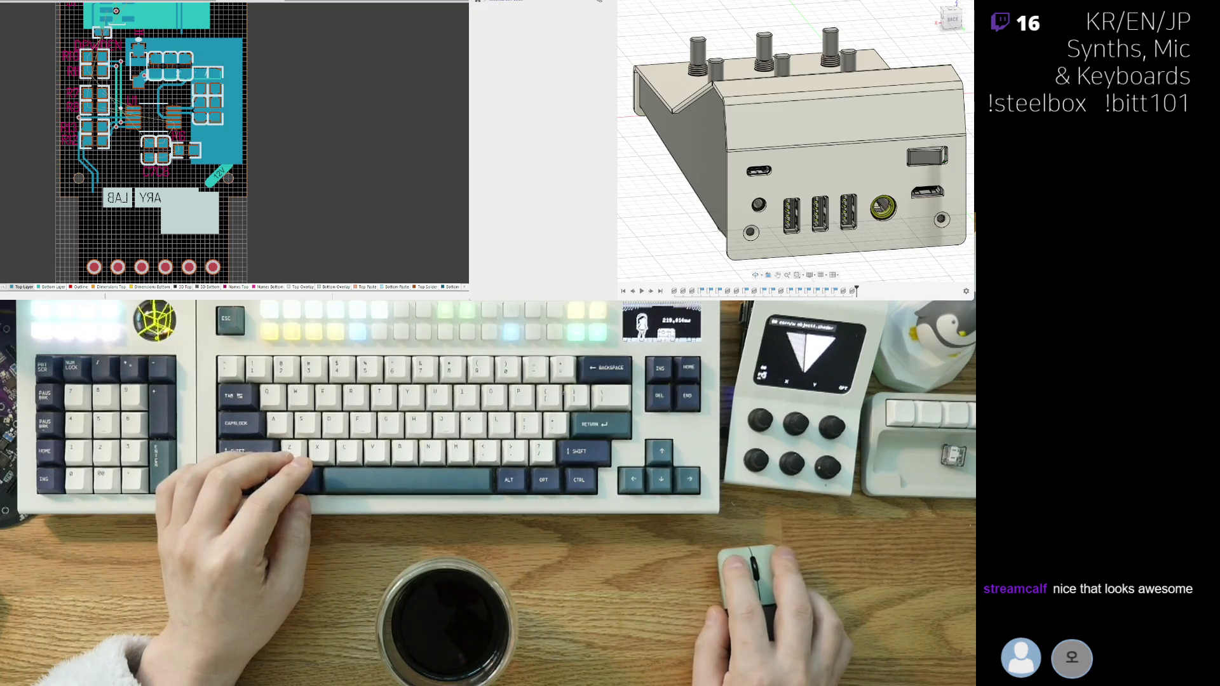
{"action": "left_click", "coordinate": [540, 52]}
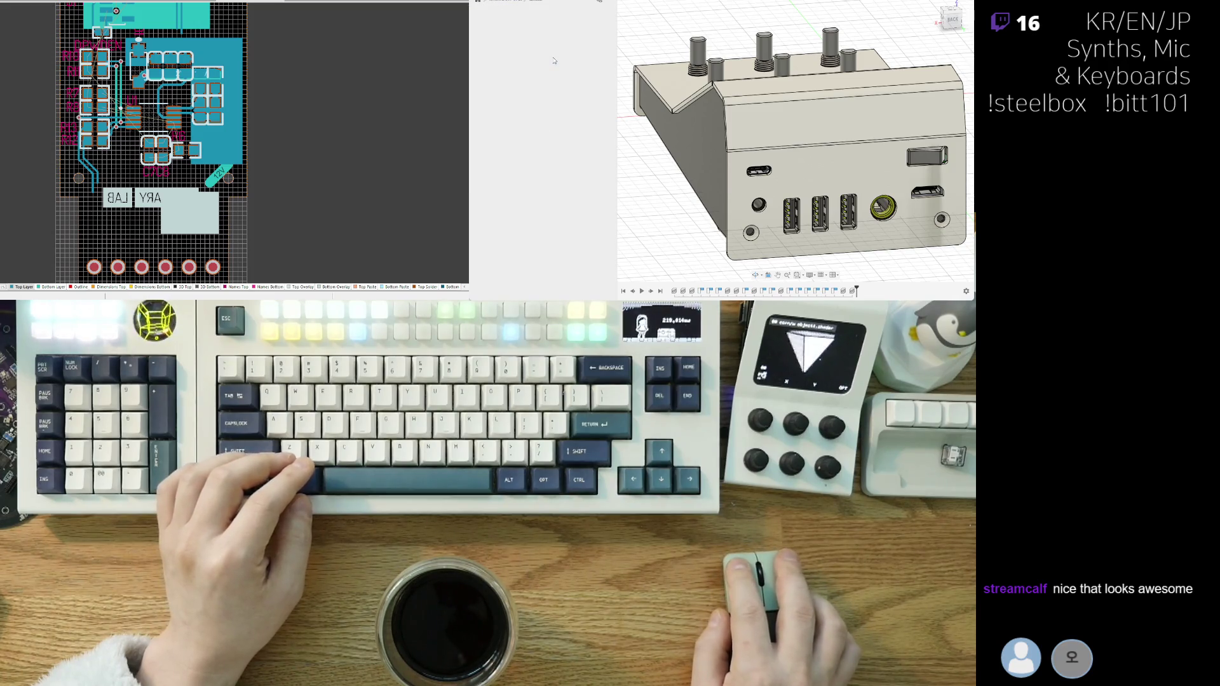
{"action": "left_click", "coordinate": [545, 34]}
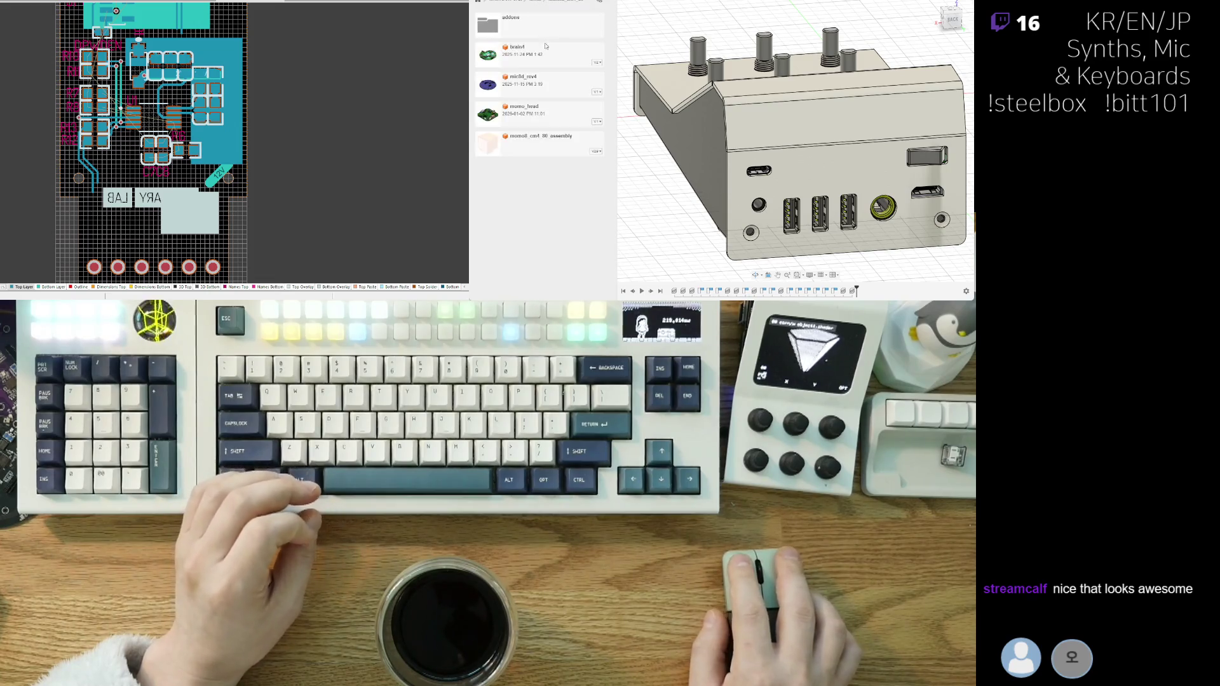
{"action": "left_click", "coordinate": [556, 147]}
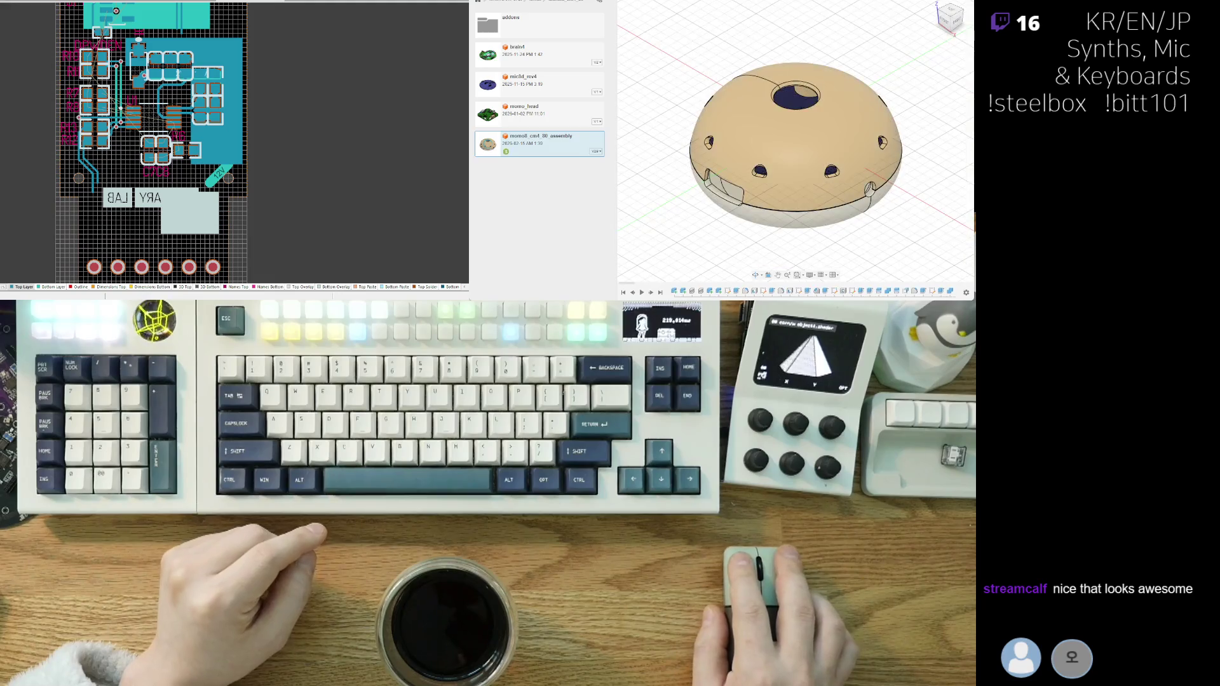
{"action": "scroll", "coordinate": [730, 143], "scroll_direction": "up", "scroll_amount": 2}
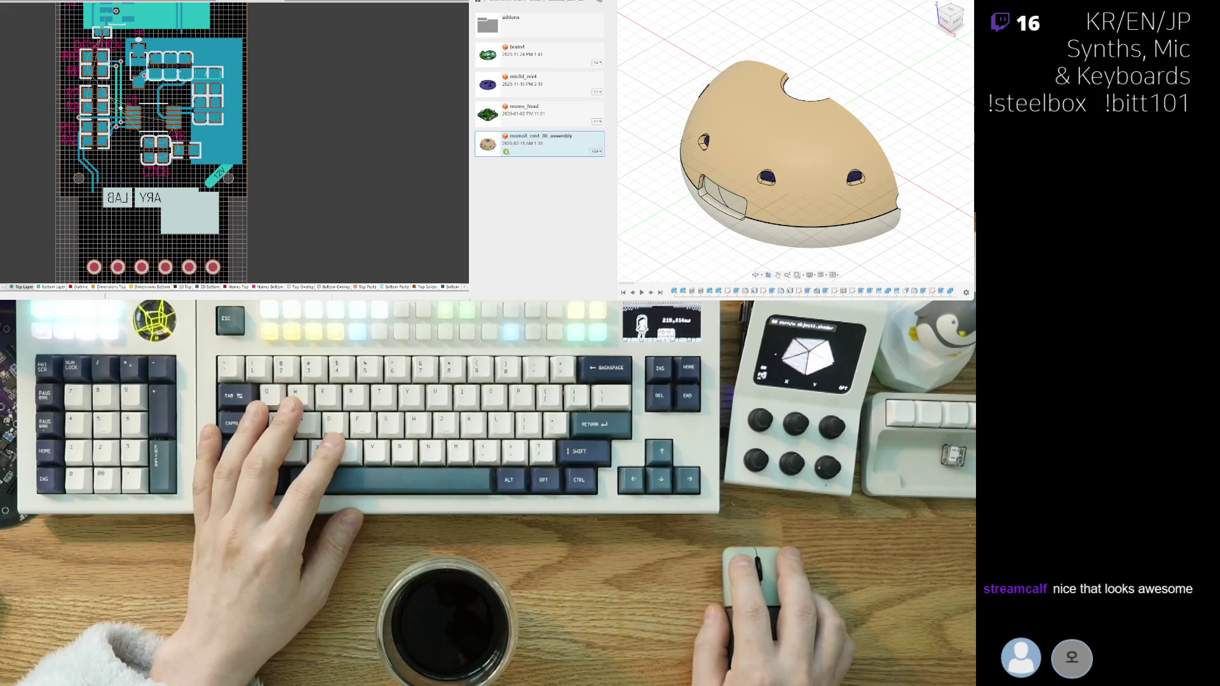
{"action": "scroll", "coordinate": [718, 139], "scroll_direction": "up", "scroll_amount": 5}
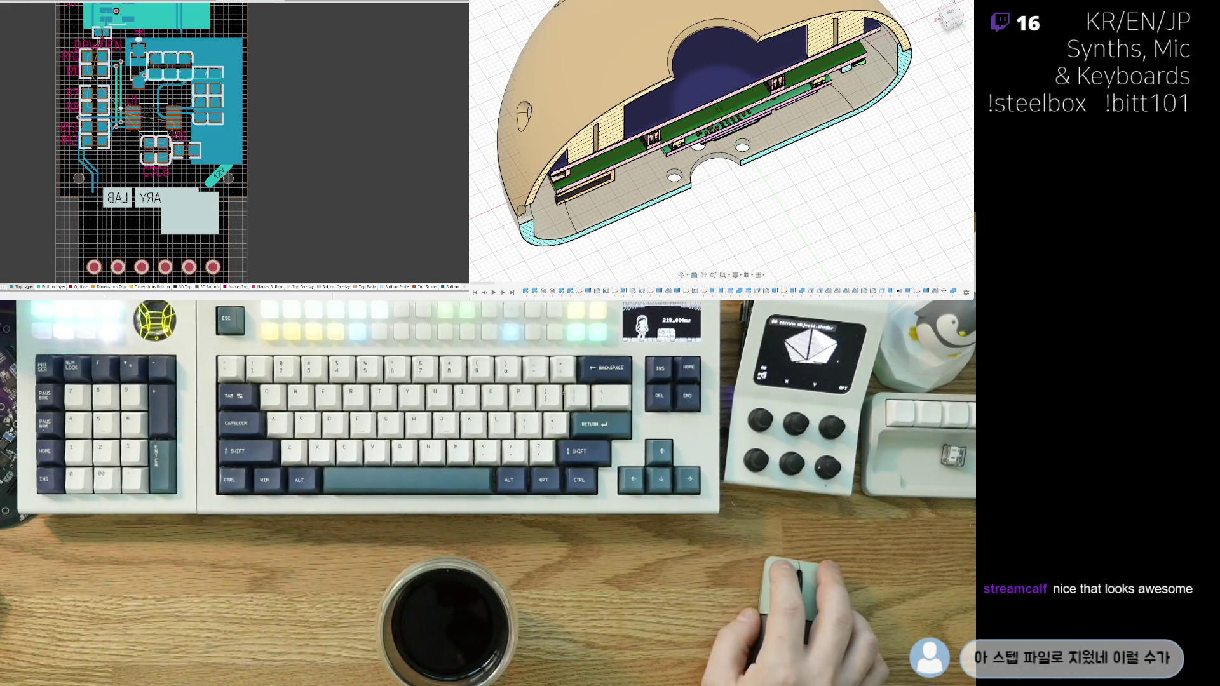
{"action": "left_click", "coordinate": [478, 2]}
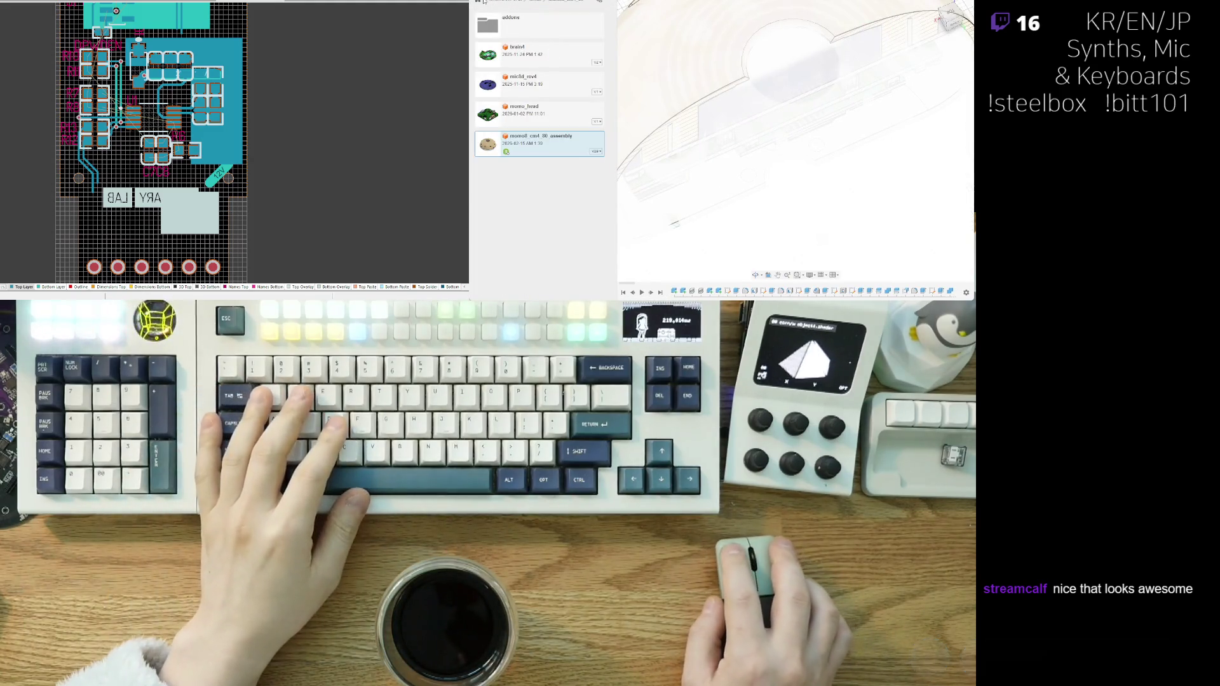
- Return to the project list and open the kystick folder via the ARCADE/INSTRUMENT project
{"action": "left_click", "coordinate": [481, 2]}
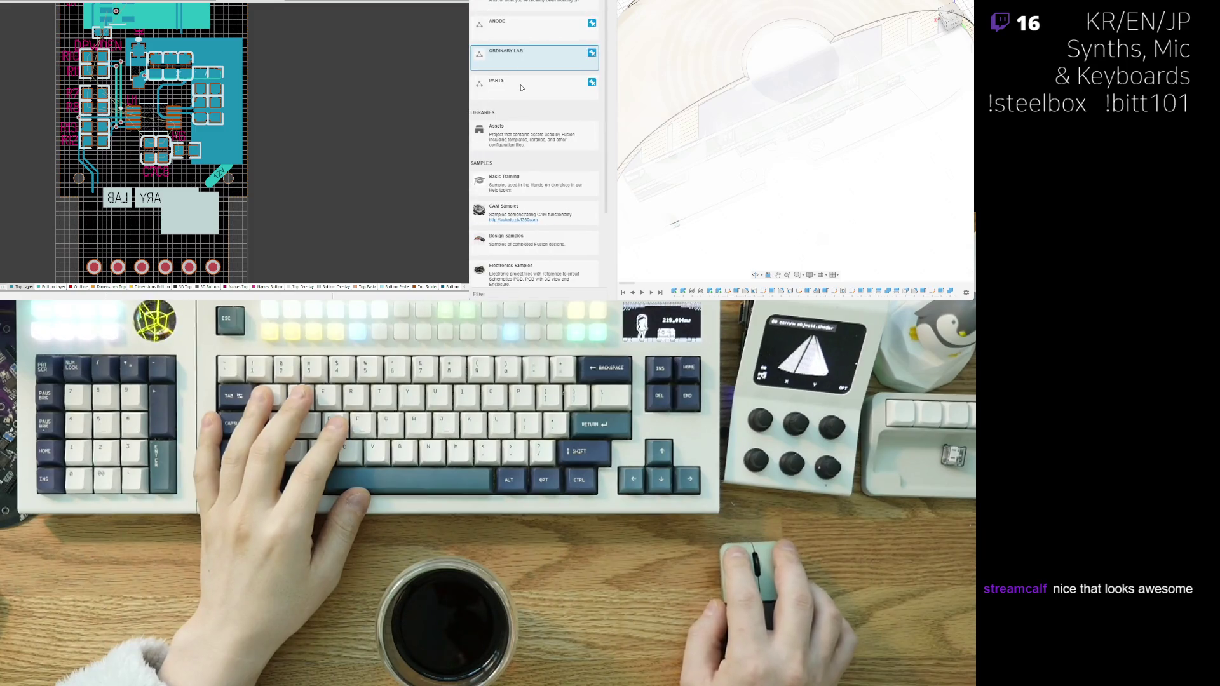
{"action": "left_click", "coordinate": [519, 30]}
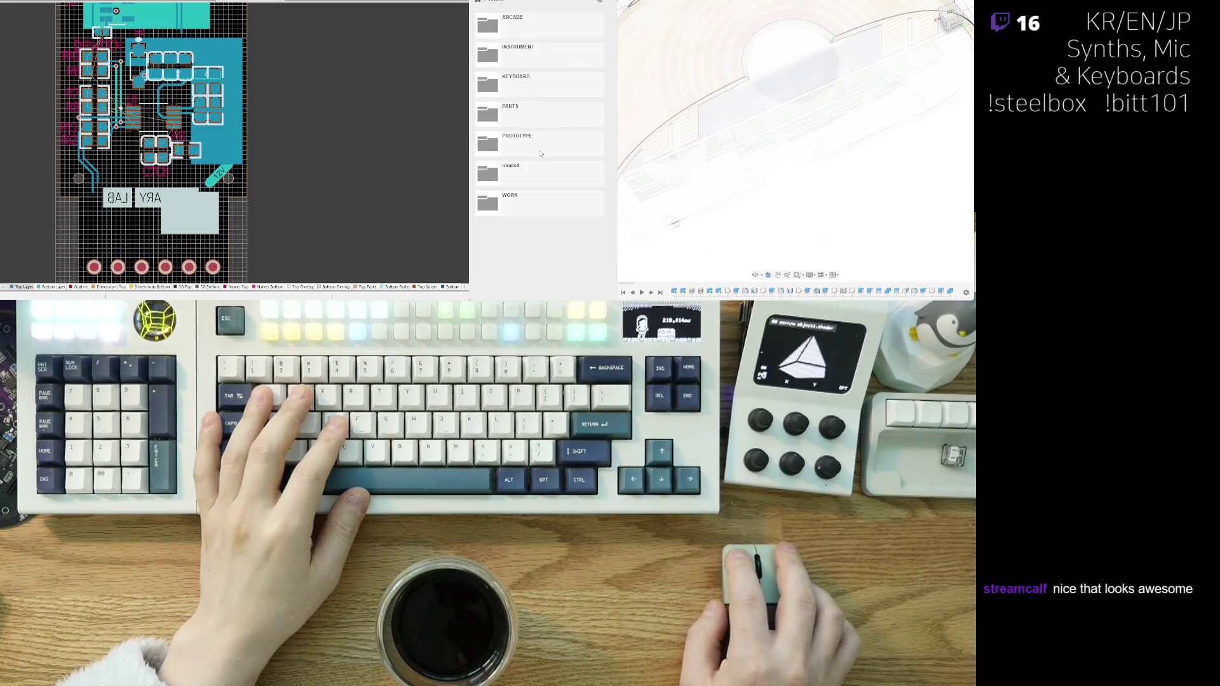
{"action": "left_click", "coordinate": [531, 85]}
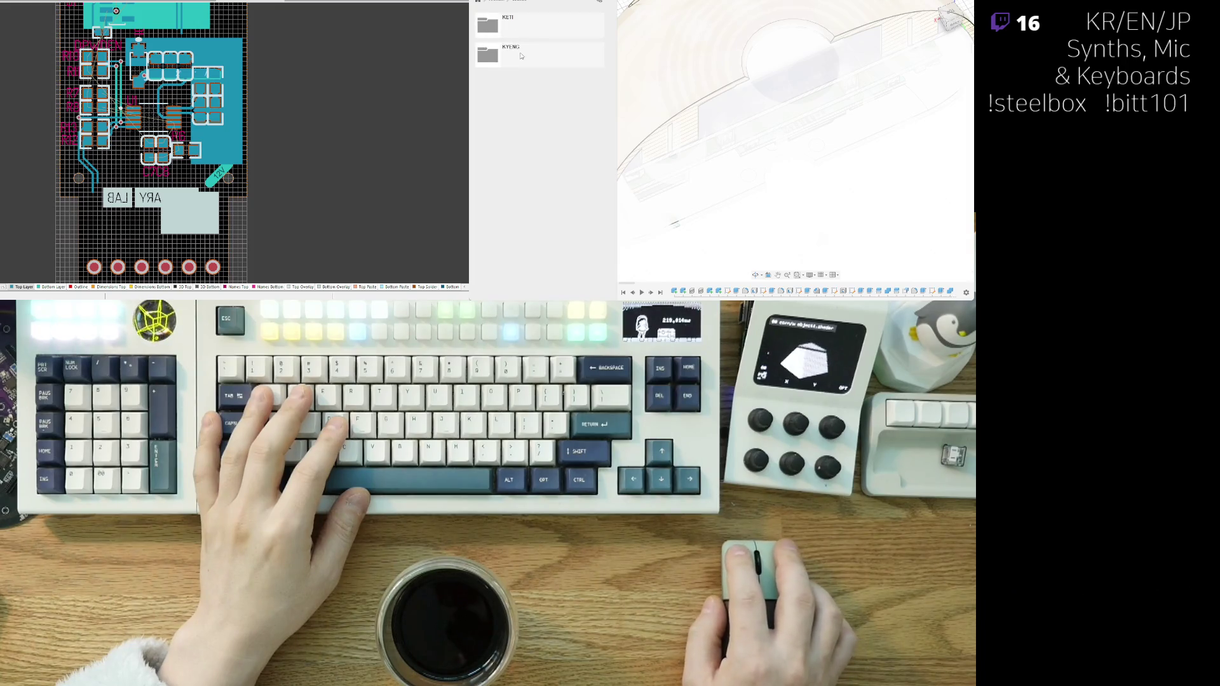
{"action": "left_click", "coordinate": [527, 24]}
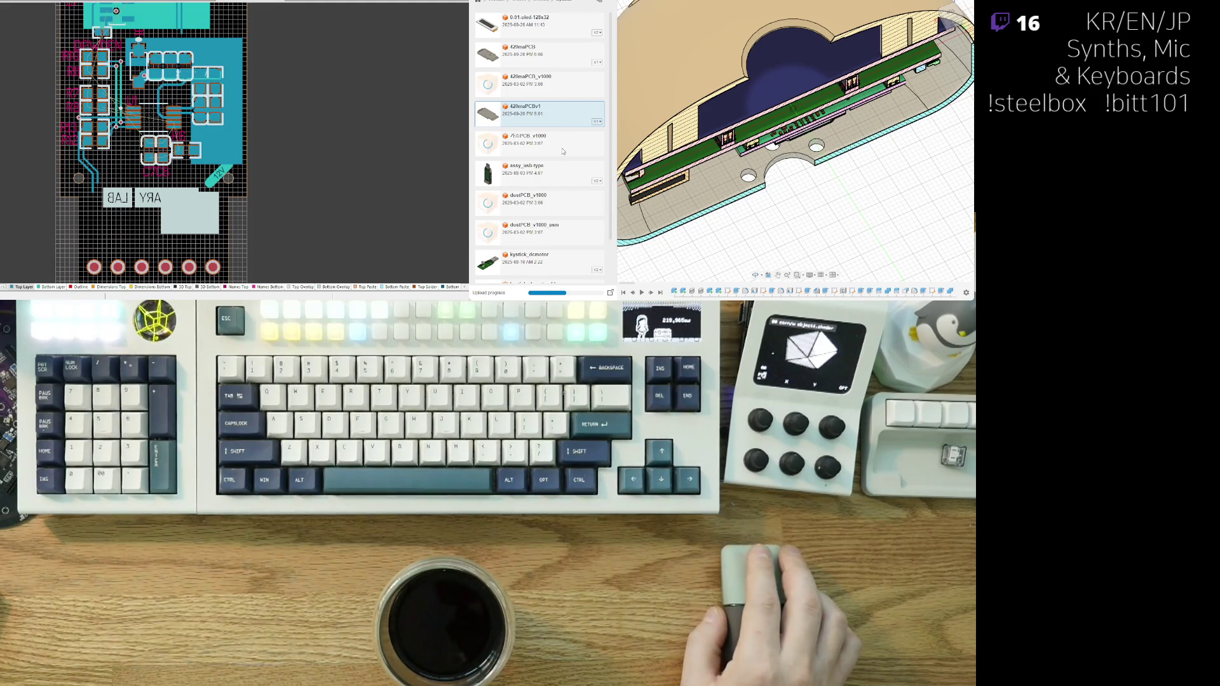
{"action": "scroll", "coordinate": [561, 149], "scroll_direction": "down", "scroll_amount": 2}
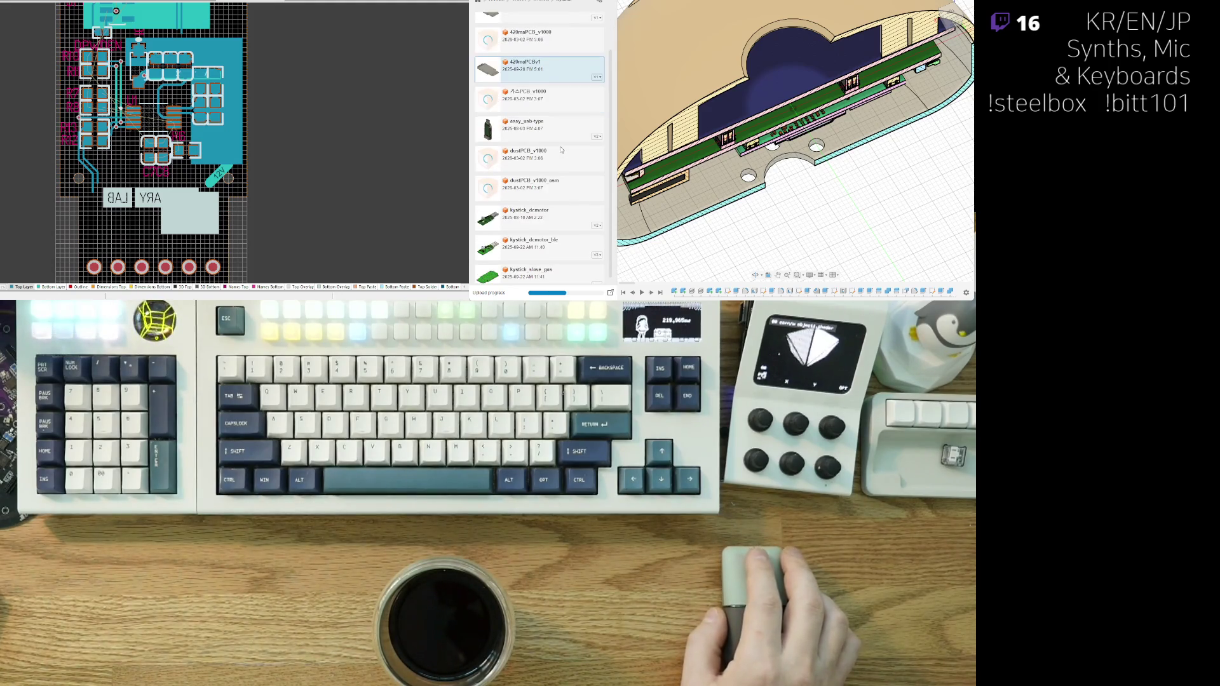
{"action": "scroll", "coordinate": [562, 151], "scroll_direction": "up", "scroll_amount": 2}
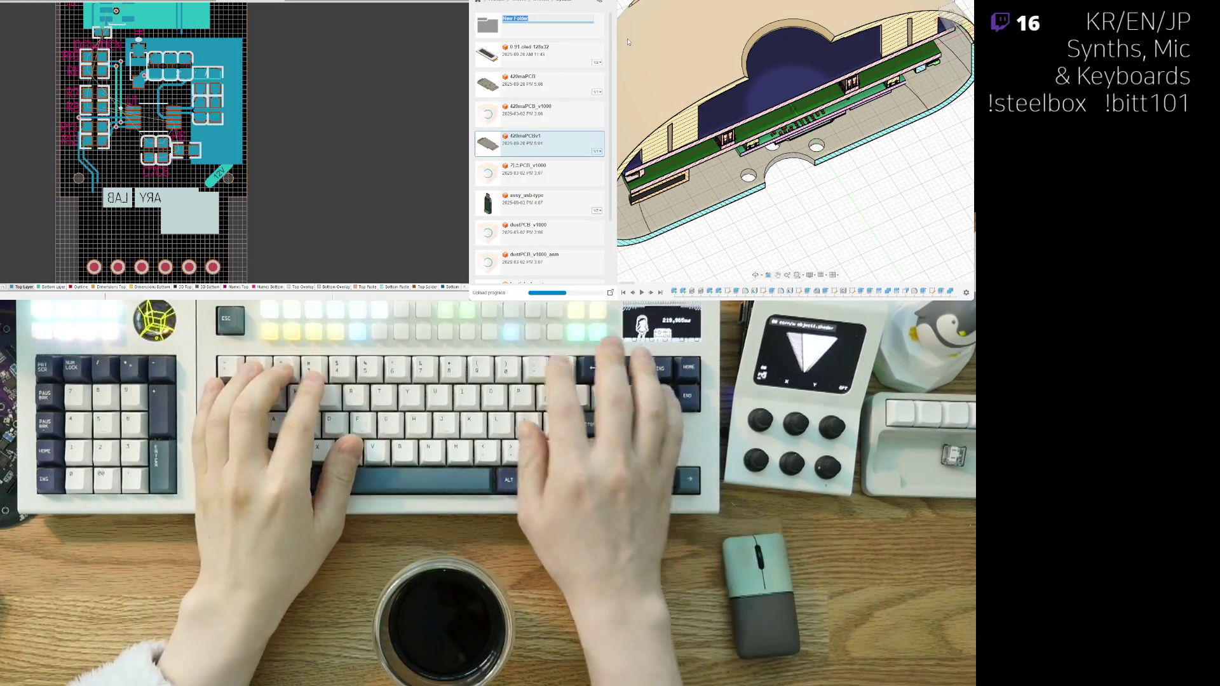
{"action": "type", "text": "2603"}
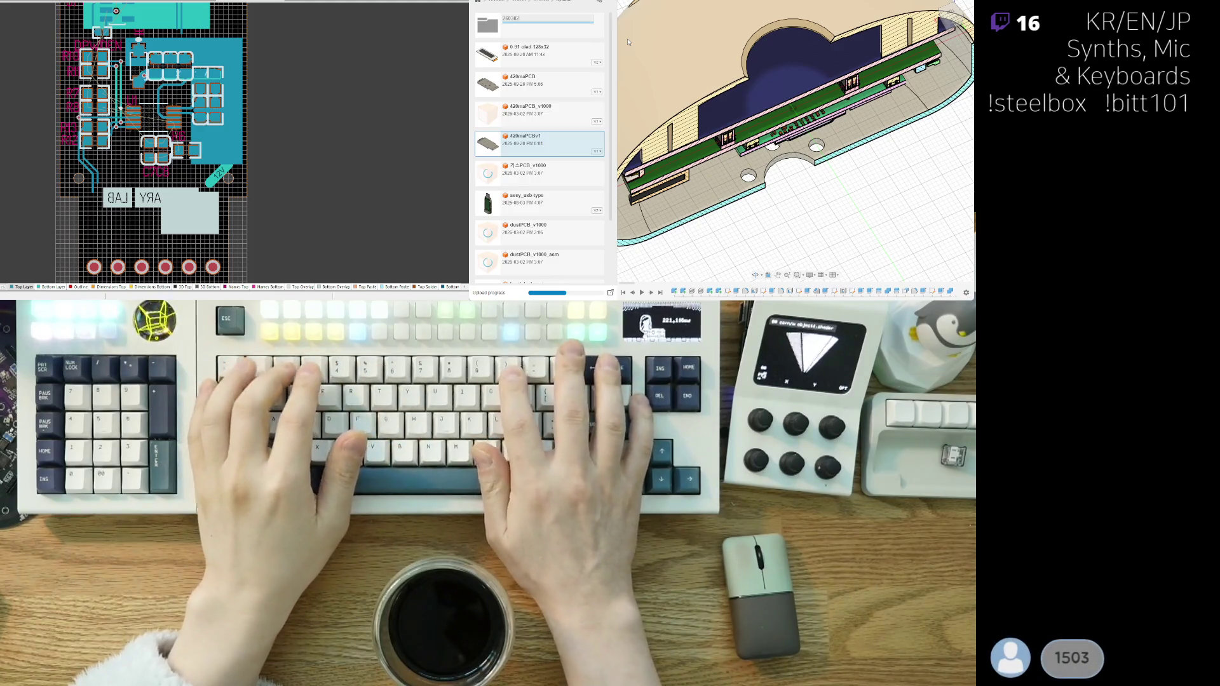
{"action": "type", "text": "02"}
{"action": "key", "text": "Return"}
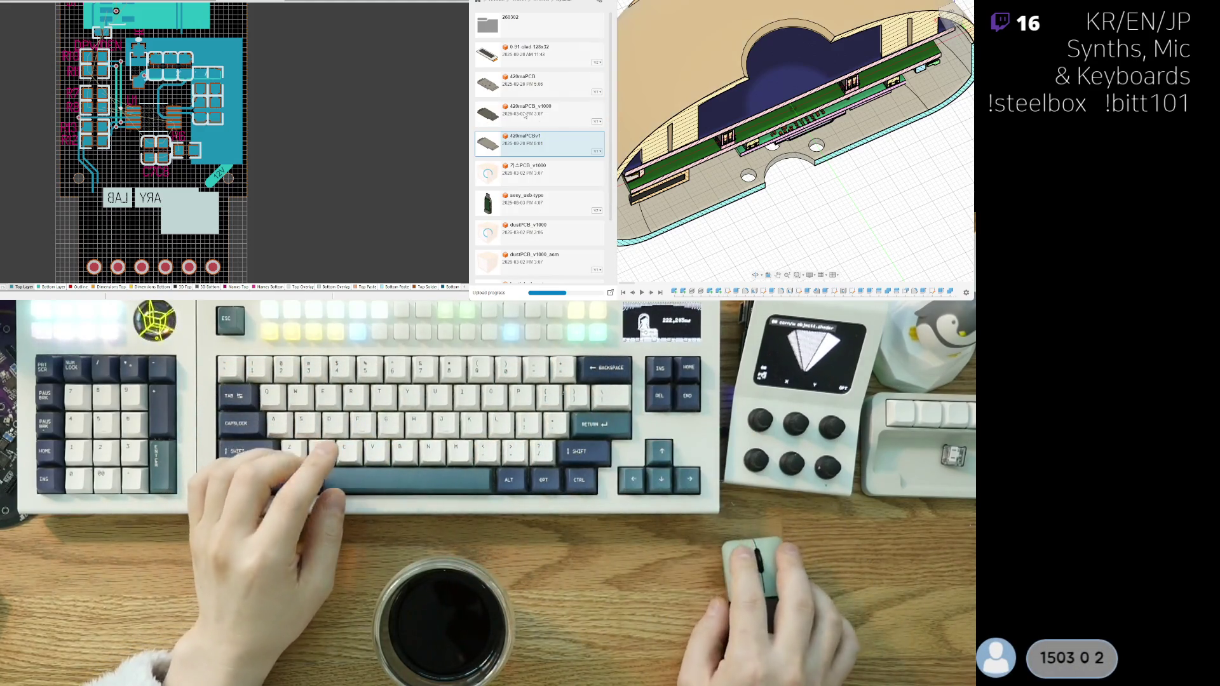
{"action": "left_click", "coordinate": [566, 119]}
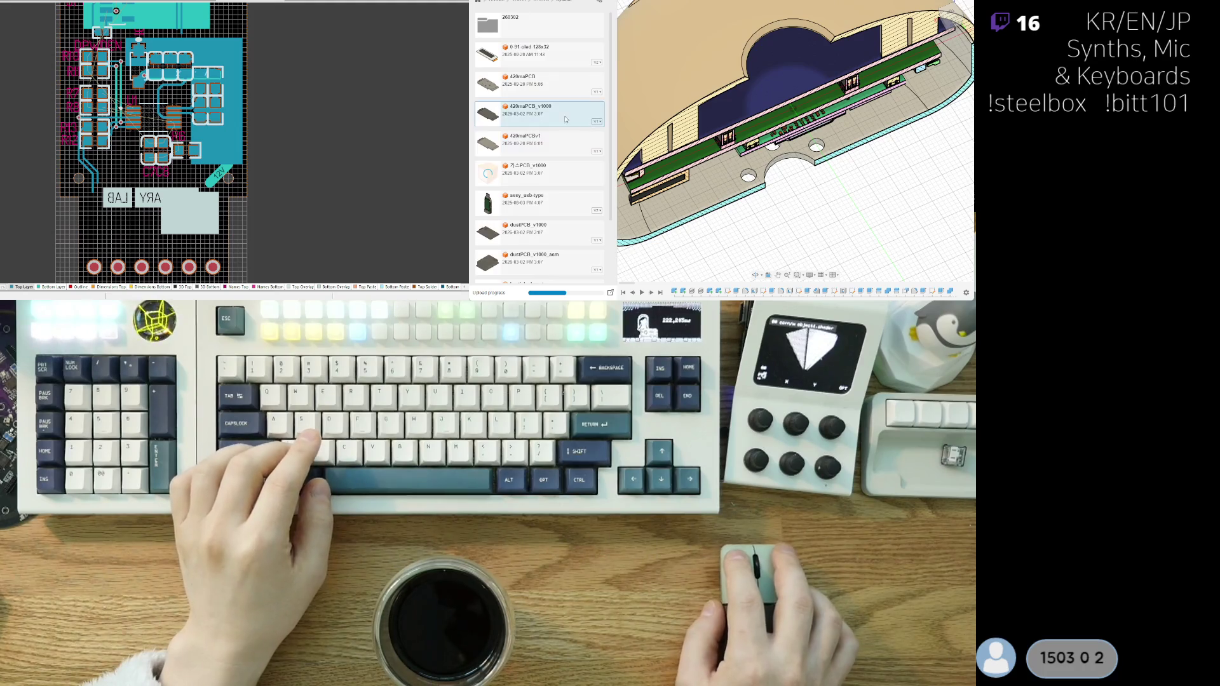
{"action": "left_click", "coordinate": [560, 148], "text": "shift"}
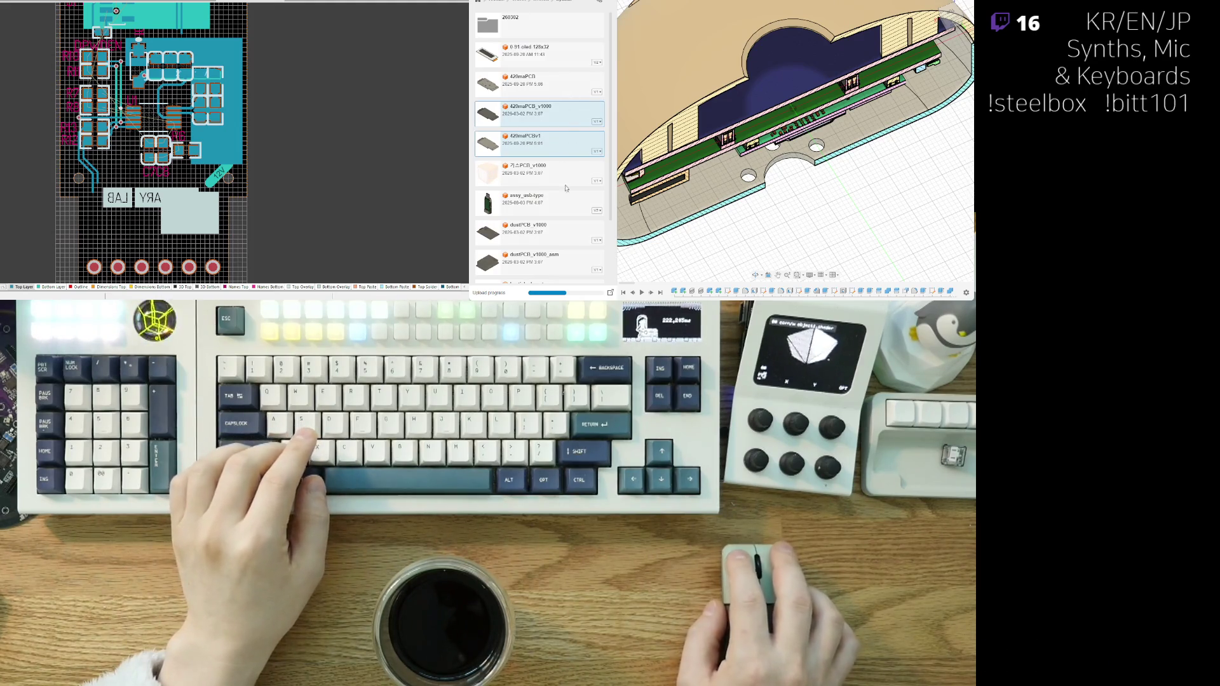
{"action": "left_click", "coordinate": [562, 174], "text": "shift"}
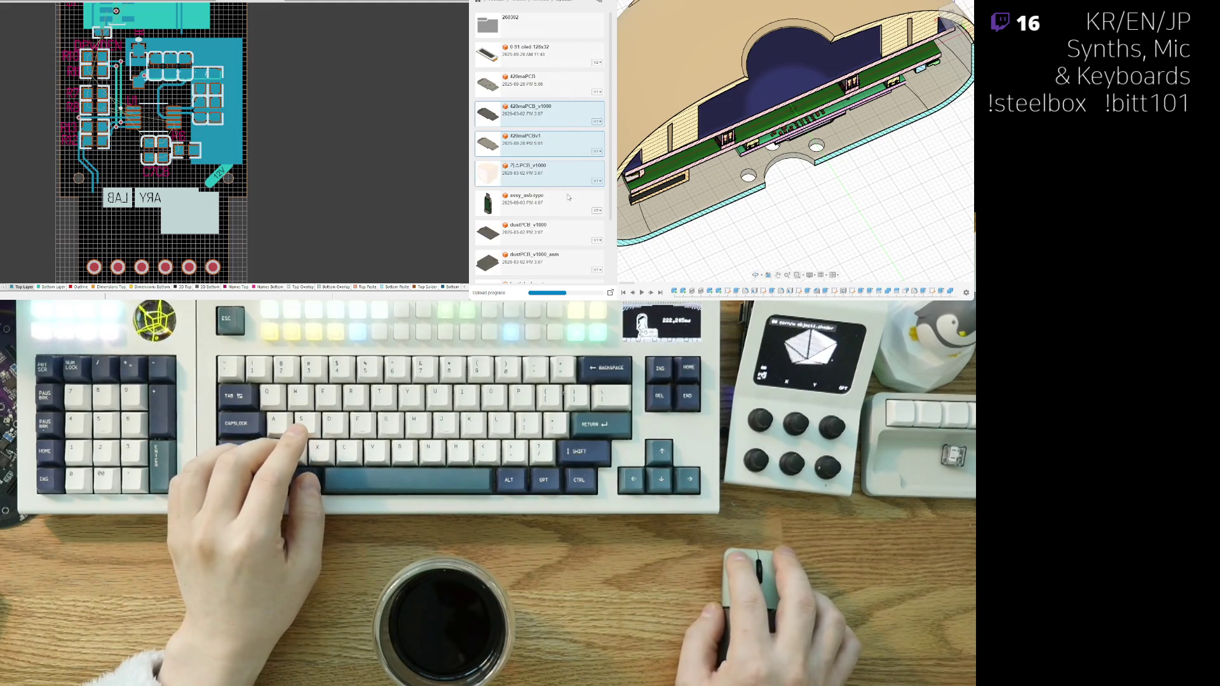
{"action": "left_click", "coordinate": [559, 236], "text": "ctrl"}
{"action": "left_click", "coordinate": [558, 264], "text": "ctrl"}
{"action": "scroll", "coordinate": [554, 217], "scroll_direction": "down", "scroll_amount": 1}
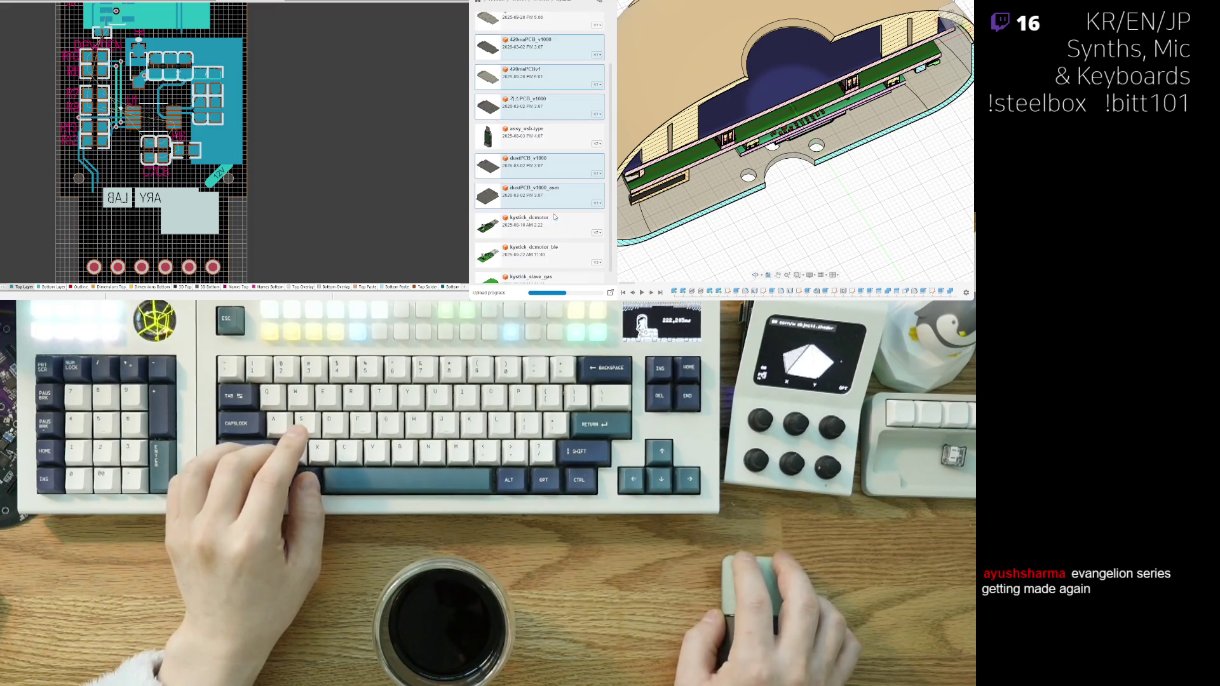
{"action": "scroll", "coordinate": [560, 197], "scroll_direction": "down", "scroll_amount": 1}
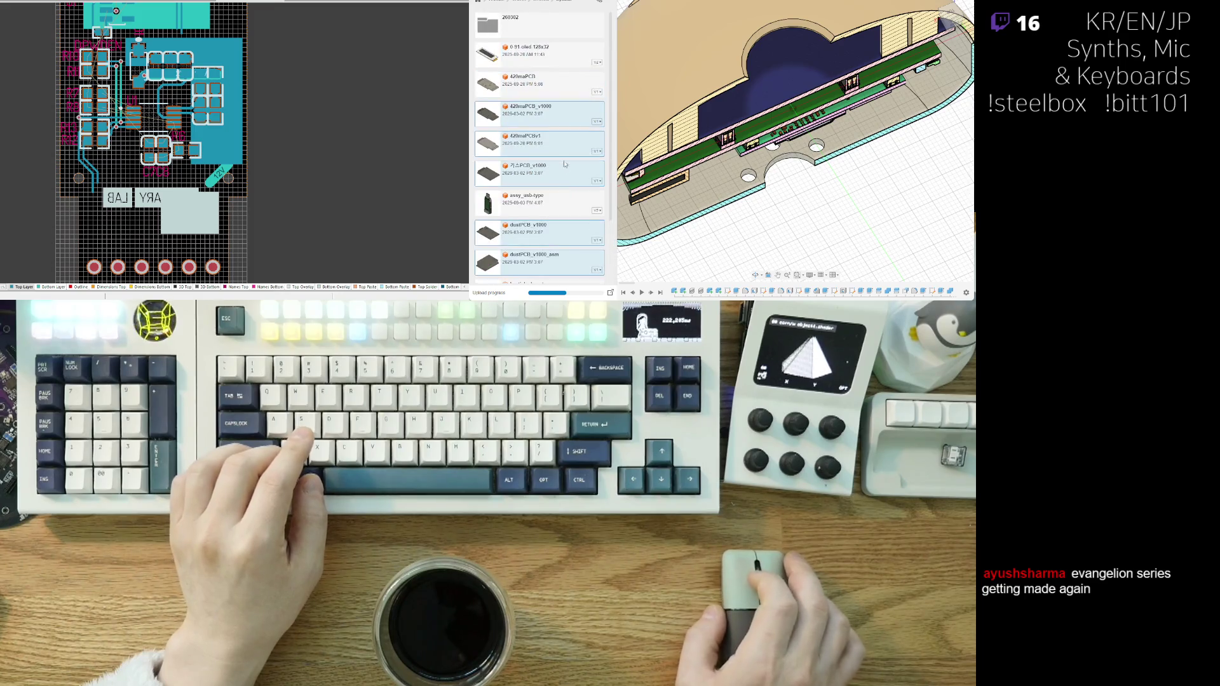
{"action": "scroll", "coordinate": [563, 187], "scroll_direction": "up", "scroll_amount": 2}
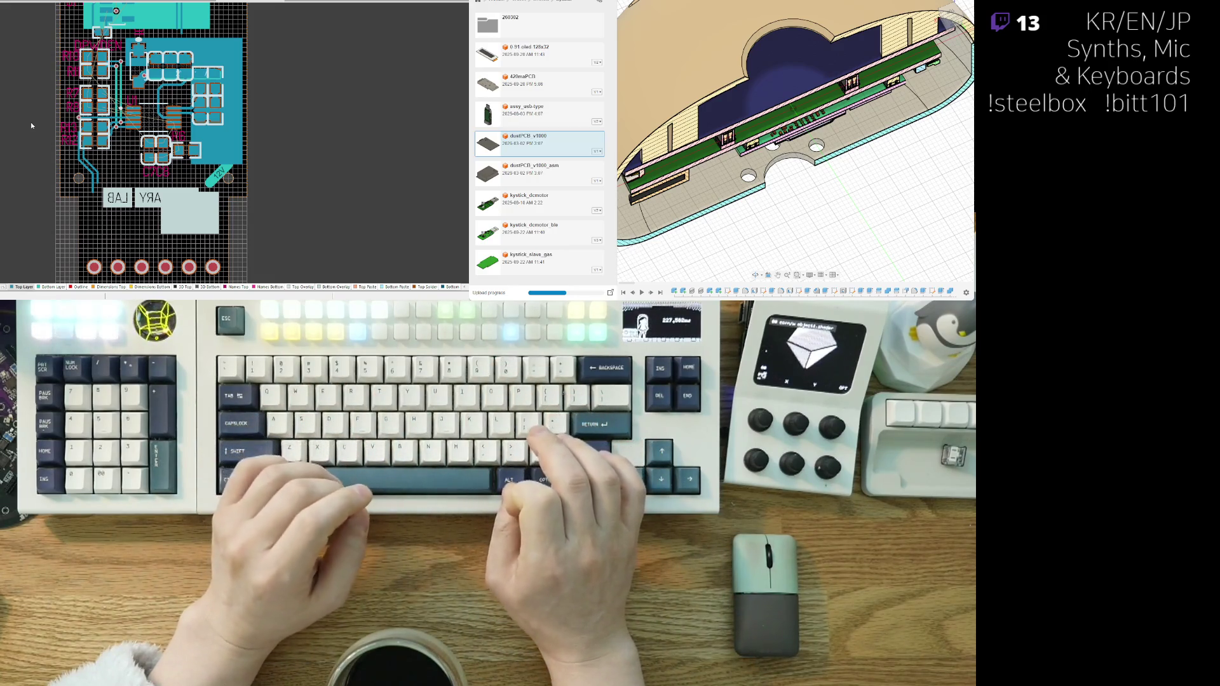
- Switch the left window to the blank schematic sheet
{"action": "key", "text": "Return"}
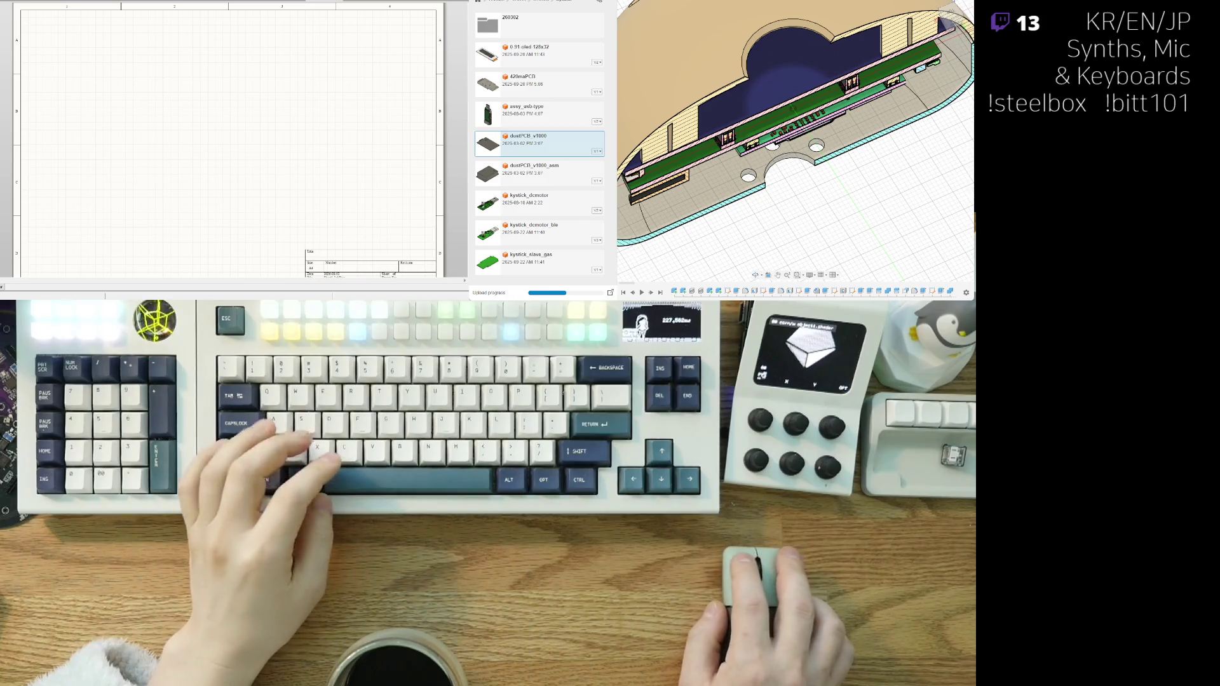
- Drop the PMS7003 dust sensor symbol onto the empty schematic sheet
{"action": "scroll", "coordinate": [233, 159], "scroll_direction": "up", "scroll_amount": 3}
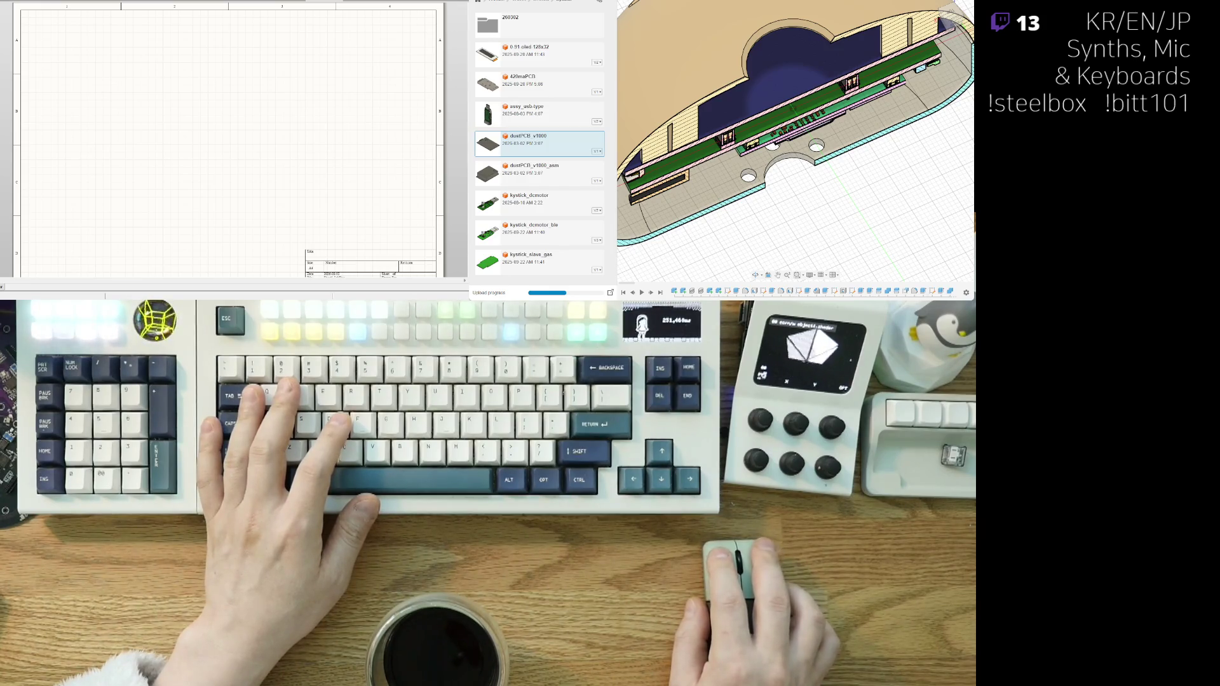
{"action": "left_click", "coordinate": [164, 100]}
{"action": "middle_click_drag", "start_coordinate": [149, 154], "coordinate": [138, 174]}
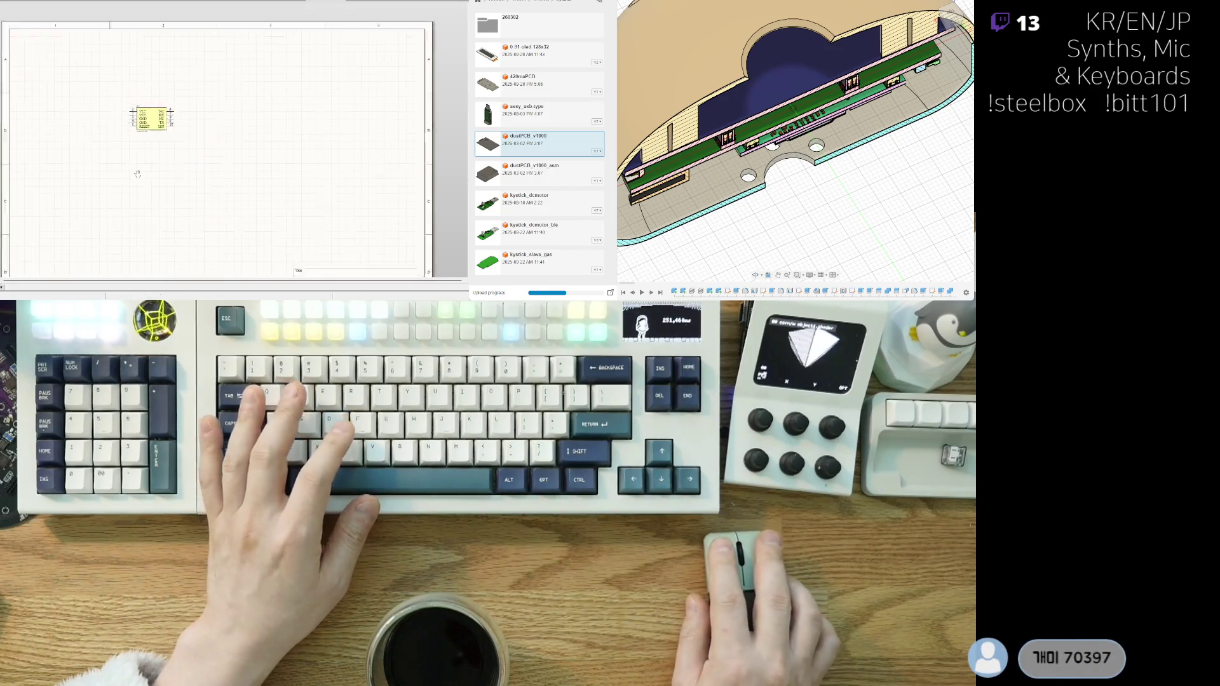
- Box-select the PMS7003 block and remove the duplicate A* PMS7003 symbol
{"action": "scroll", "coordinate": [137, 174], "scroll_direction": "up", "scroll_amount": 5}
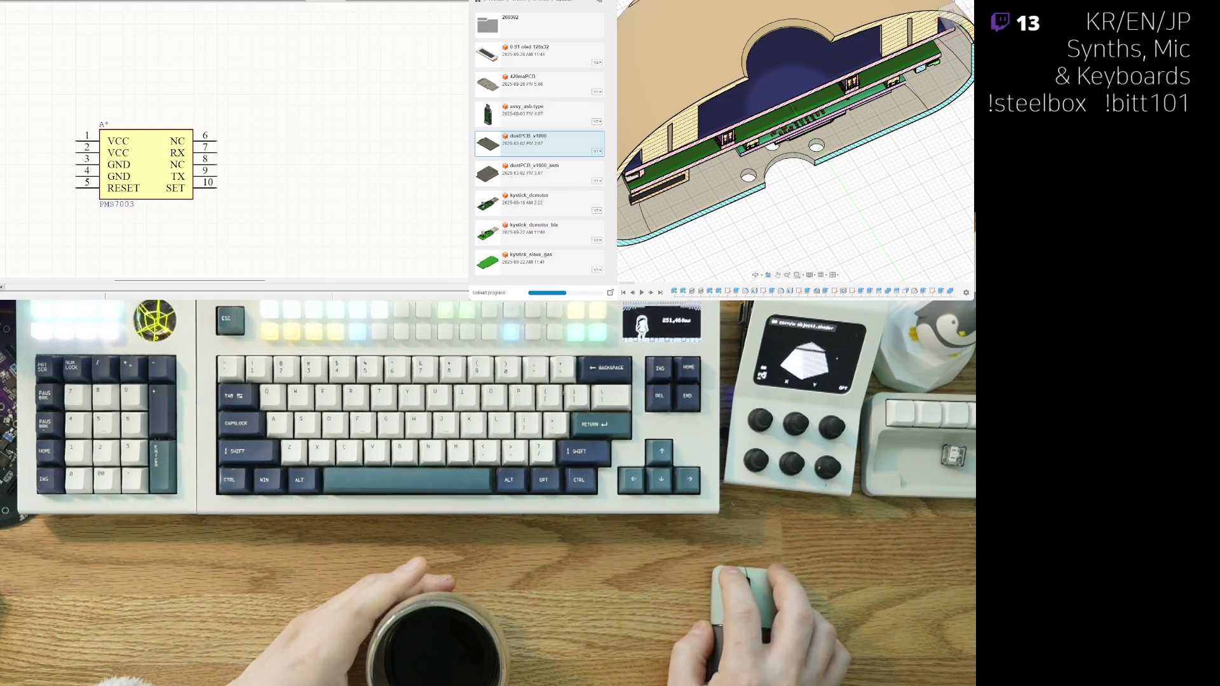
{"action": "scroll", "coordinate": [97, 131], "scroll_direction": "down", "scroll_amount": 5, "text": "ctrl"}
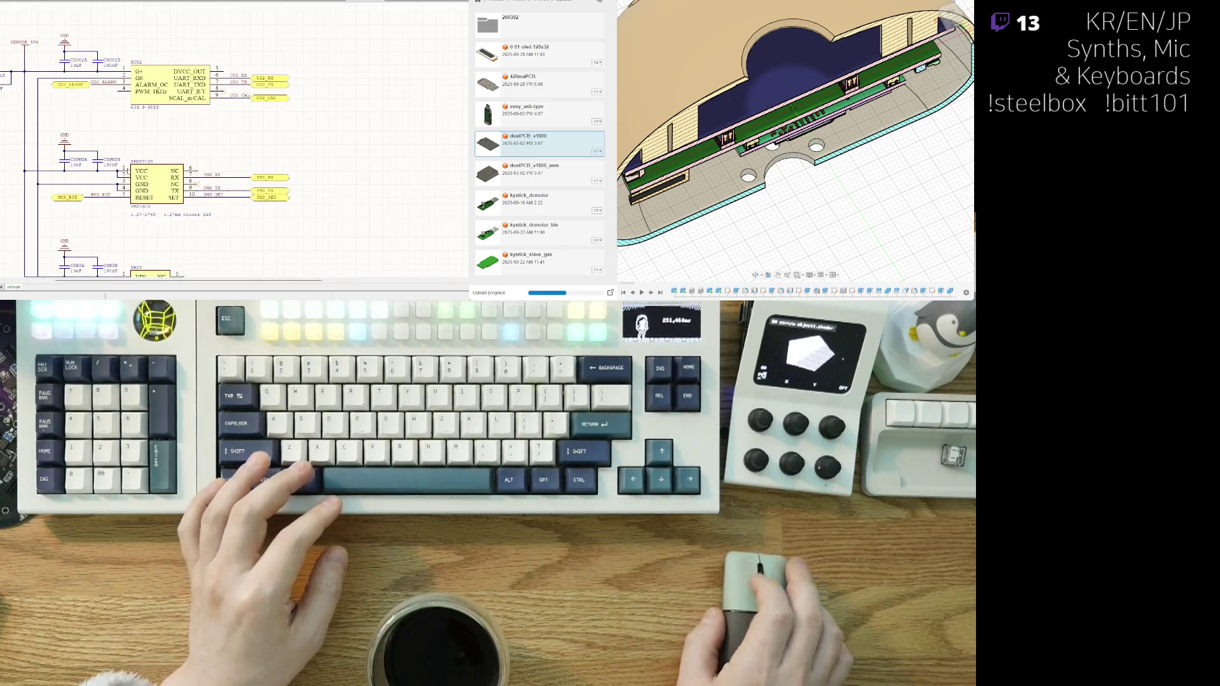
{"action": "scroll", "coordinate": [98, 130], "scroll_direction": "up", "scroll_amount": 5, "text": "ctrl"}
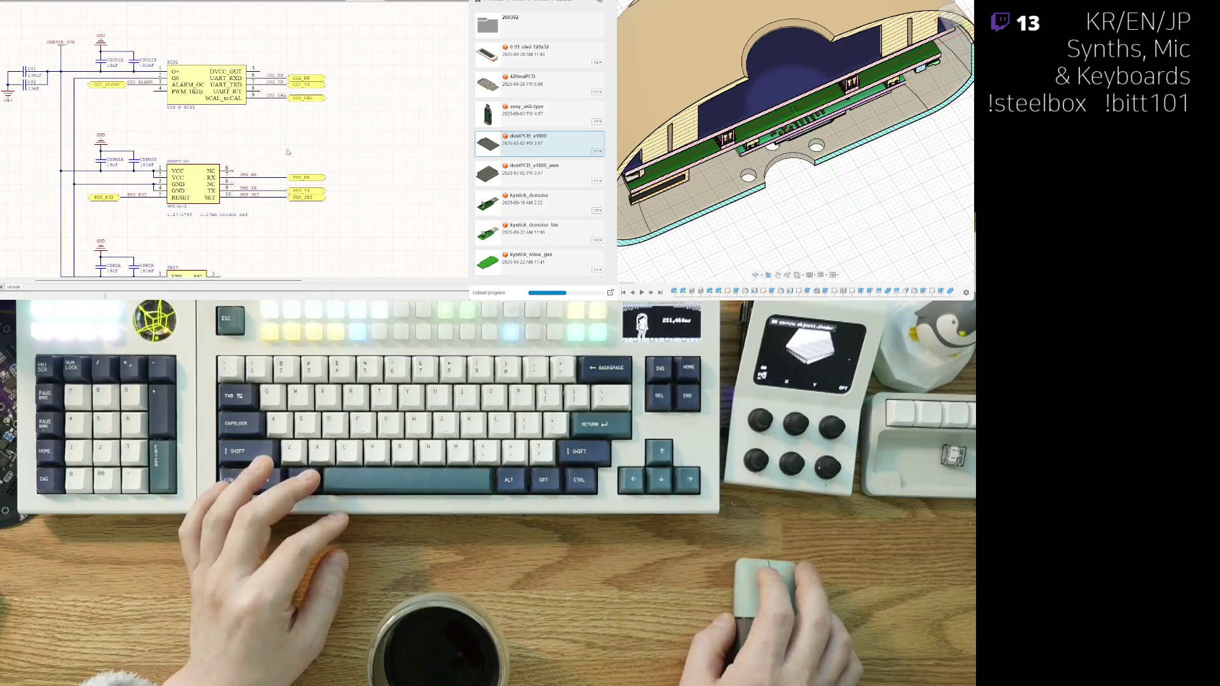
{"action": "left_click_drag", "start_coordinate": [347, 219], "coordinate": [86, 153]}
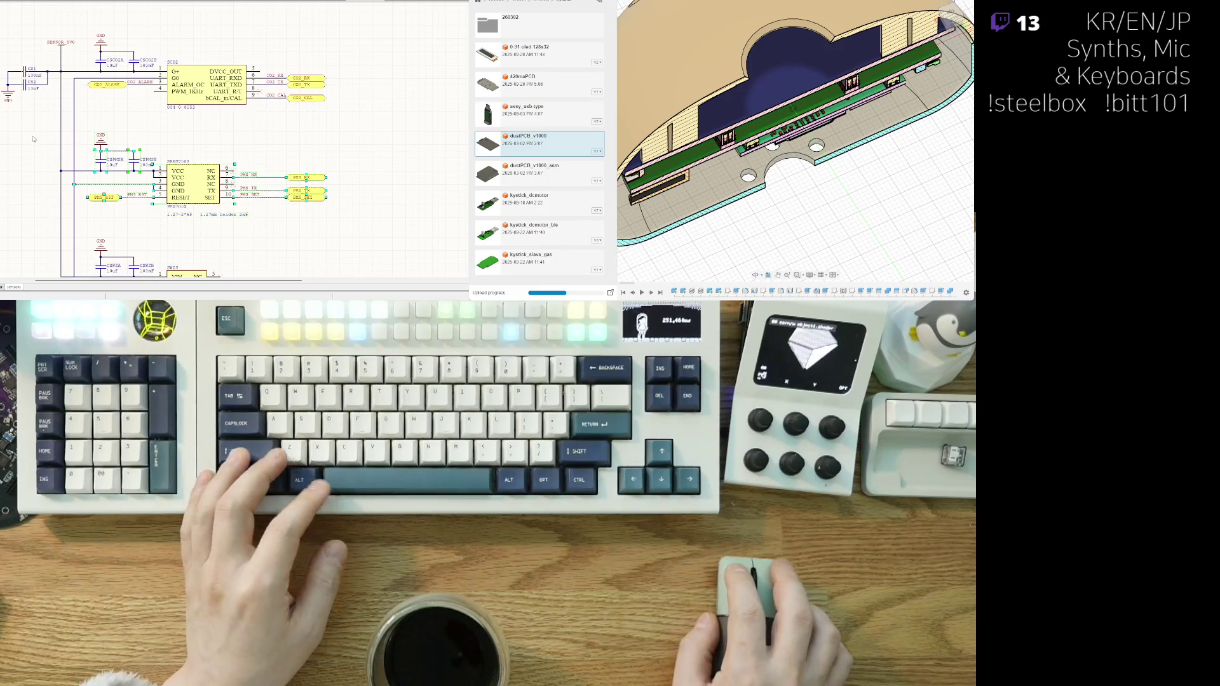
{"action": "left_click_drag", "start_coordinate": [8, 34], "coordinate": [95, 141]}
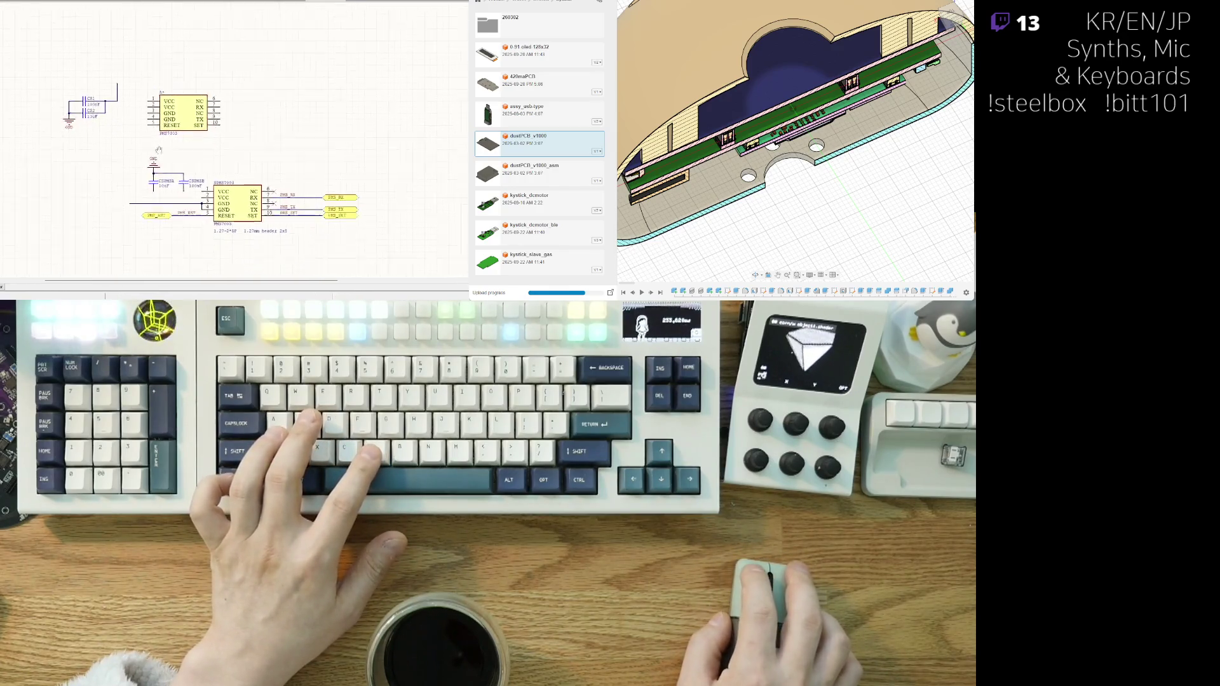
{"action": "scroll", "coordinate": [159, 150], "scroll_direction": "up", "scroll_amount": 2}
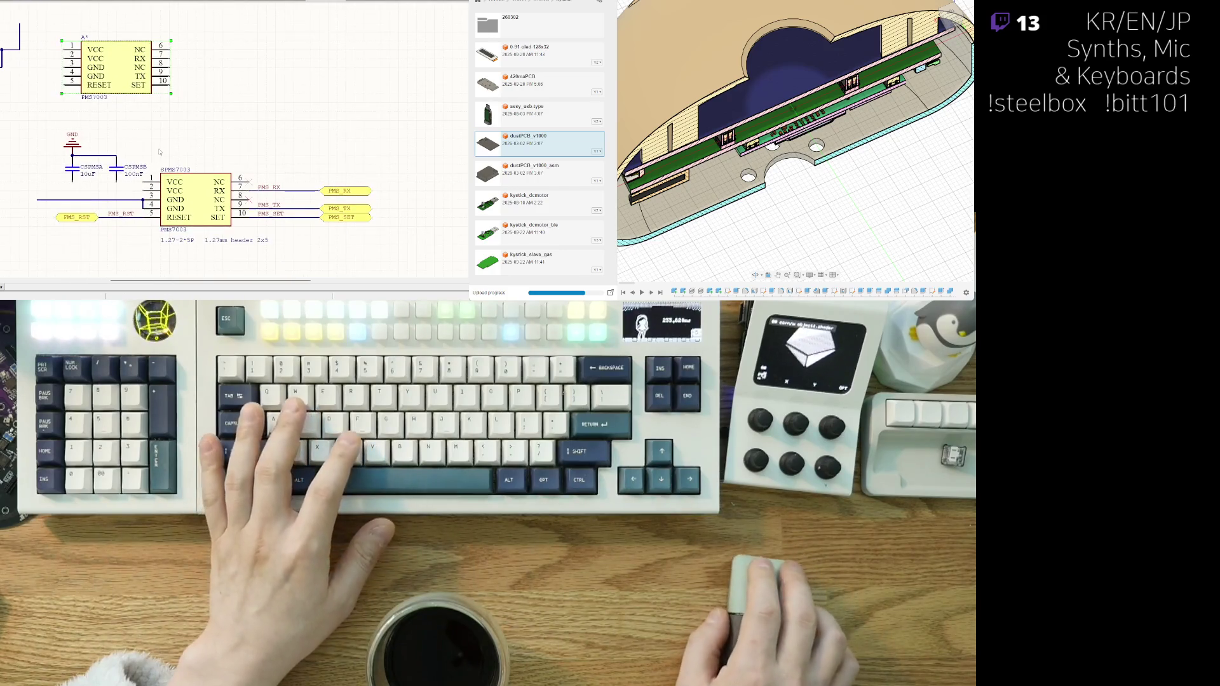
{"action": "key", "text": "ctrl+z"}
{"action": "scroll", "coordinate": [159, 152], "scroll_direction": "down", "scroll_amount": 2}
{"action": "scroll", "coordinate": [18, 79], "scroll_direction": "up", "scroll_amount": 2, "text": "ctrl"}
- Begin a new wire at the CSPMSA capacitor node
{"action": "key", "text": "ctrl+w"}
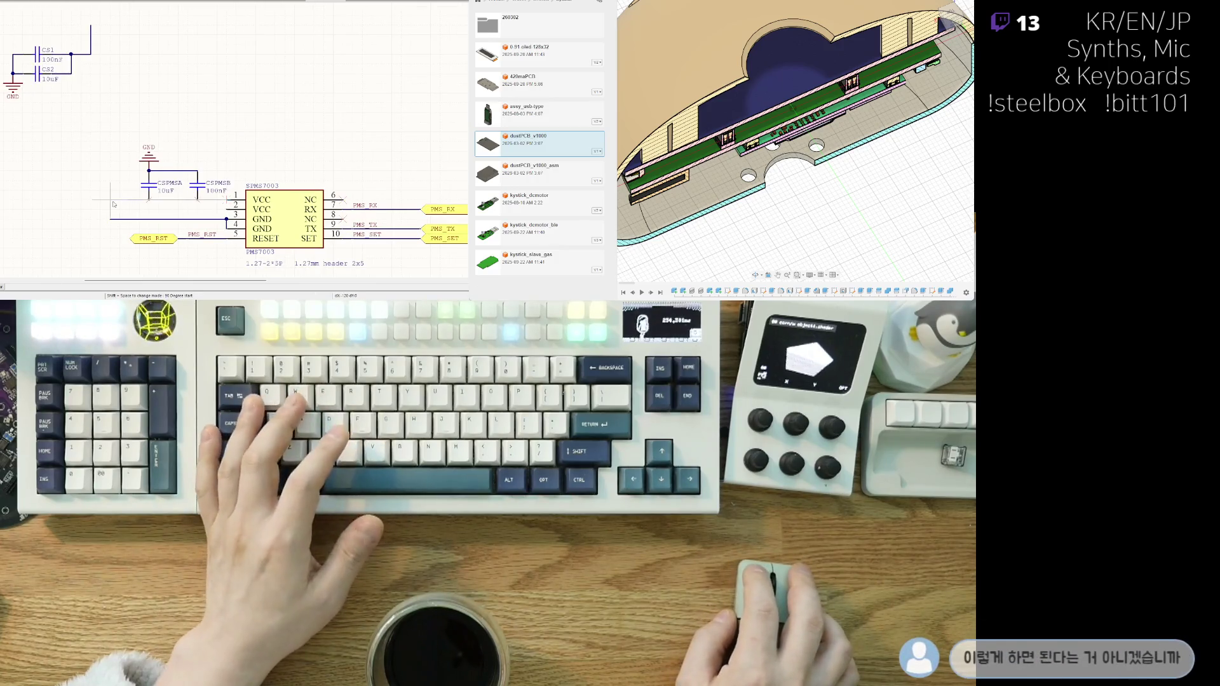
{"action": "key", "text": "Escape"}
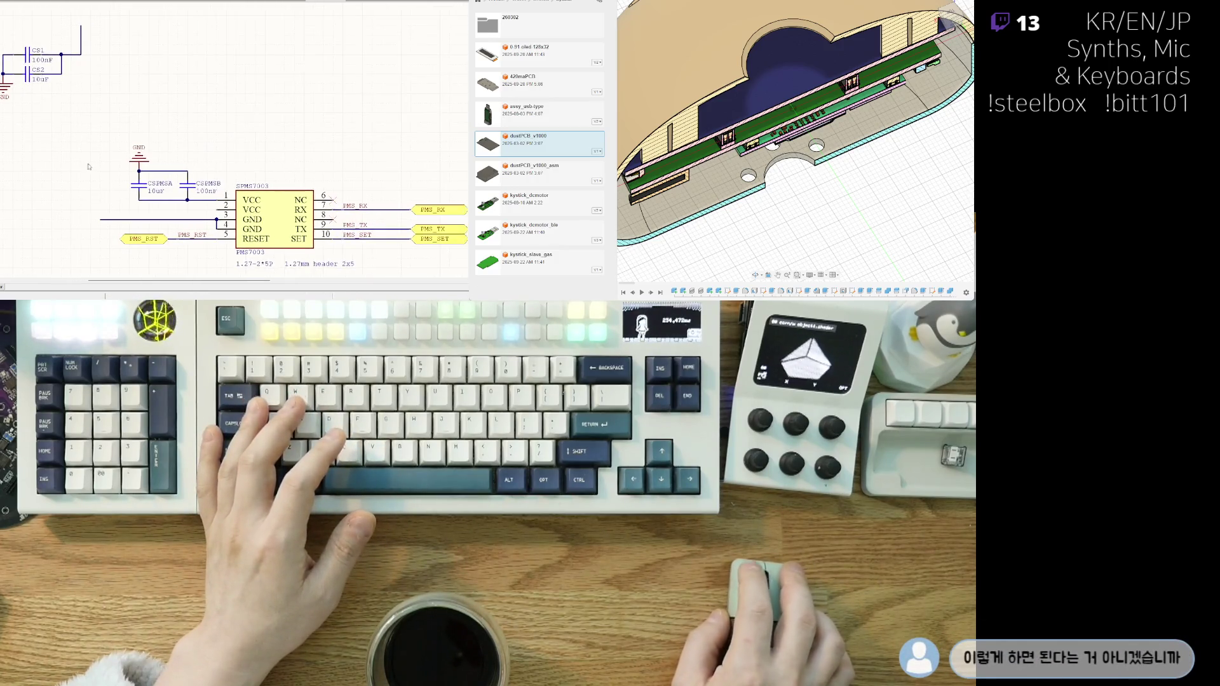
{"action": "left_click", "coordinate": [145, 204]}
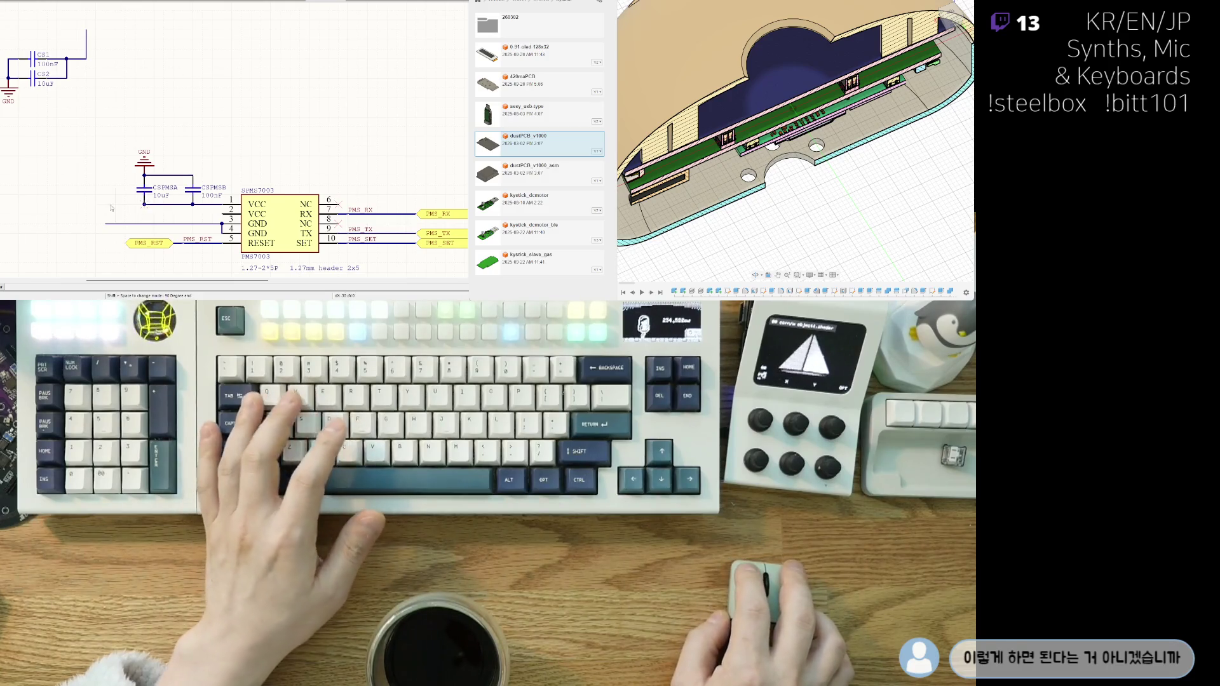
- Finish the wire at the supply junction above the CSPMSA node
{"action": "left_click", "coordinate": [85, 59]}
{"action": "scroll", "coordinate": [101, 54], "scroll_direction": "up", "scroll_amount": 1}
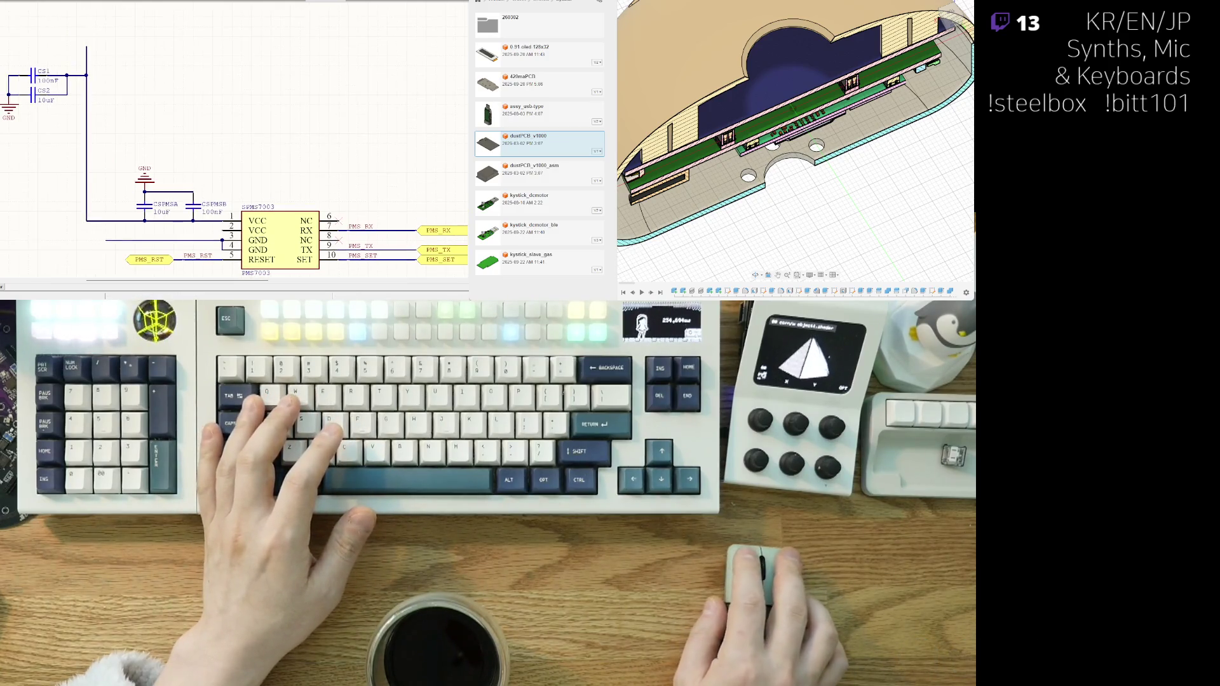
{"action": "scroll", "coordinate": [59, 97], "scroll_direction": "down", "scroll_amount": 1, "text": "ctrl"}
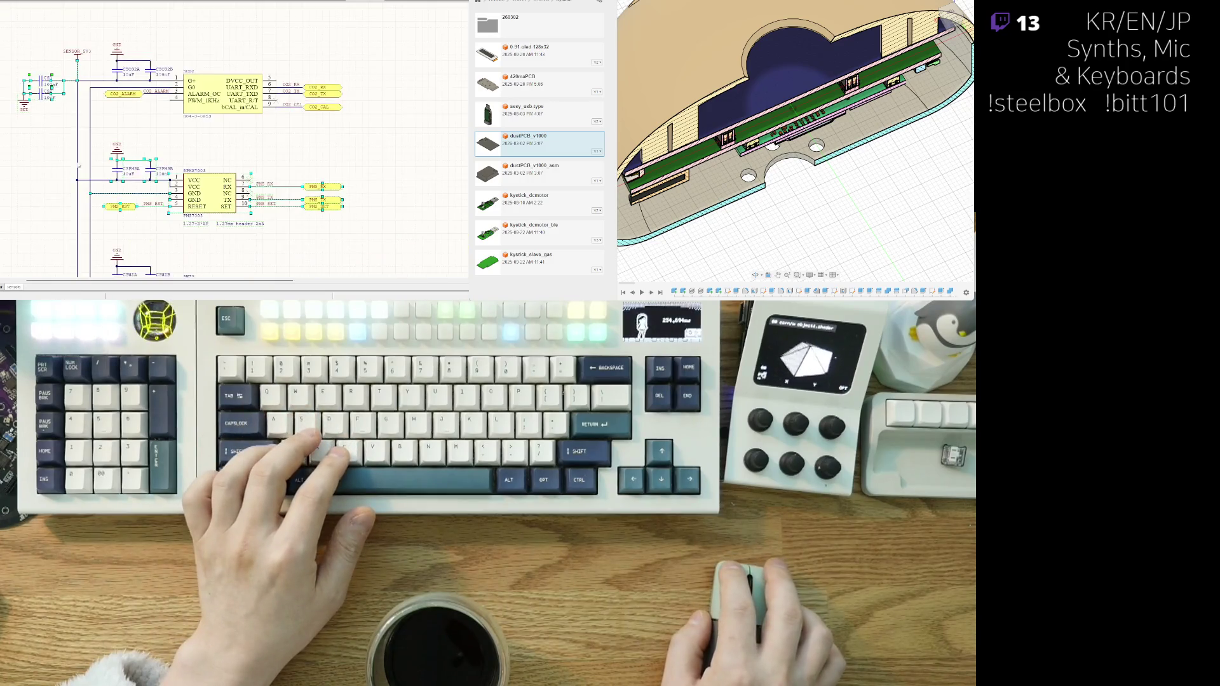
{"action": "key", "text": "Escape"}
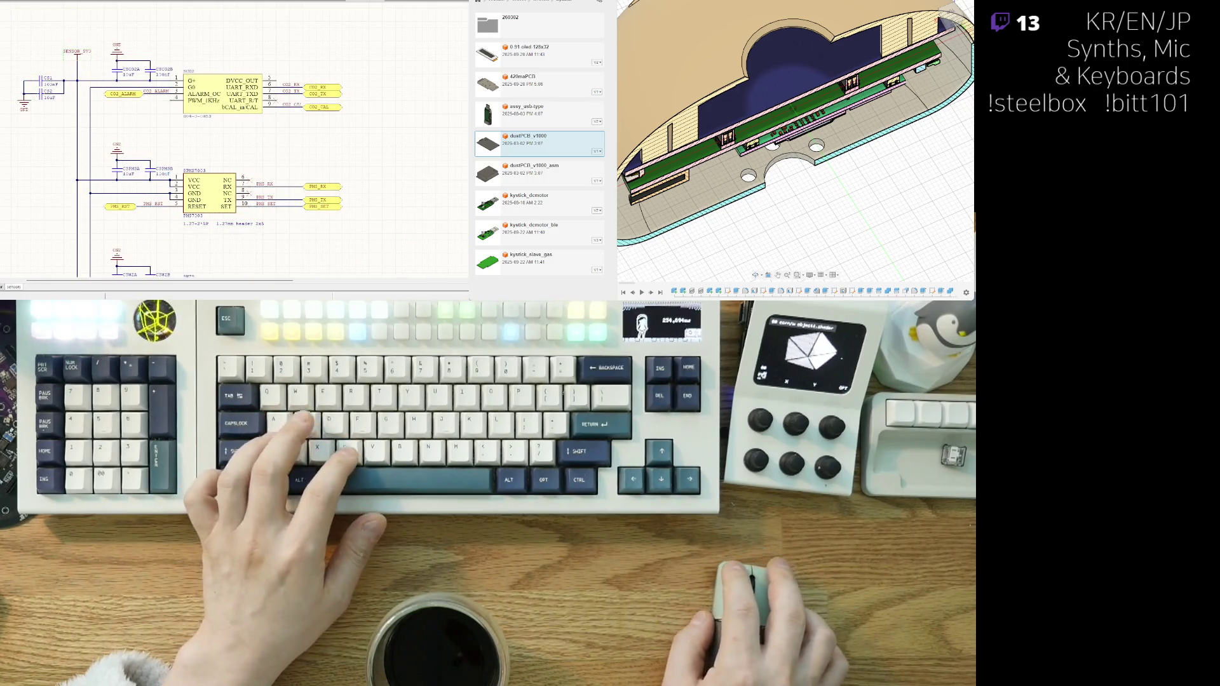
- Survey the other sensor IC circuits on the sheet and begin another wire
{"action": "scroll", "coordinate": [70, 90], "scroll_direction": "up", "scroll_amount": 1, "text": "ctrl"}
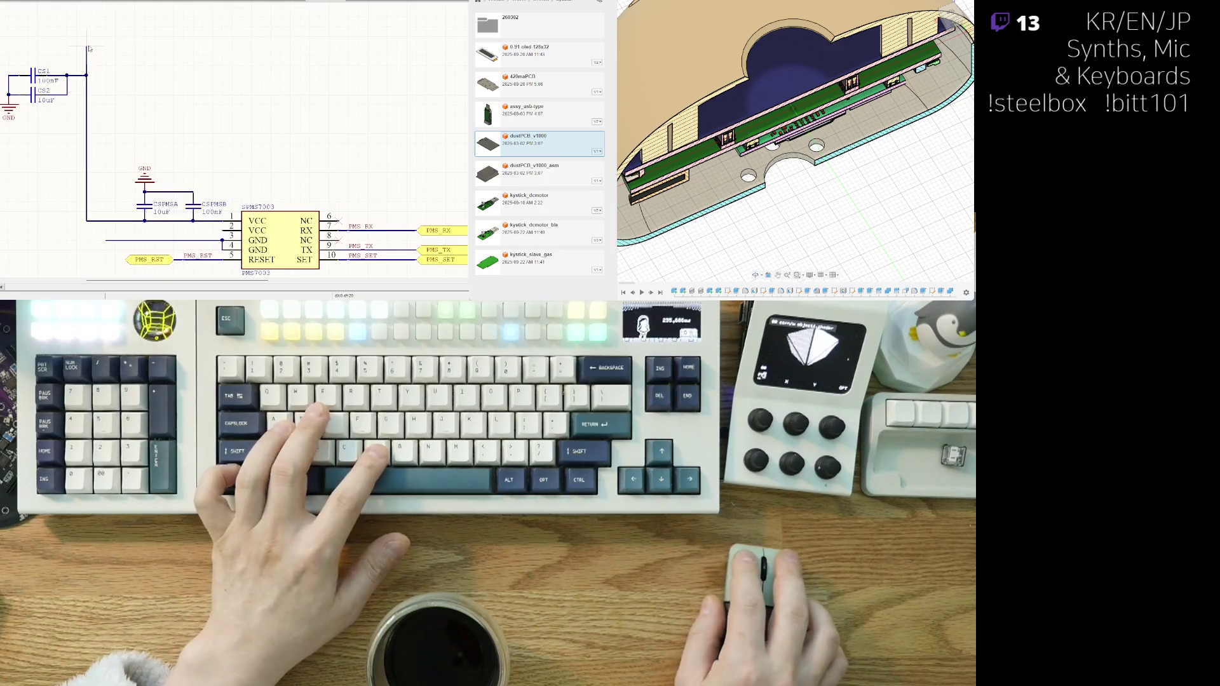
{"action": "scroll", "coordinate": [73, 159], "scroll_direction": "down", "scroll_amount": 1, "text": "ctrl"}
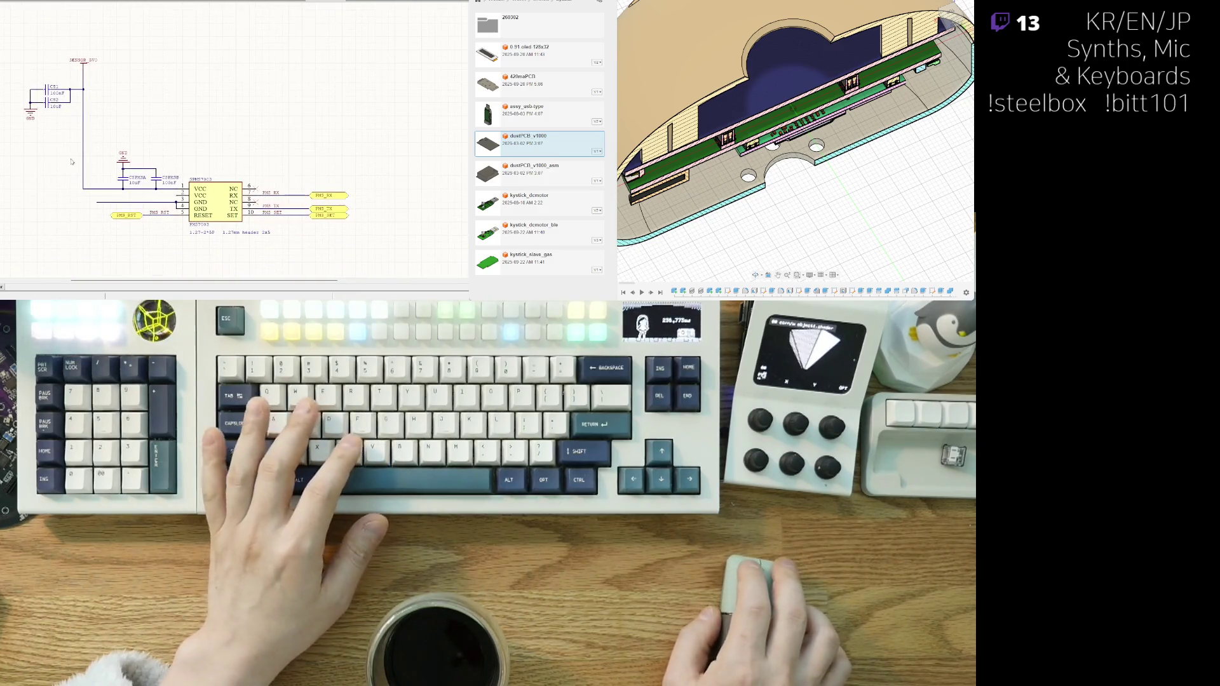
{"action": "scroll", "coordinate": [89, 175], "scroll_direction": "up", "scroll_amount": 2, "text": "ctrl"}
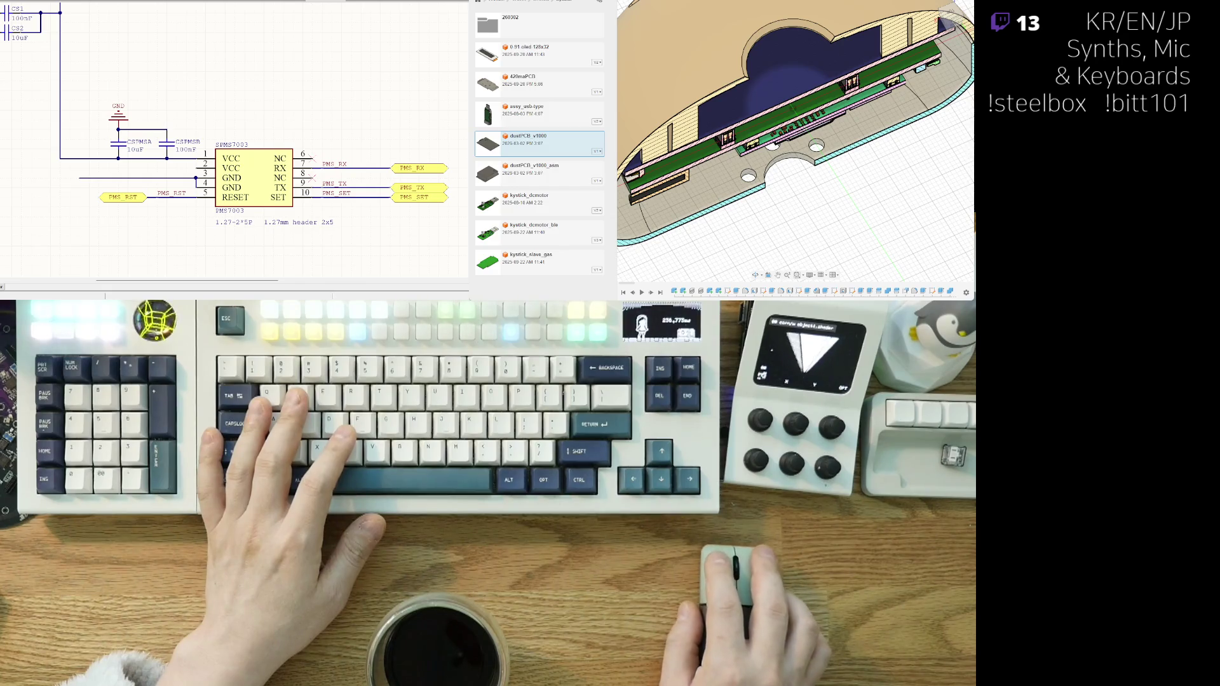
{"action": "scroll", "coordinate": [105, 182], "scroll_direction": "down", "scroll_amount": 3, "text": "ctrl"}
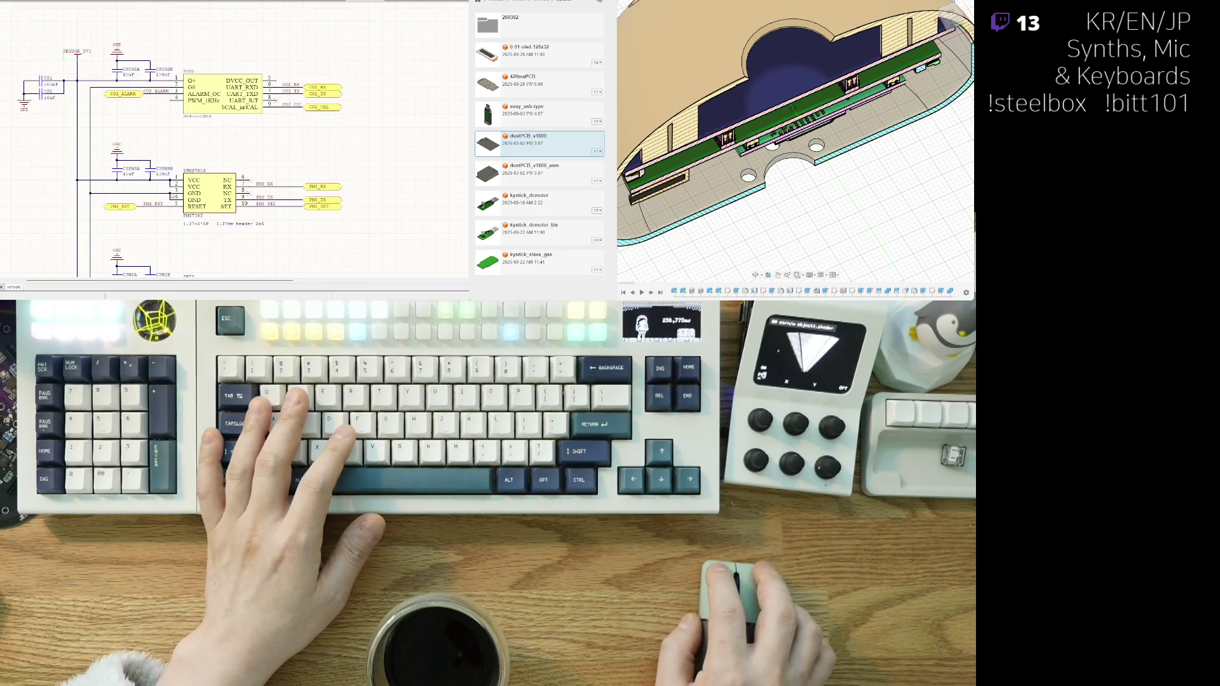
{"action": "scroll", "coordinate": [105, 181], "scroll_direction": "up", "scroll_amount": 2, "text": "ctrl"}
{"action": "scroll", "coordinate": [105, 182], "scroll_direction": "down", "scroll_amount": 3, "text": "ctrl"}
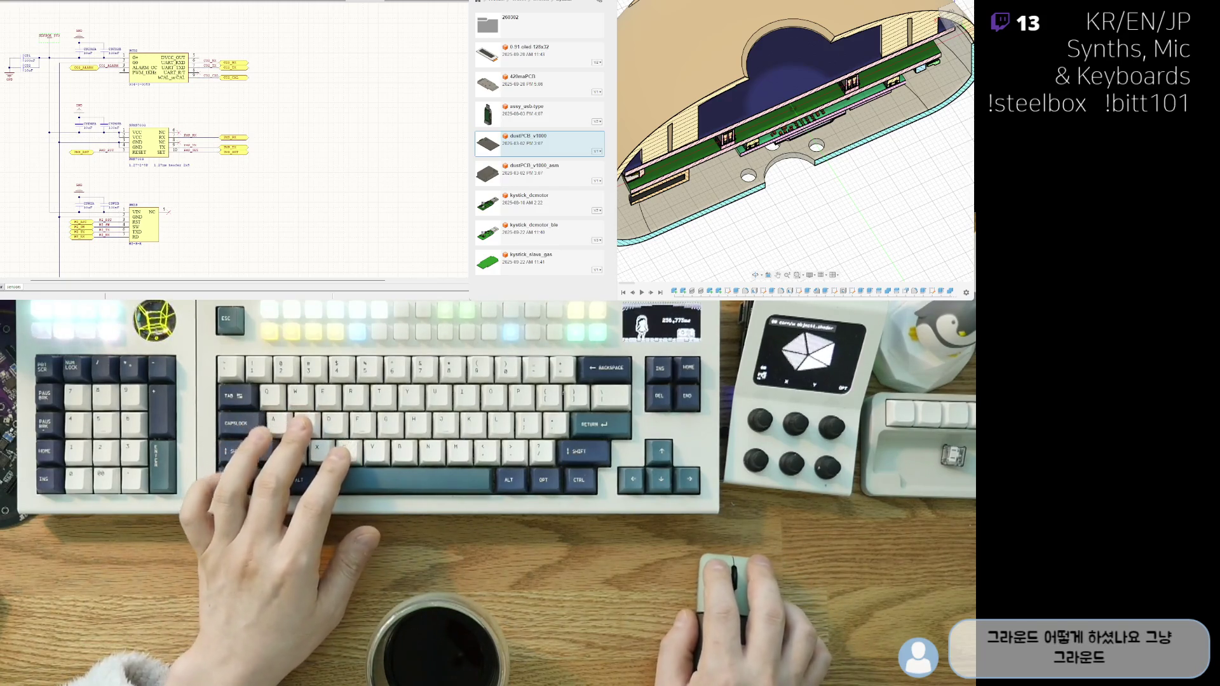
{"action": "scroll", "coordinate": [42, 117], "scroll_direction": "up", "scroll_amount": 2, "text": "ctrl"}
{"action": "scroll", "coordinate": [75, 171], "scroll_direction": "up", "scroll_amount": 2, "text": "ctrl"}
{"action": "key", "text": "ctrl+w"}
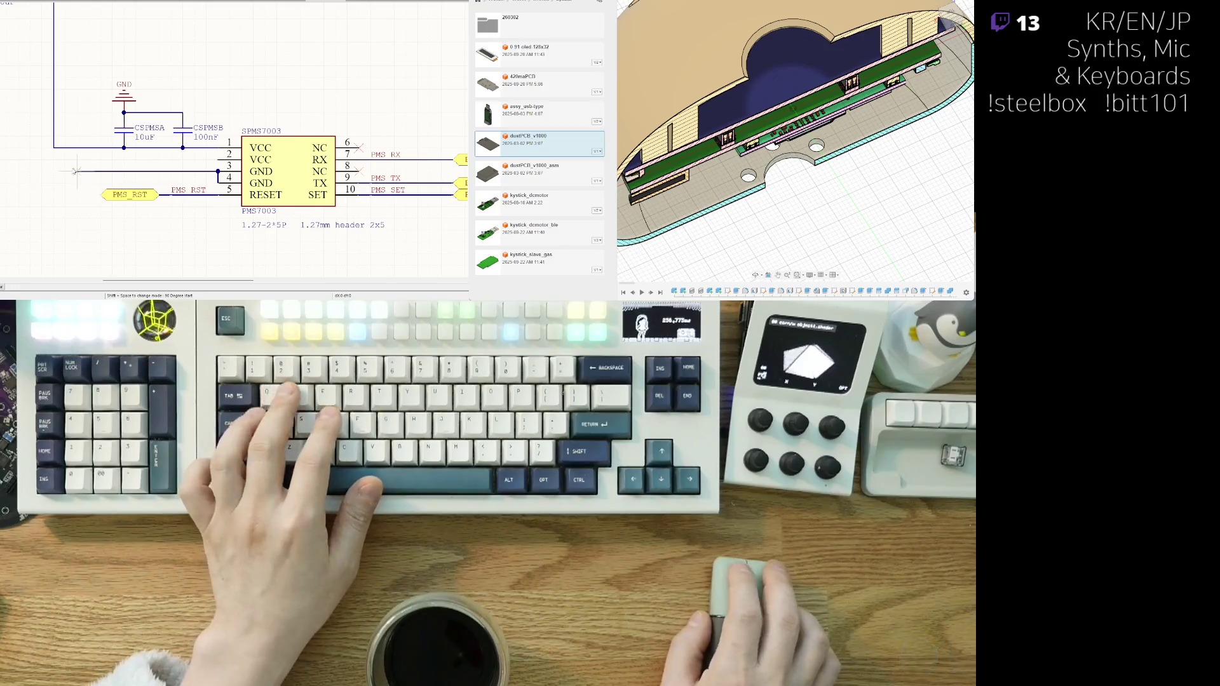
- Terminate the ground net wire on the GND symbol and review the SPMS7003 header wiring
{"action": "left_click", "coordinate": [54, 226]}
{"action": "key", "text": "Escape"}
{"action": "scroll", "coordinate": [105, 254], "scroll_direction": "down", "scroll_amount": 2, "text": "ctrl"}
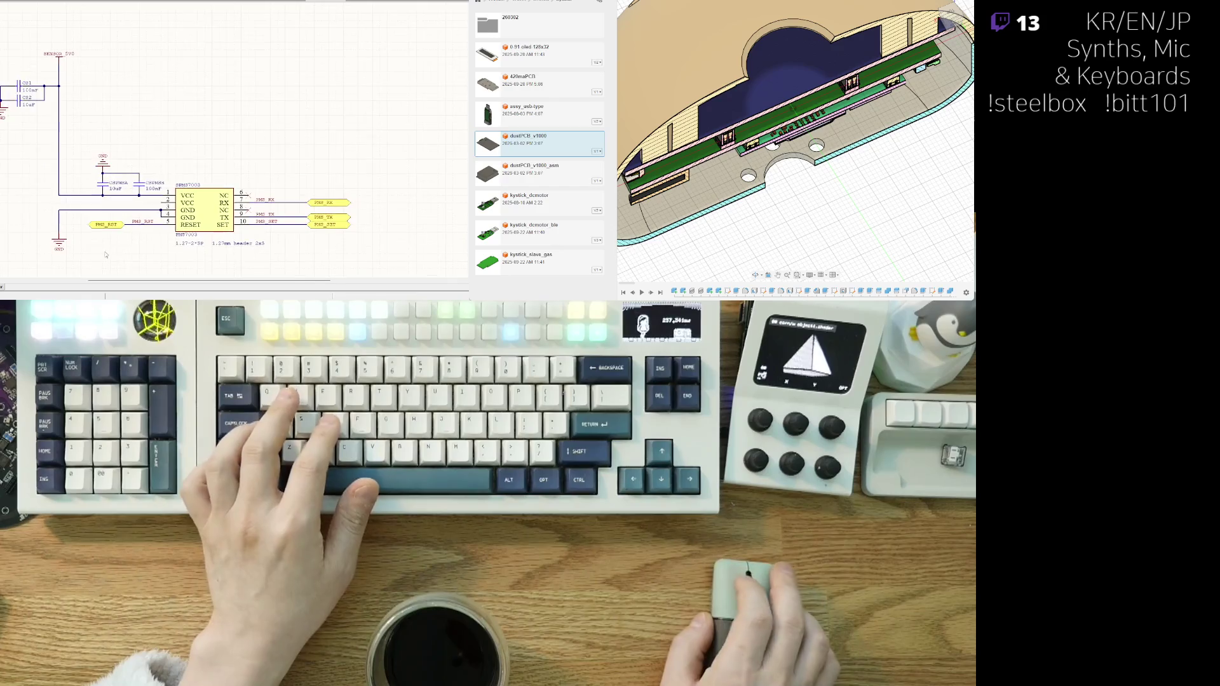
{"action": "right_click_drag", "start_coordinate": [47, 158], "coordinate": [103, 192]}
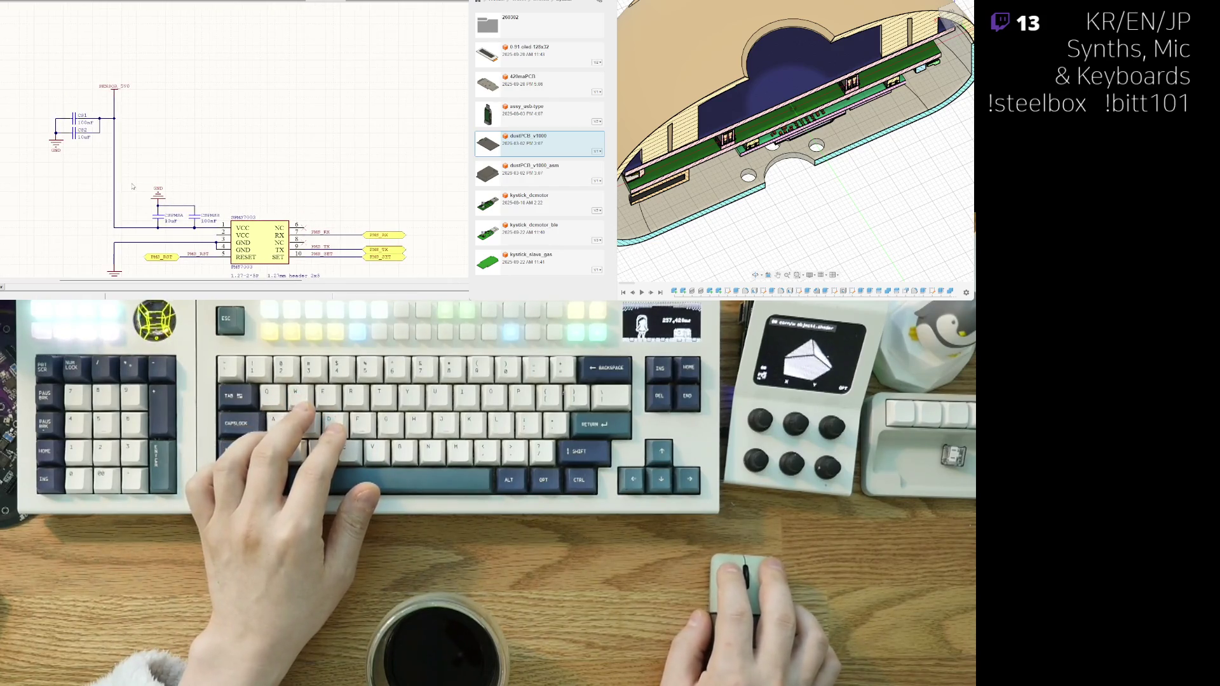
{"action": "scroll", "coordinate": [134, 216], "scroll_direction": "up", "scroll_amount": 2, "text": "ctrl"}
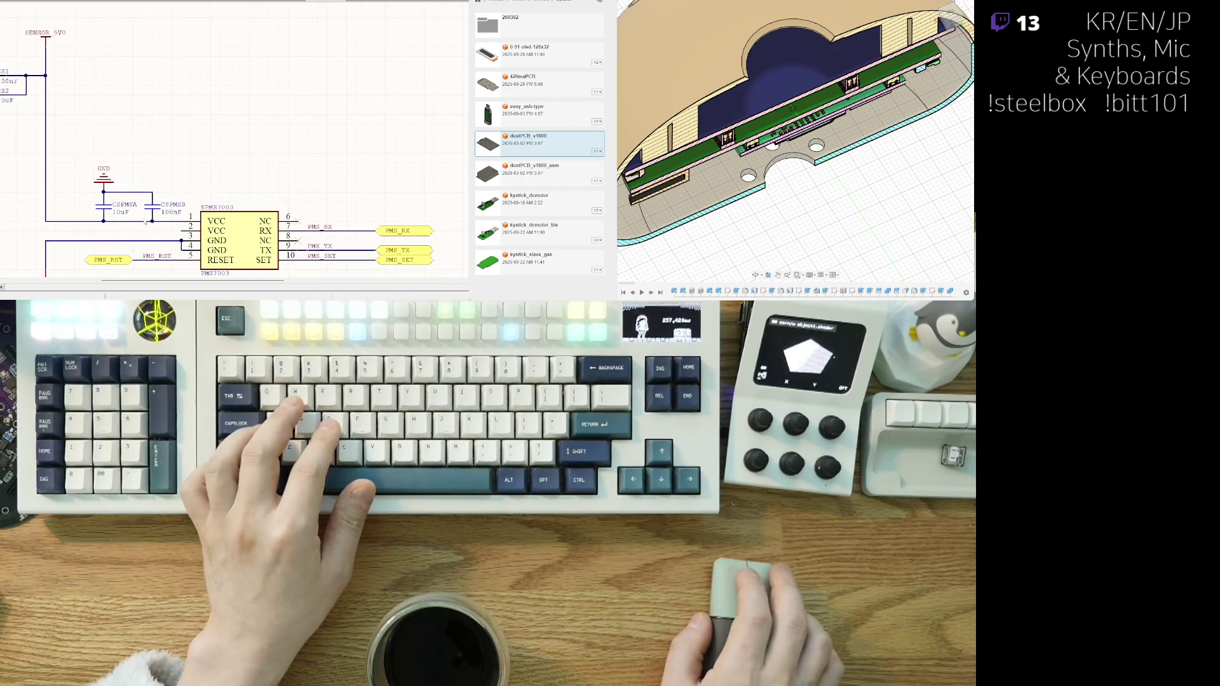
{"action": "mouse_move", "coordinate": [157, 232]}
{"action": "right_mouse_down"}
{"action": "mouse_move", "coordinate": [95, 194]}
{"action": "mouse_move", "coordinate": [110, 217]}
{"action": "mouse_move", "coordinate": [164, 212]}
{"action": "mouse_move", "coordinate": [83, 218]}
{"action": "right_mouse_up"}
{"action": "scroll", "coordinate": [270, 210], "scroll_direction": "up", "scroll_amount": 3, "text": "ctrl"}
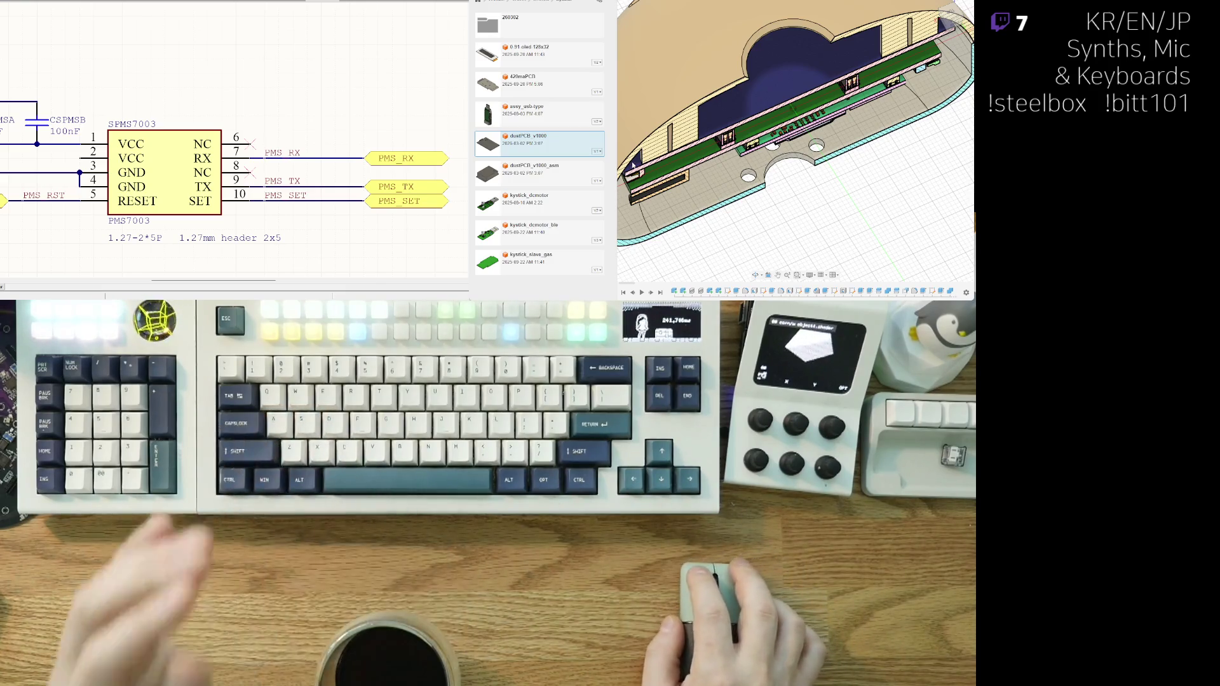
- Browse the 260302 project's PCB designs and open the dustPCB_v1000_asm assembly
{"action": "left_click", "coordinate": [537, 170]}
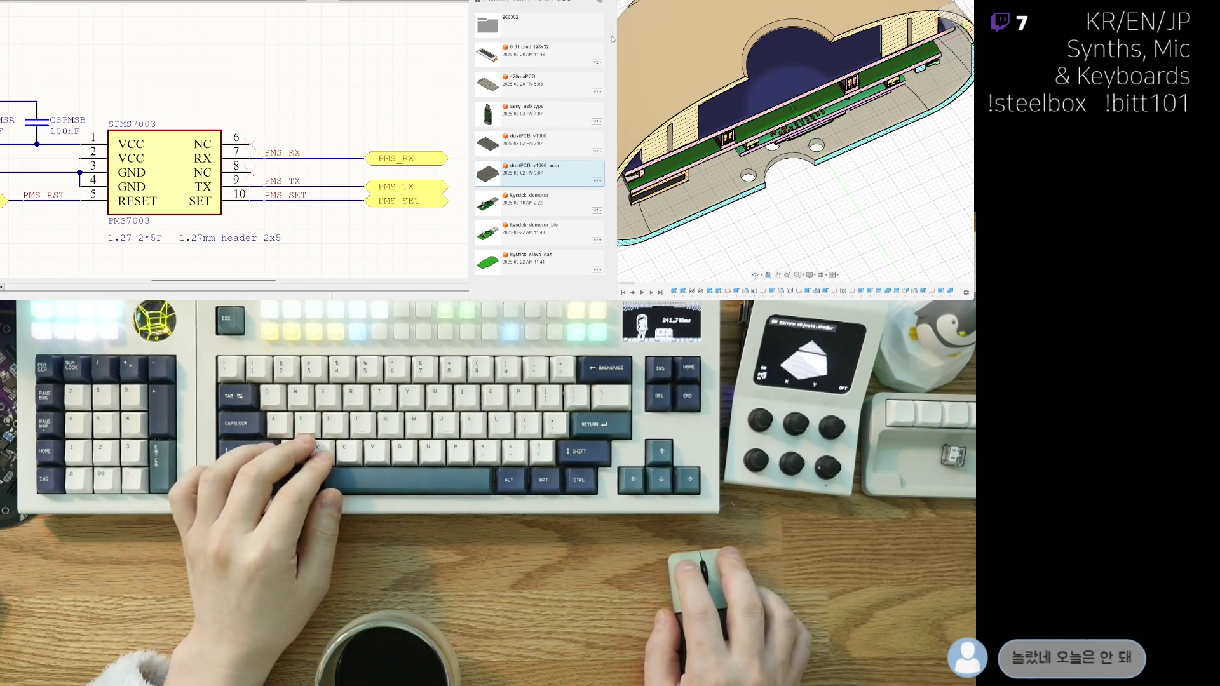
{"action": "left_click", "coordinate": [533, 8]}
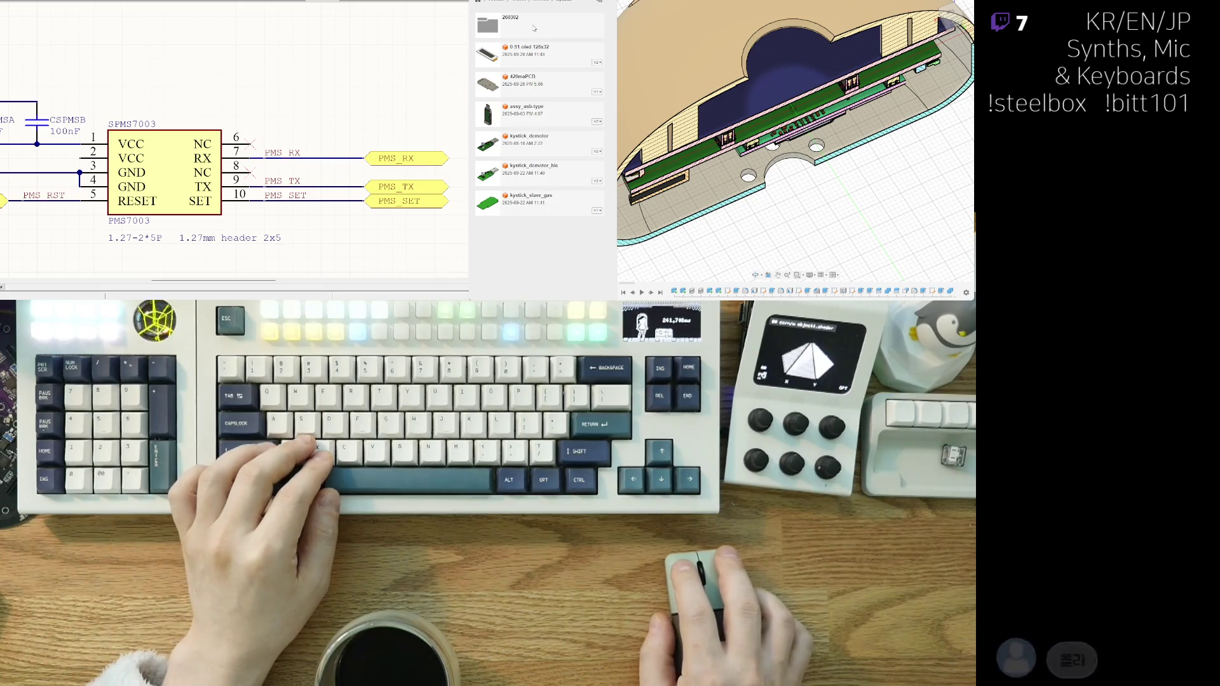
{"action": "left_click", "coordinate": [552, 212]}
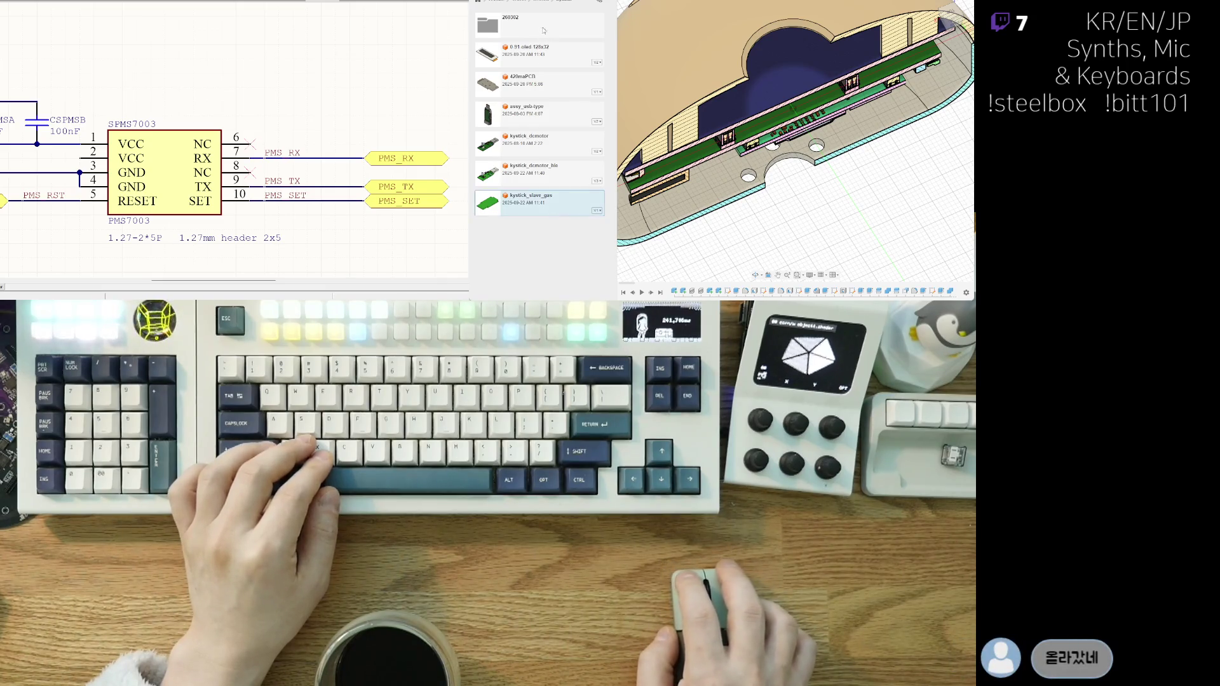
{"action": "left_click", "coordinate": [543, 30]}
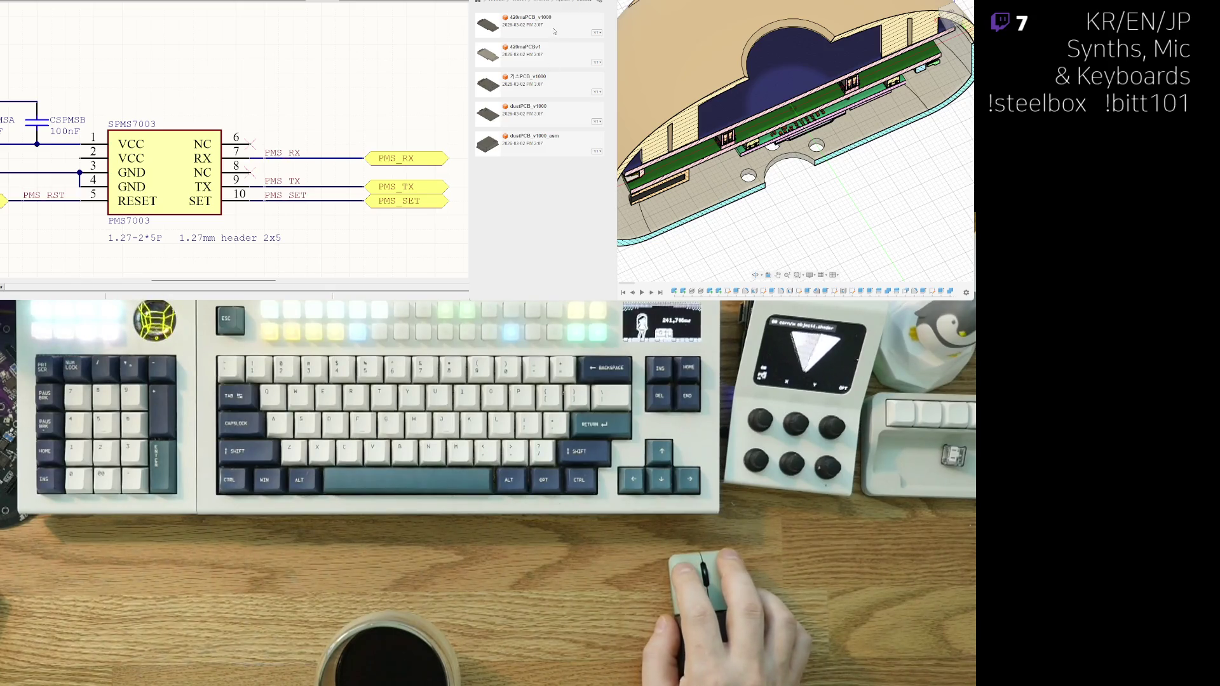
{"action": "left_click", "coordinate": [552, 62]}
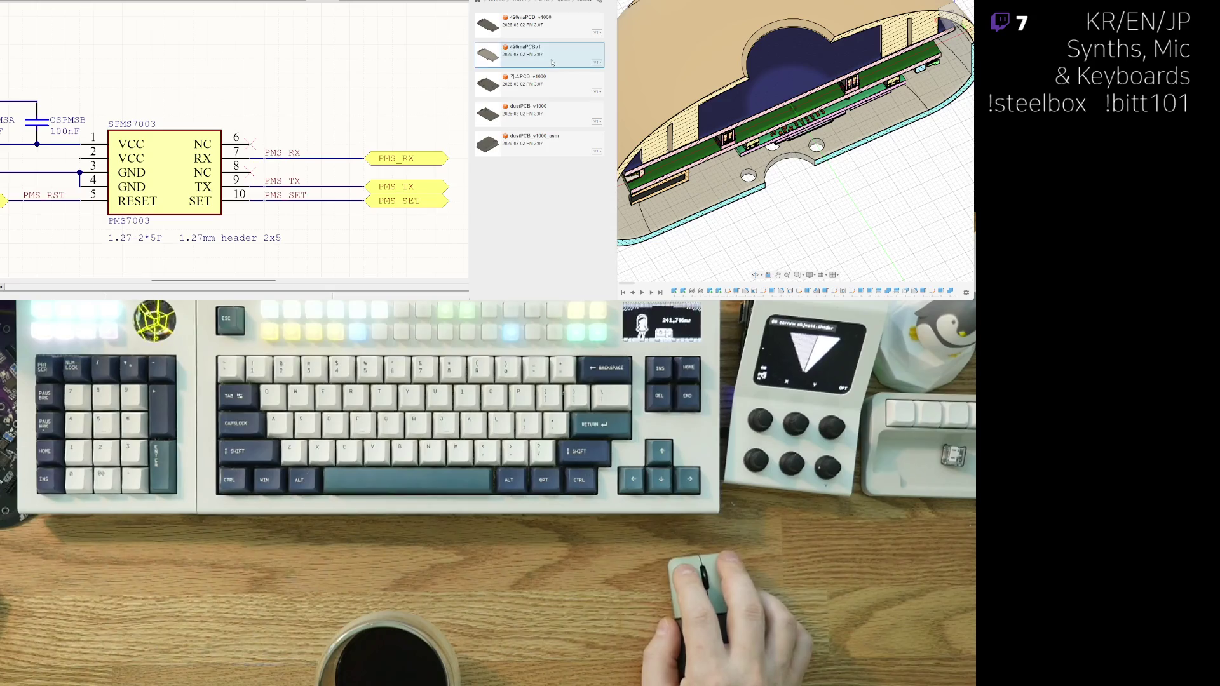
{"action": "left_click", "coordinate": [553, 29]}
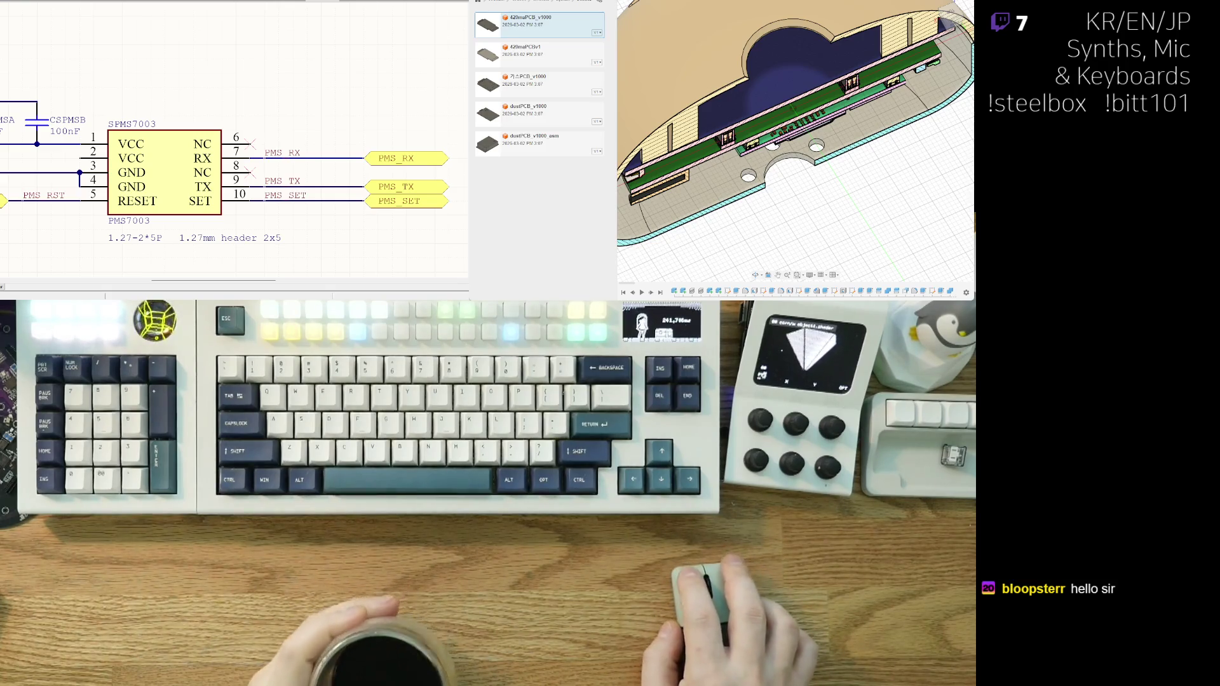
{"action": "left_click", "coordinate": [558, 146]}
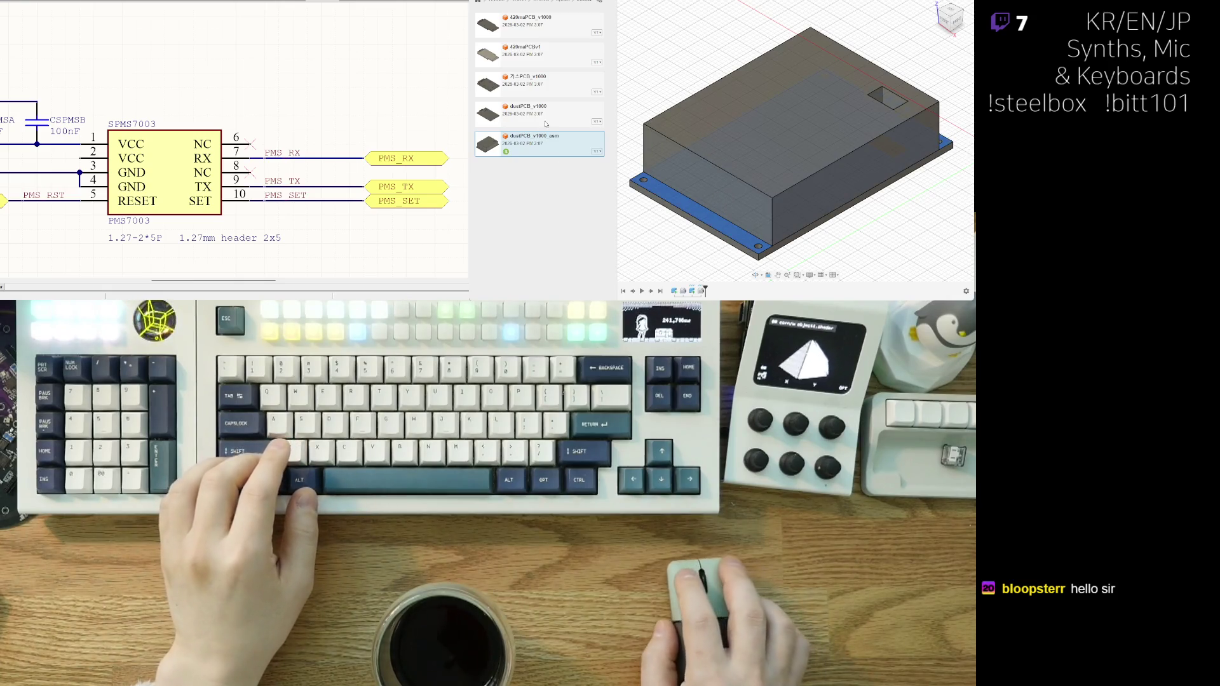
- Orbit the enclosure assembly and select the dust sensor's PCB body
{"action": "mouse_move", "coordinate": [782, 168]}
{"action": "middle_mouse_down", "text": "shift"}
{"action": "mouse_move", "coordinate": [813, 155]}
{"action": "mouse_move", "coordinate": [884, 180]}
{"action": "mouse_move", "coordinate": [859, 58]}
{"action": "mouse_move", "coordinate": [798, 83]}
{"action": "middle_mouse_up", "text": "shift"}
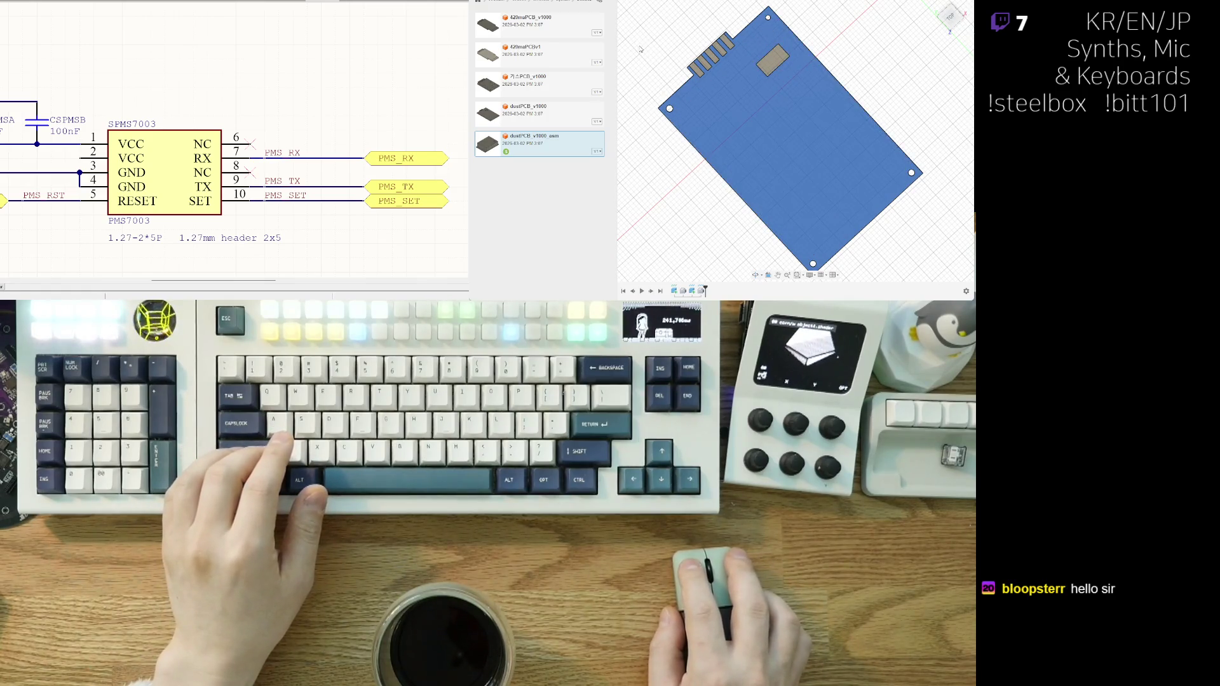
{"action": "middle_click_drag", "start_coordinate": [891, 86], "coordinate": [780, 93], "text": "shift"}
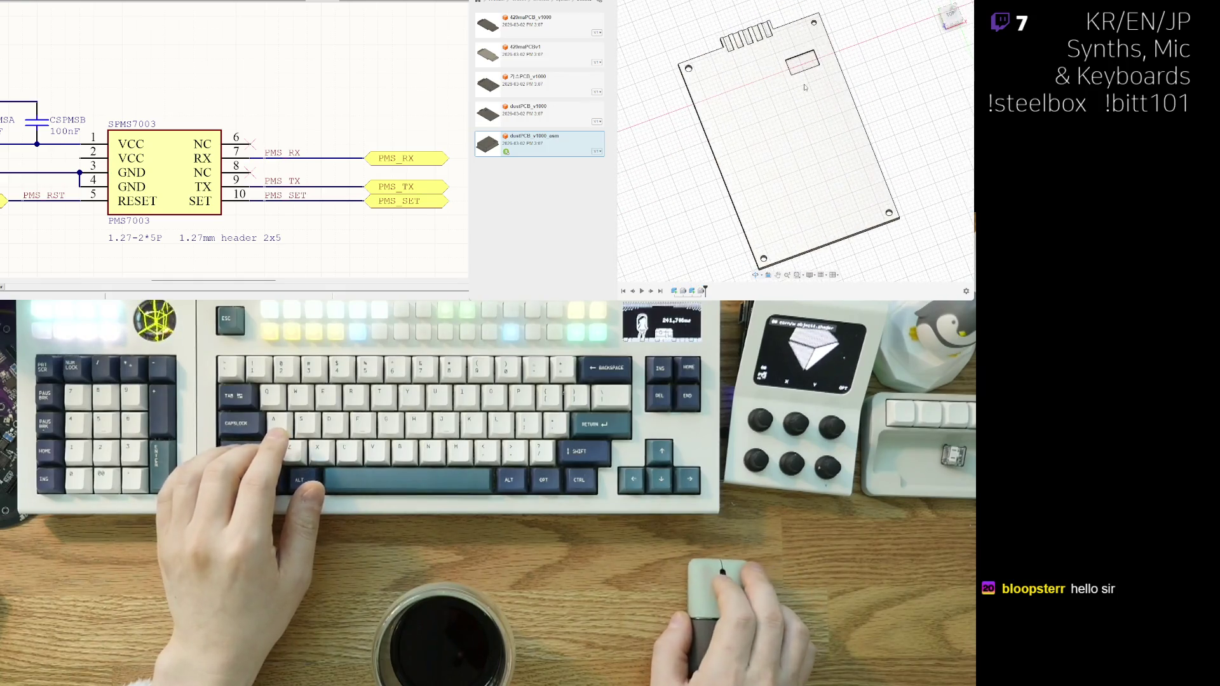
{"action": "left_click", "coordinate": [781, 94]}
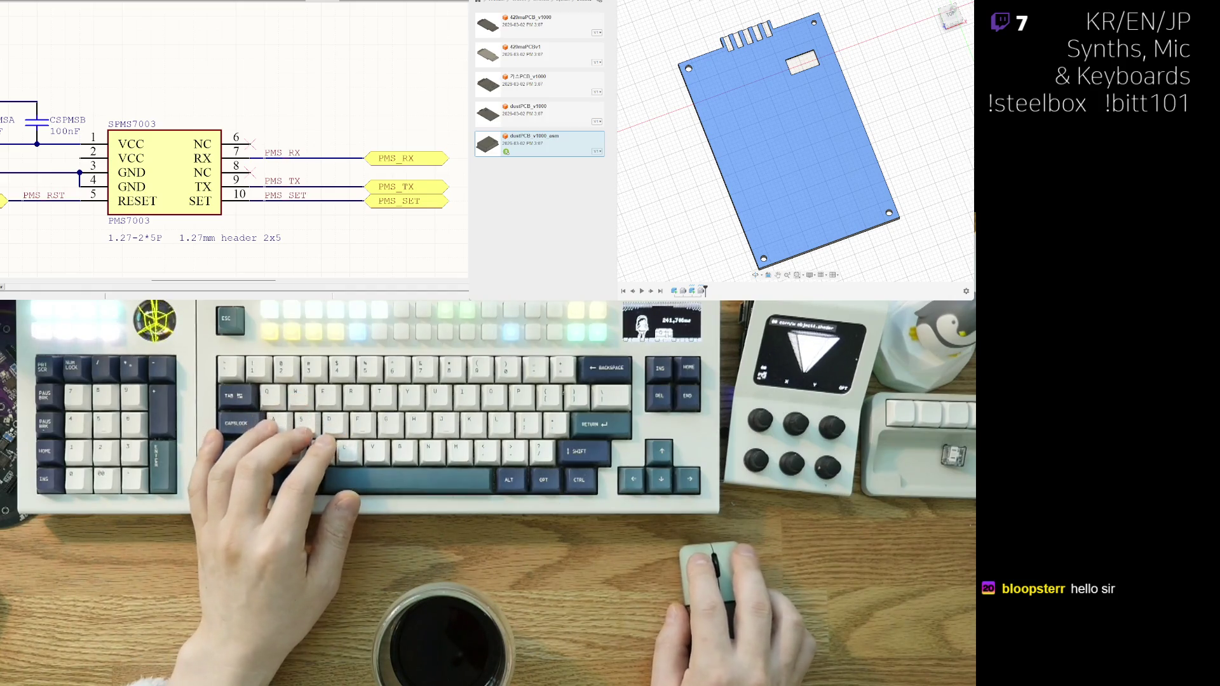
{"action": "key", "text": "Escape"}
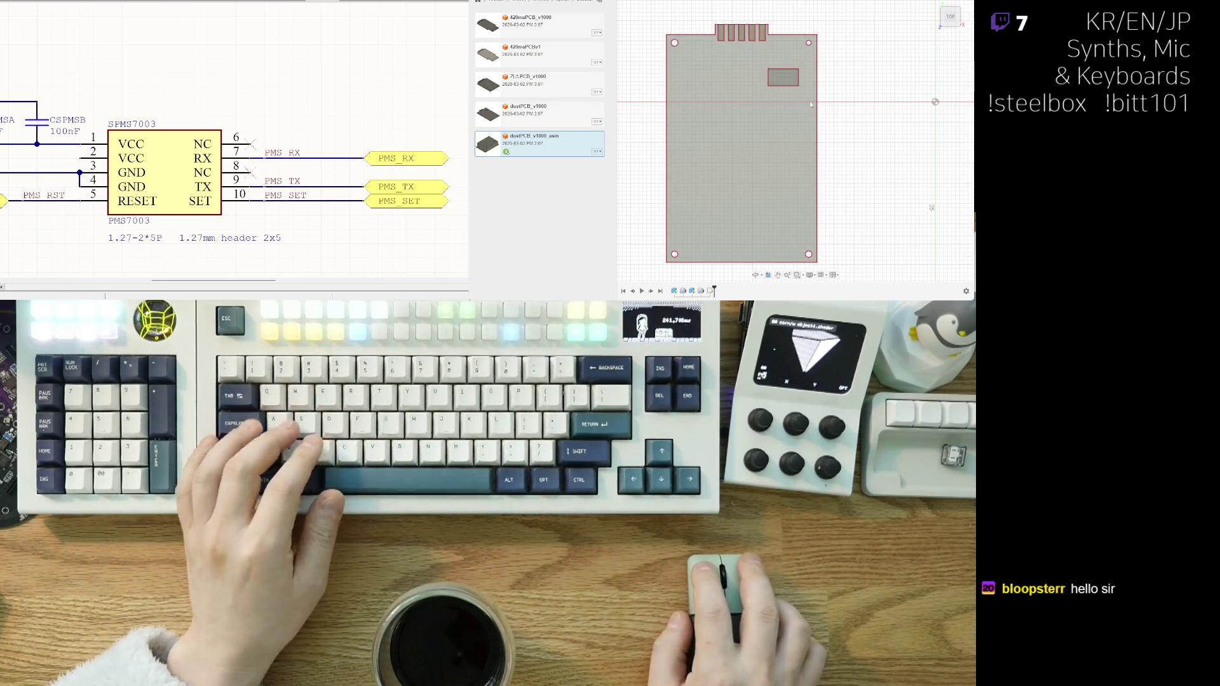
- Check the PCB outline from the top, then orbit back to a 3D view
{"action": "left_click", "coordinate": [744, 131]}
{"action": "left_click", "coordinate": [905, 174]}
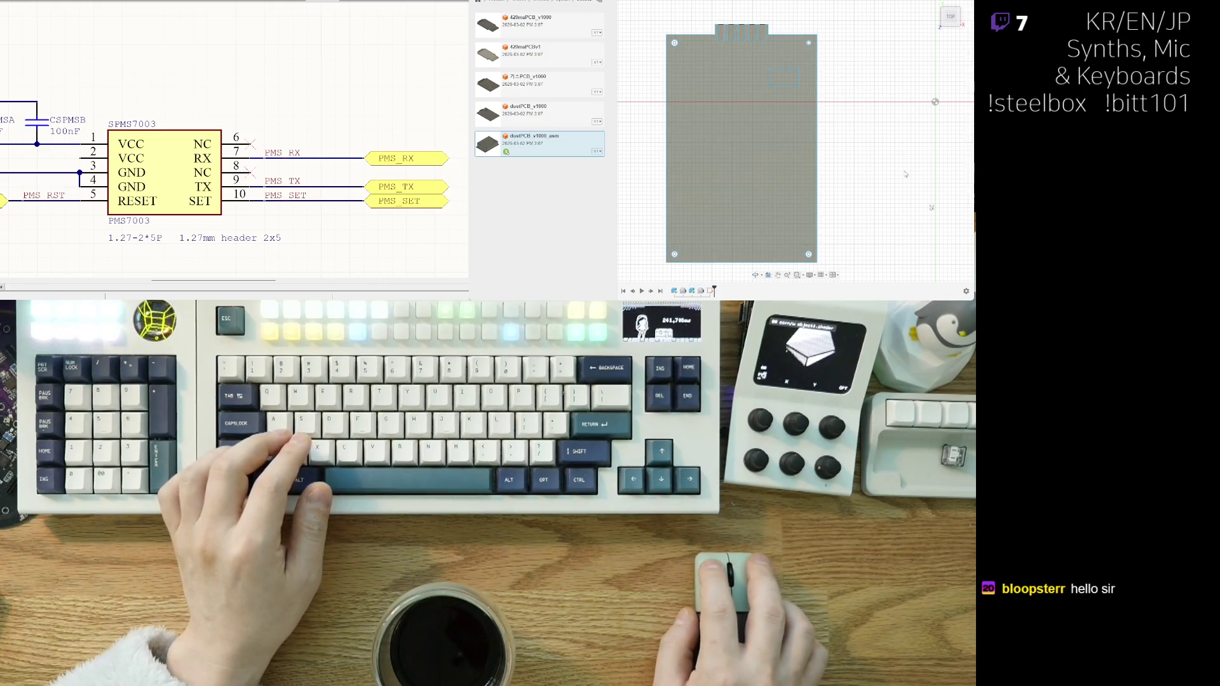
{"action": "middle_click_drag", "start_coordinate": [942, 204], "coordinate": [699, 83], "text": "shift"}
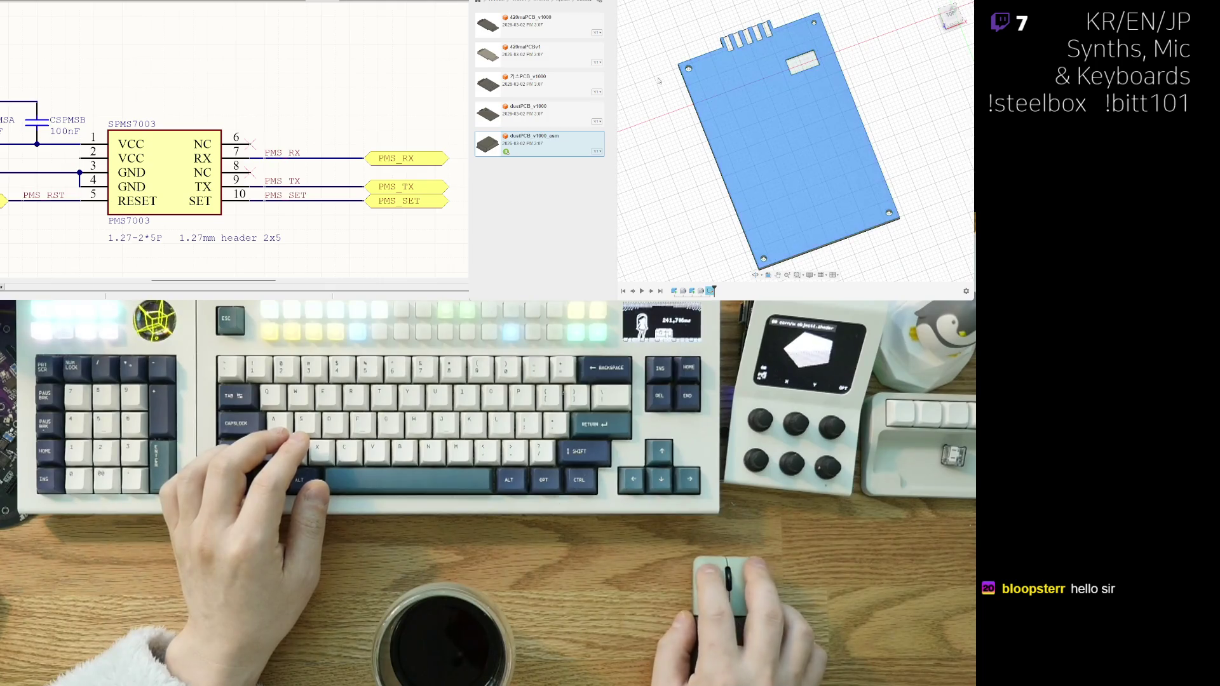
{"action": "left_click", "coordinate": [663, 64]}
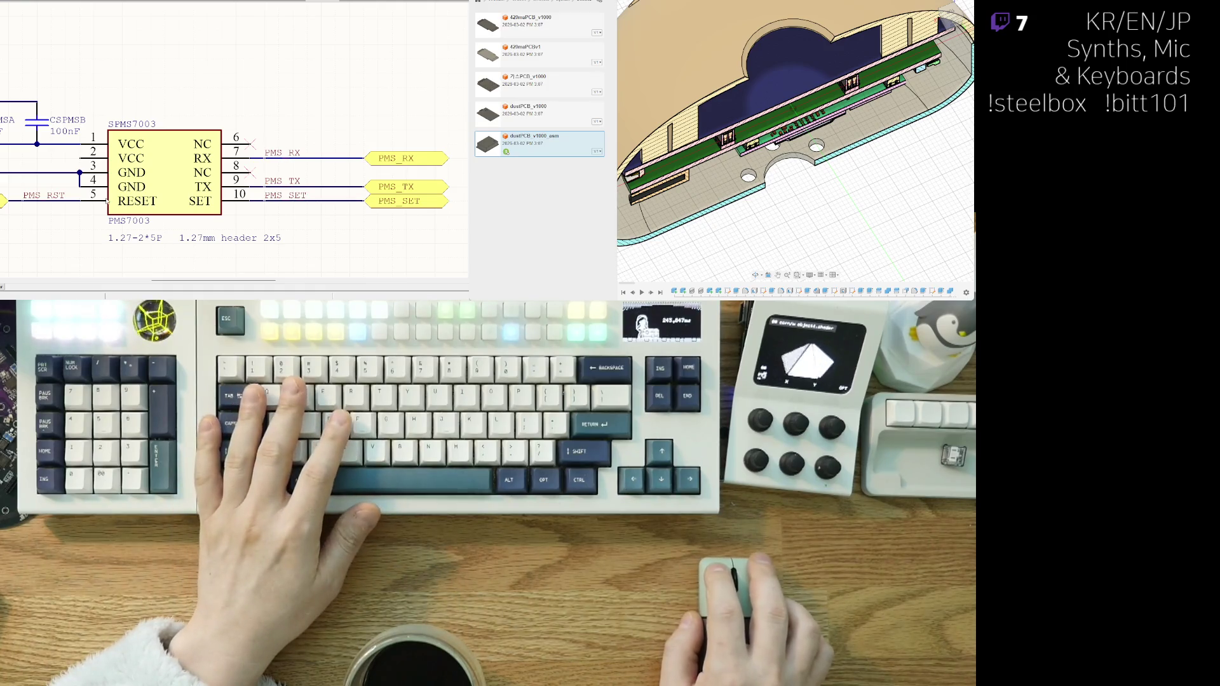
- Switch Altium to the blank PCB layout document with Ctrl+Tab
{"action": "key", "text": "ctrl+Tab"}
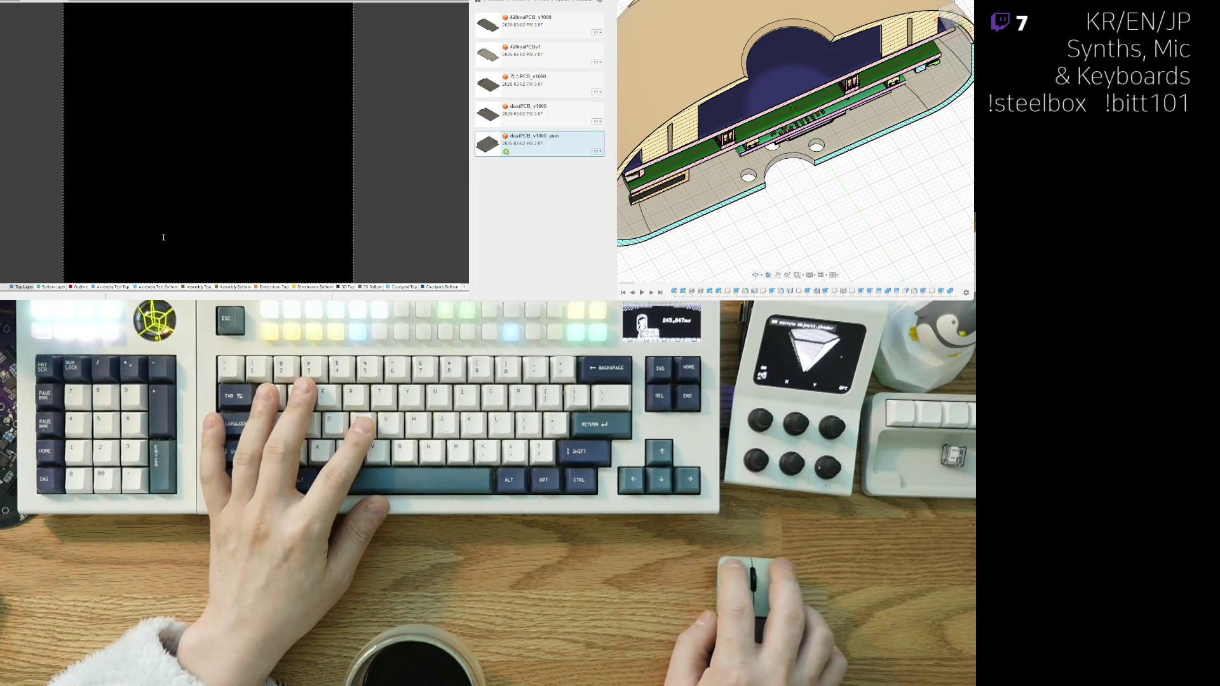
- Use Edit » Origin » Set (E, O, S) to place a relative origin left of the board
{"action": "left_click", "coordinate": [580, 241]}
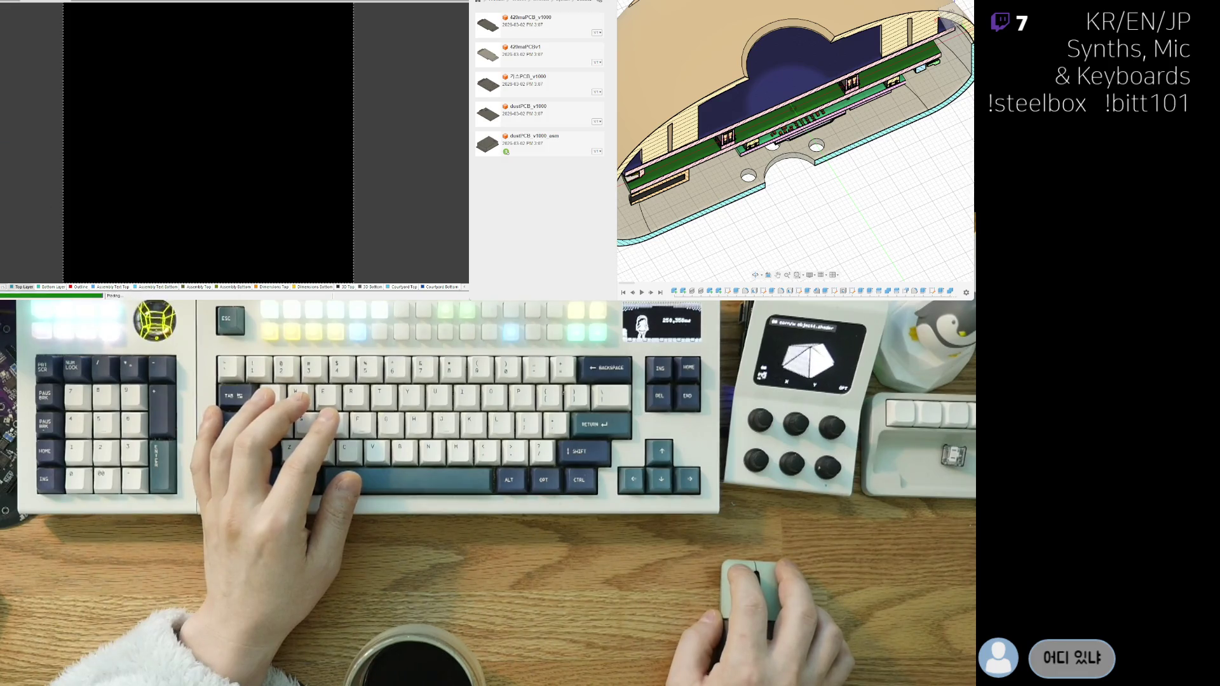
{"action": "scroll", "coordinate": [87, 178], "scroll_direction": "down", "scroll_amount": 3, "text": "ctrl"}
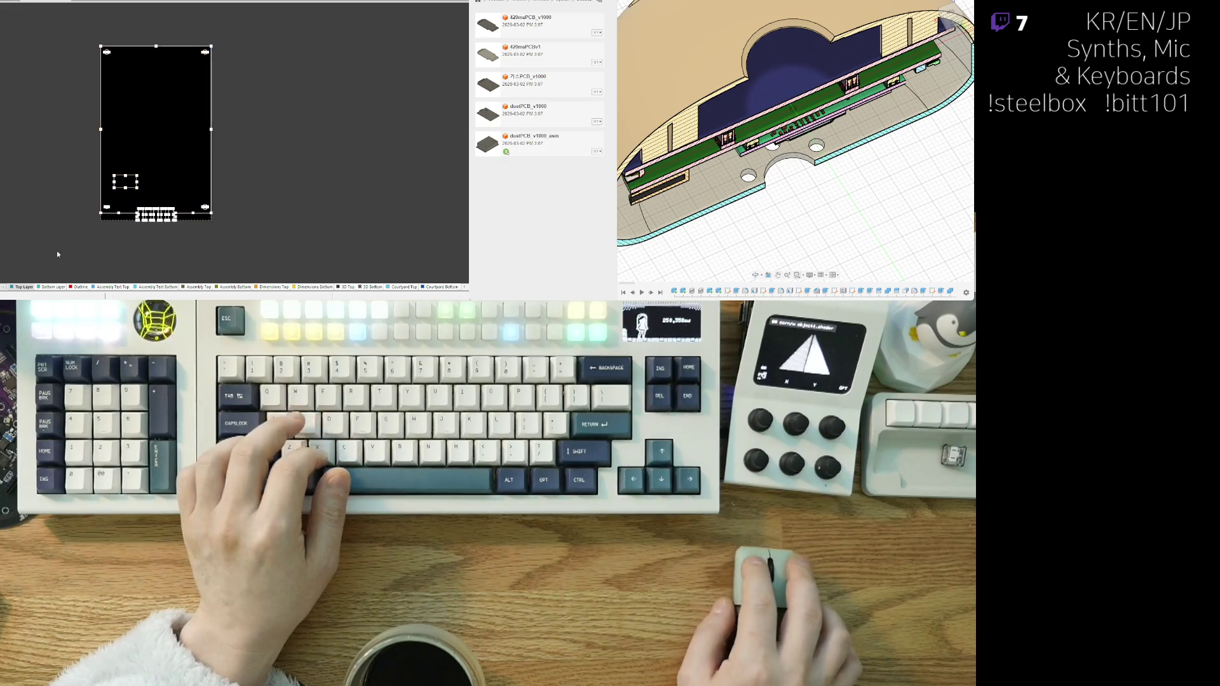
{"action": "scroll", "coordinate": [181, 170], "scroll_direction": "up", "scroll_amount": 2}
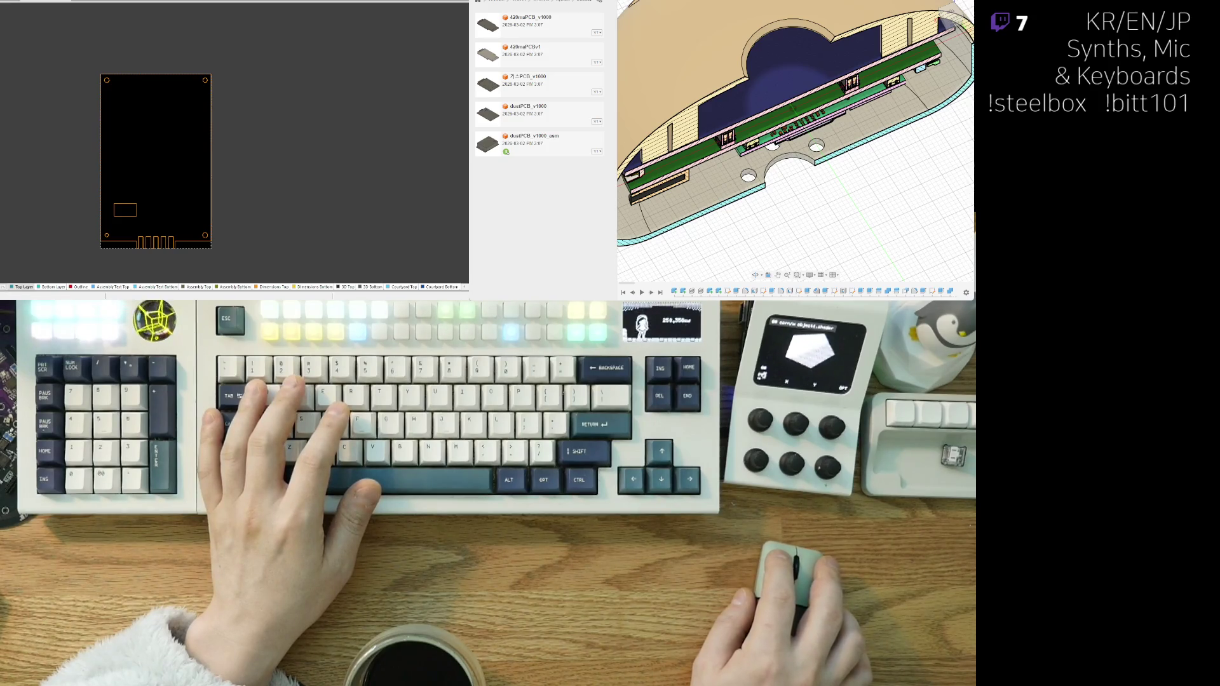
{"action": "key", "text": "e"}
{"action": "key", "text": "o"}
{"action": "key", "text": "s"}
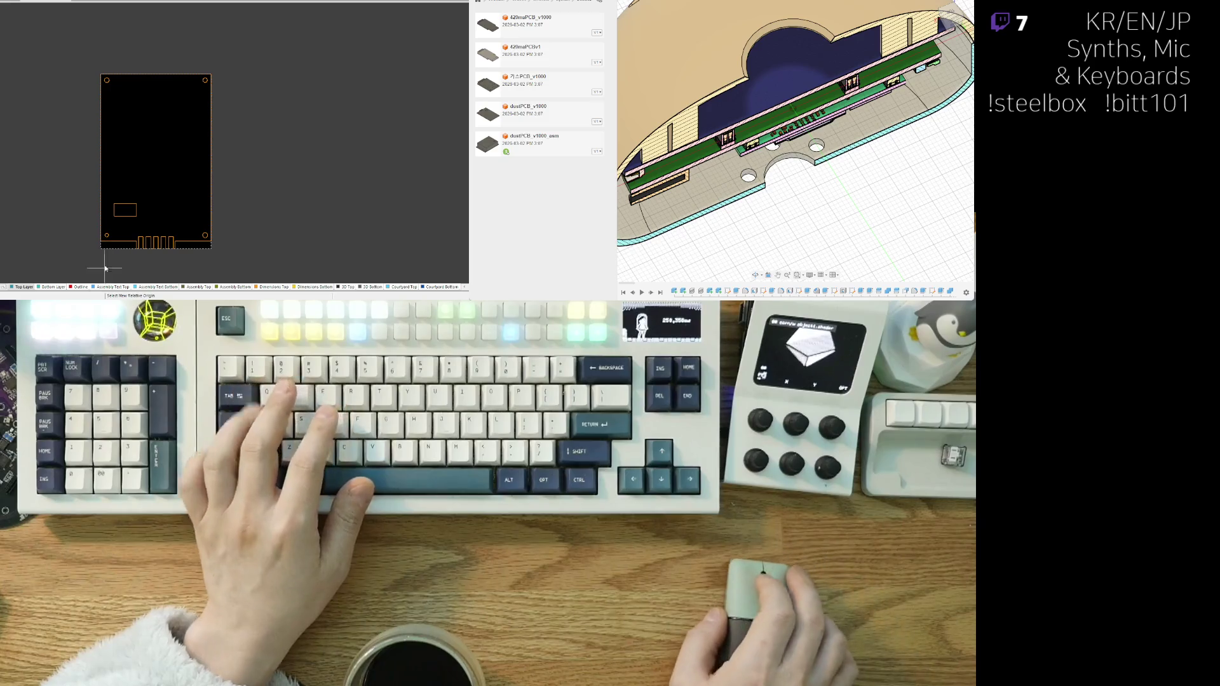
{"action": "scroll", "coordinate": [105, 248], "scroll_direction": "up", "scroll_amount": 4}
{"action": "scroll", "coordinate": [105, 252], "scroll_direction": "up", "scroll_amount": 8}
{"action": "left_click", "coordinate": [103, 246]}
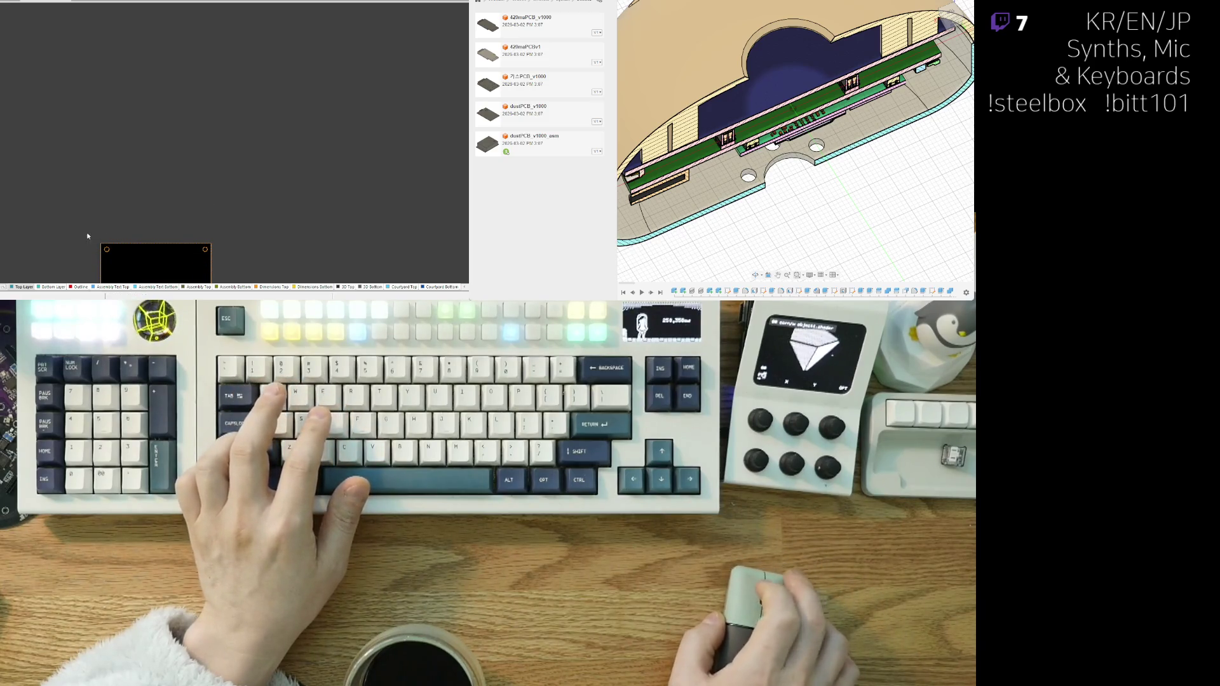
{"action": "scroll", "coordinate": [163, 202], "scroll_direction": "up", "scroll_amount": 3, "text": "ctrl"}
{"action": "scroll", "coordinate": [163, 199], "scroll_direction": "up", "scroll_amount": 3, "text": "ctrl"}
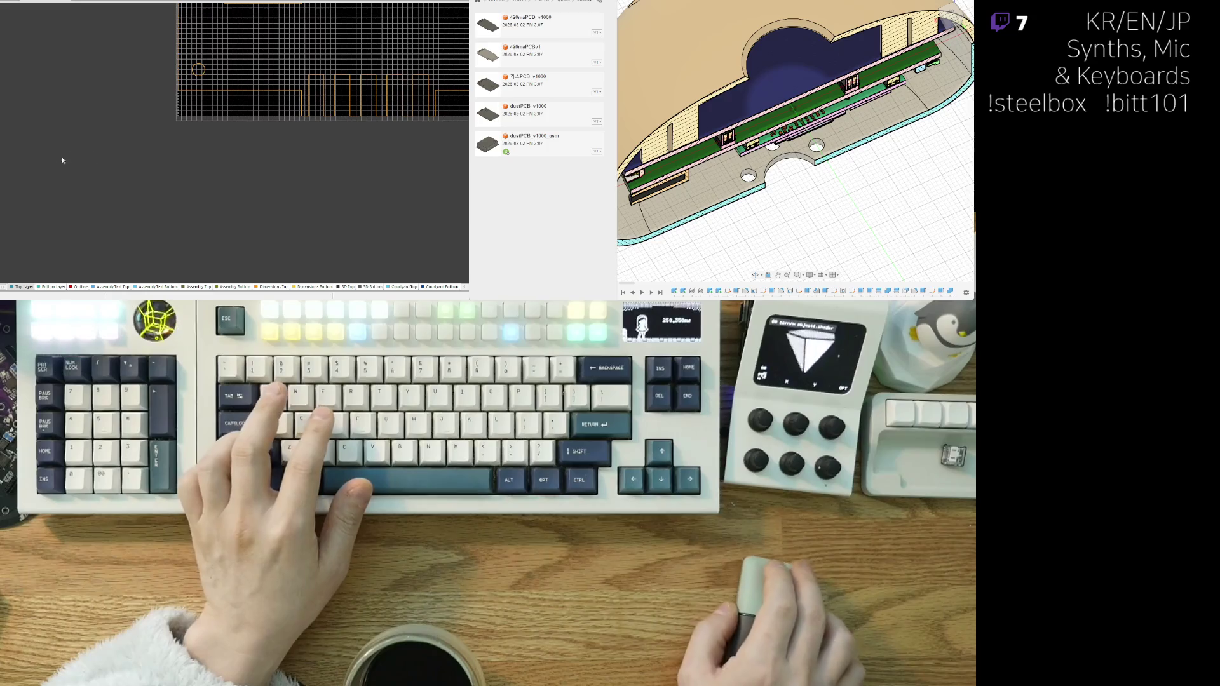
{"action": "scroll", "coordinate": [131, 133], "scroll_direction": "down", "scroll_amount": 3}
{"action": "scroll", "coordinate": [66, 226], "scroll_direction": "down", "scroll_amount": 1}
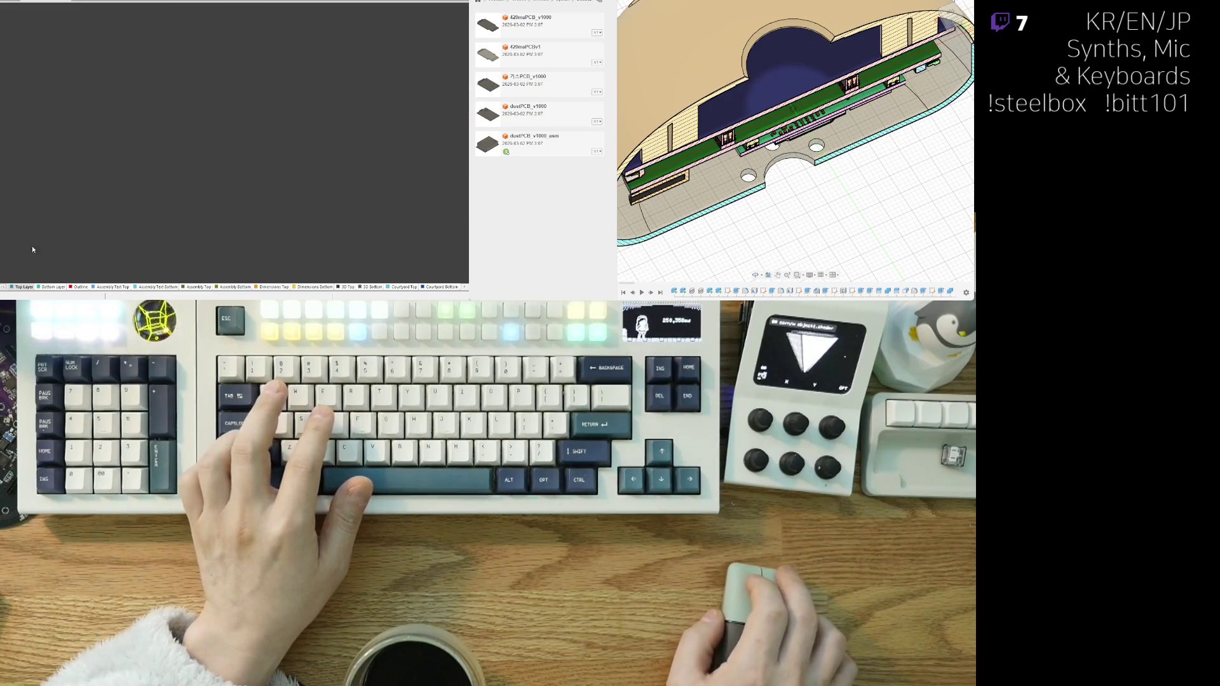
{"action": "scroll", "coordinate": [138, 118], "scroll_direction": "up", "scroll_amount": 5}
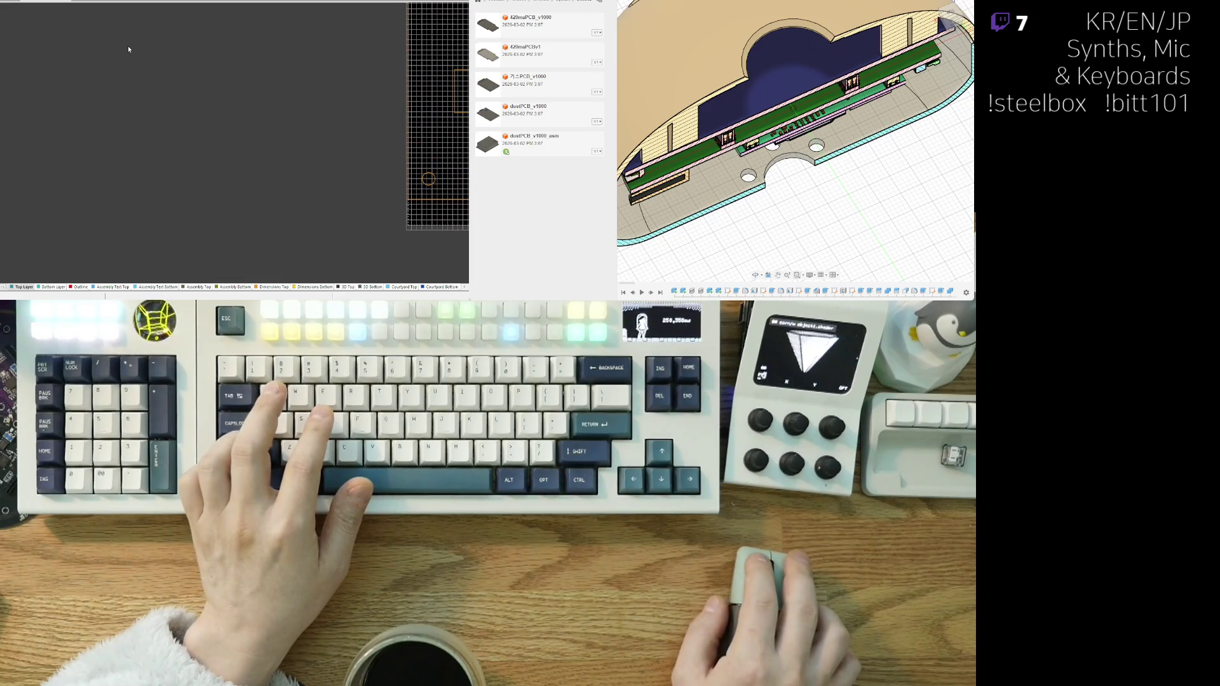
{"action": "scroll", "coordinate": [253, 104], "scroll_direction": "up", "scroll_amount": 3}
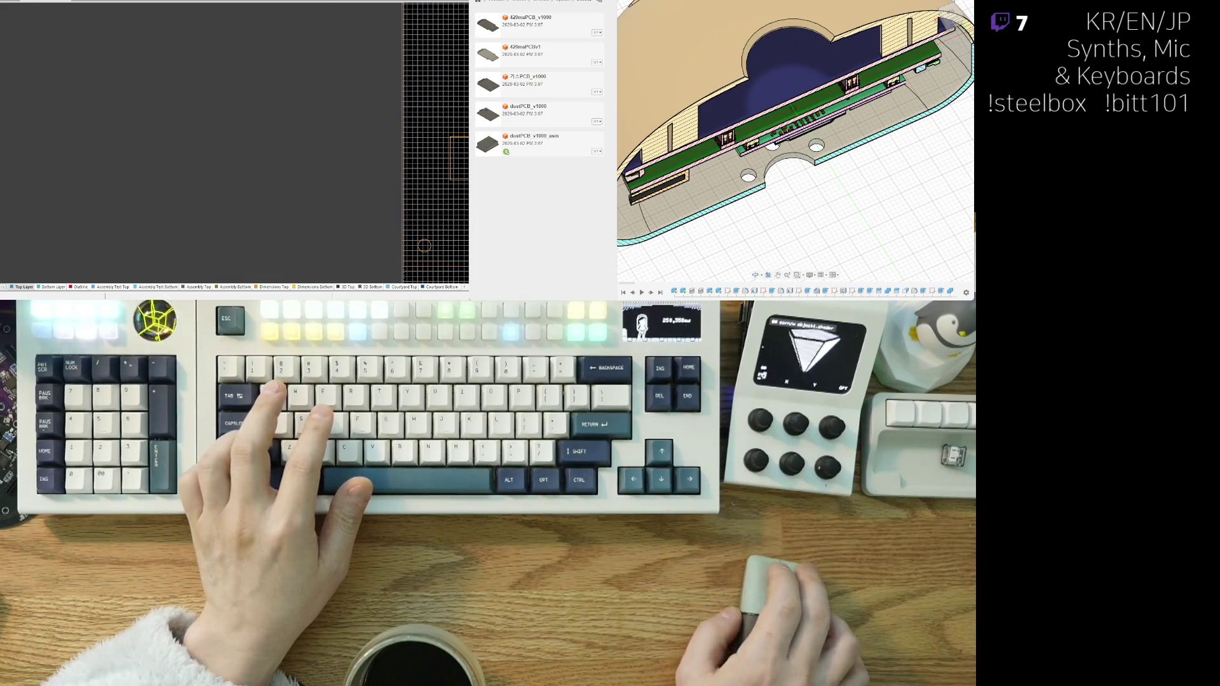
{"action": "scroll", "coordinate": [105, 104], "scroll_direction": "up", "scroll_amount": 3}
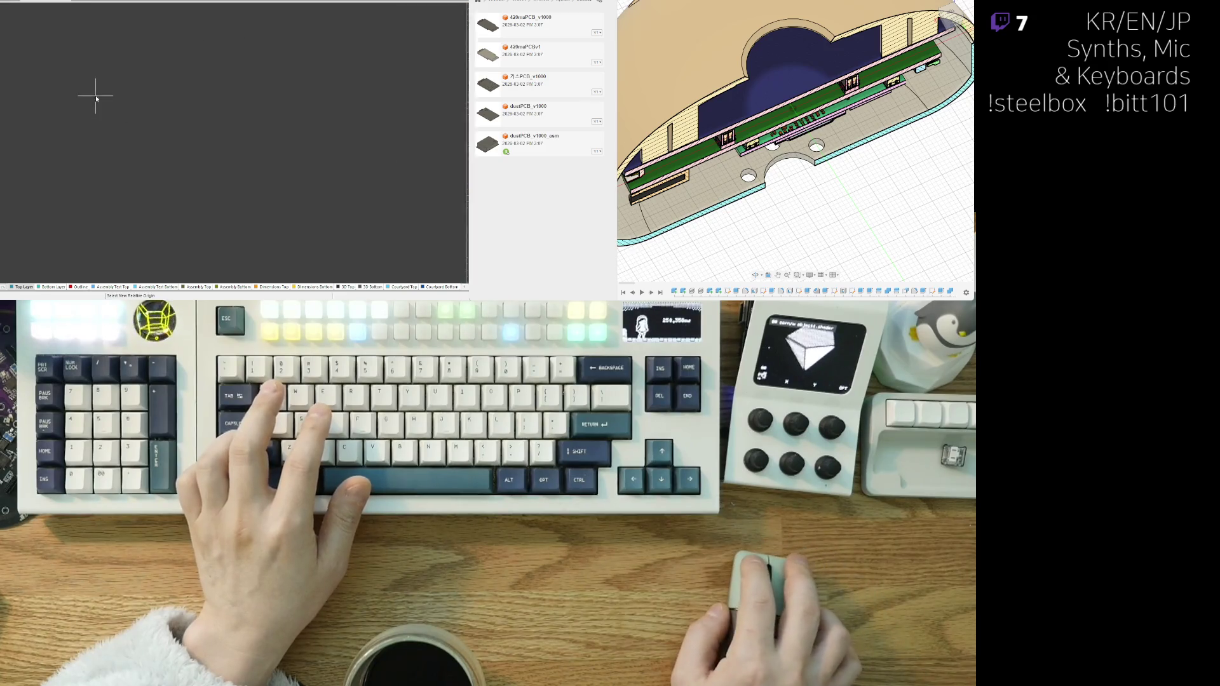
{"action": "left_click", "coordinate": [132, 72]}
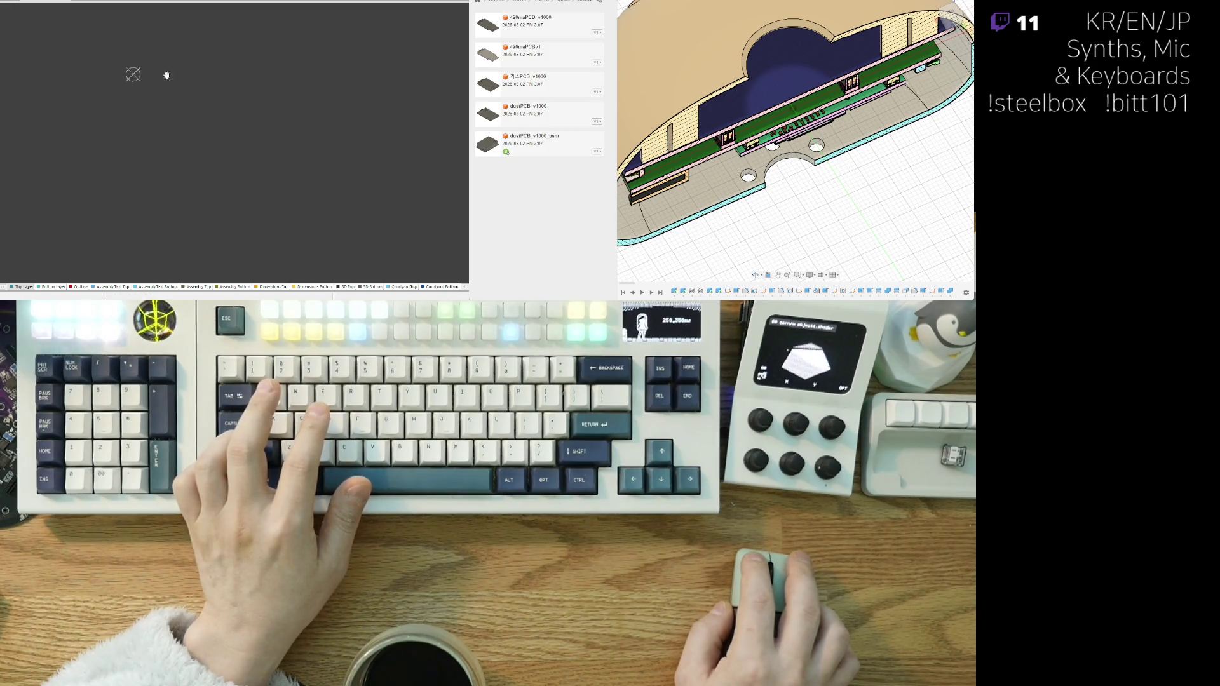
- Select all board items and copy them with a chosen reference point
{"action": "scroll", "coordinate": [131, 136], "scroll_direction": "down", "scroll_amount": 3}
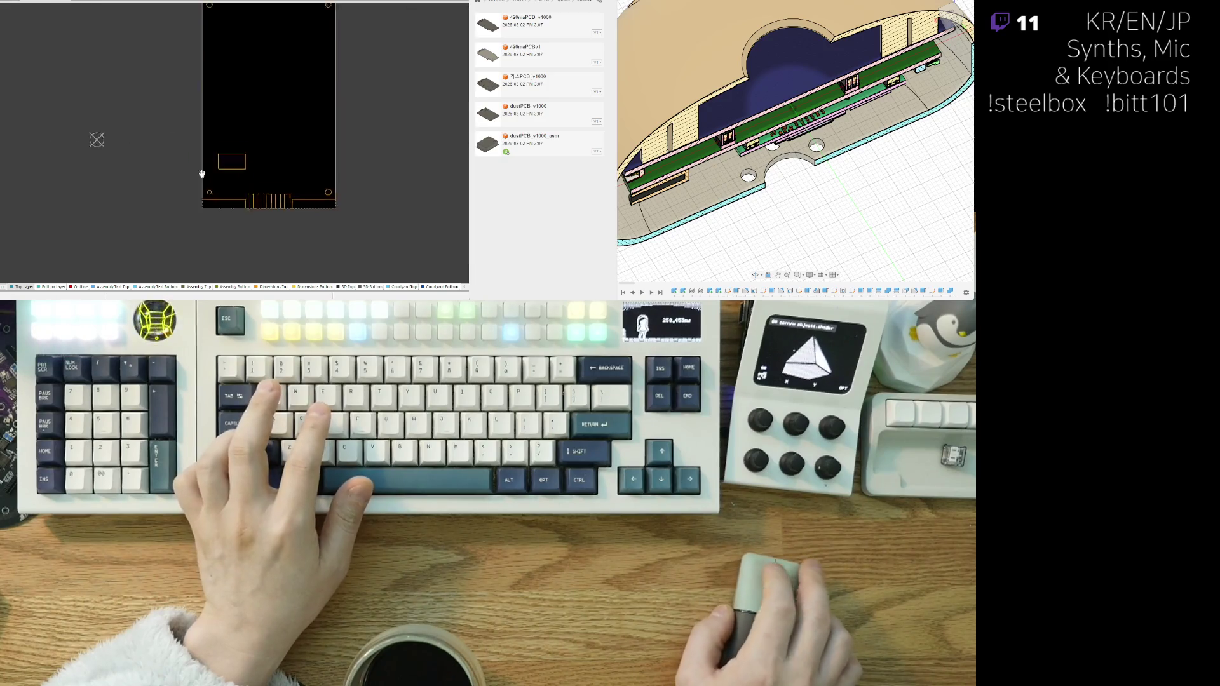
{"action": "left_click_drag", "start_coordinate": [310, 51], "coordinate": [124, 257]}
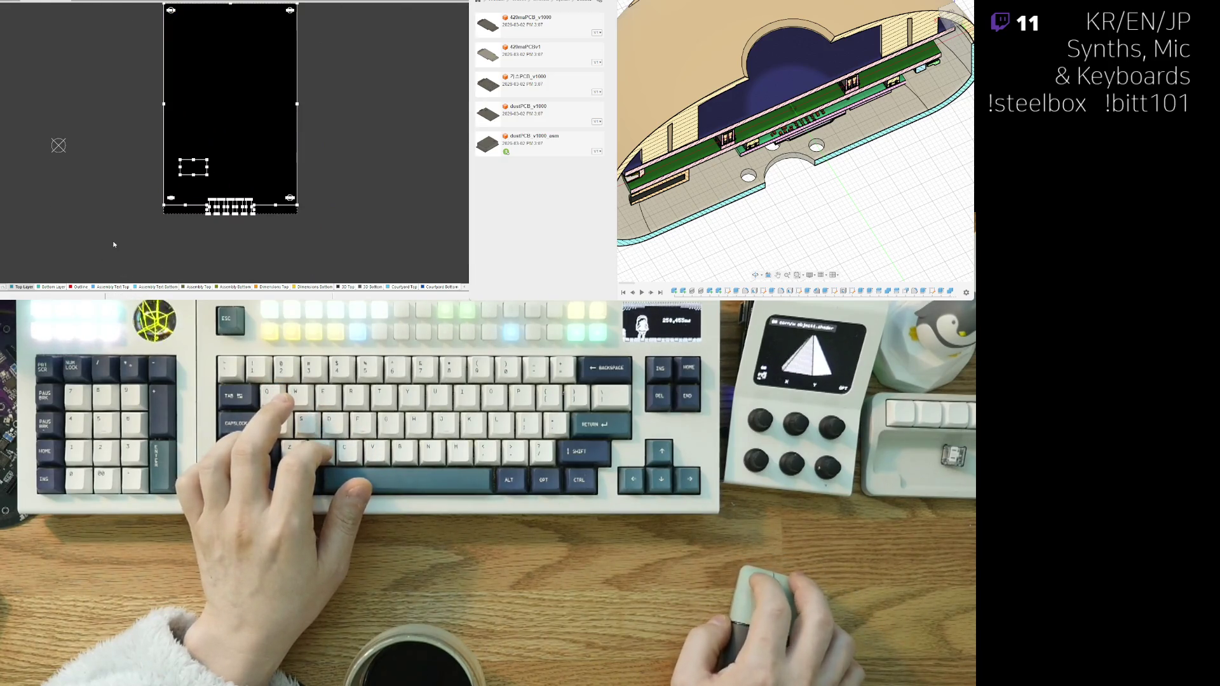
{"action": "right_click_drag", "start_coordinate": [100, 137], "coordinate": [64, 167]}
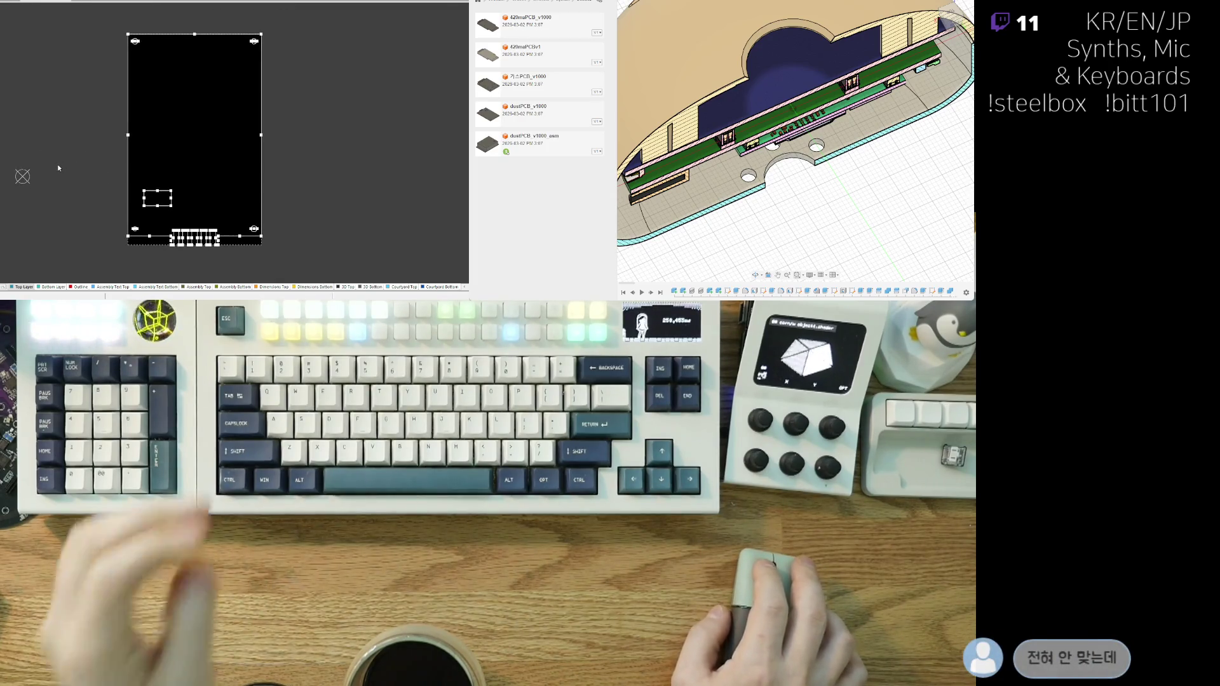
{"action": "key", "text": "ctrl+c"}
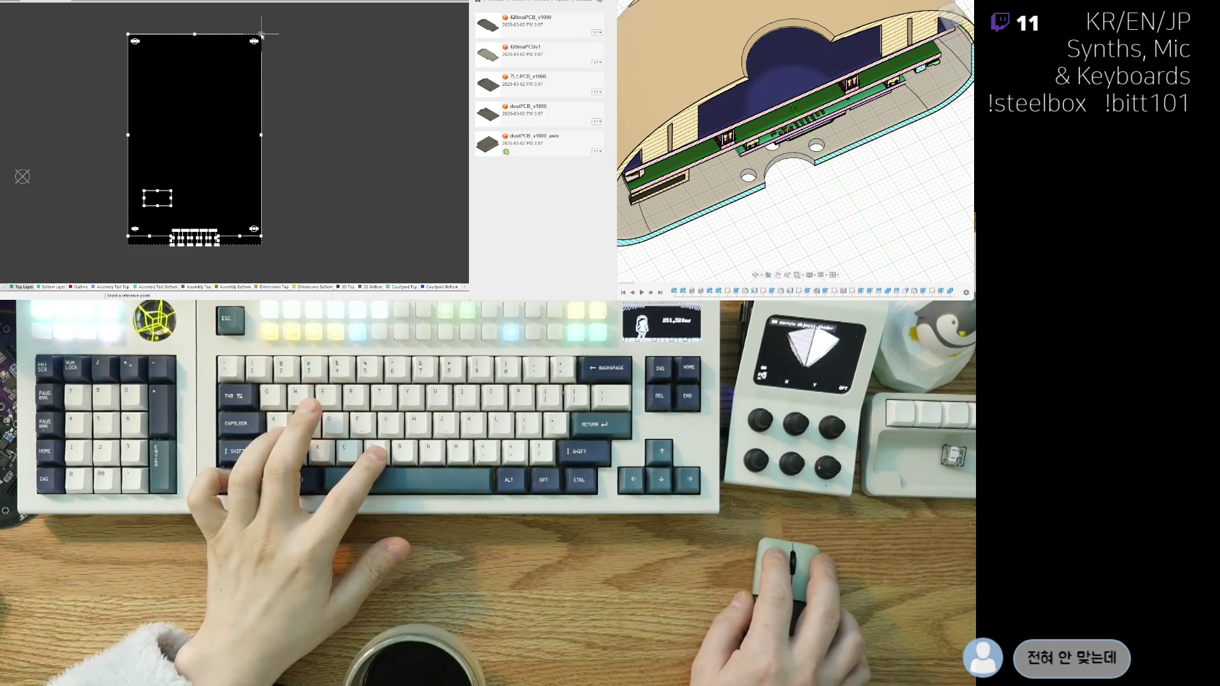
{"action": "left_click", "coordinate": [261, 35]}
- Paste the outline beside the new board, then make Dimensions Top the active layer
{"action": "key", "text": "ctrl+v"}
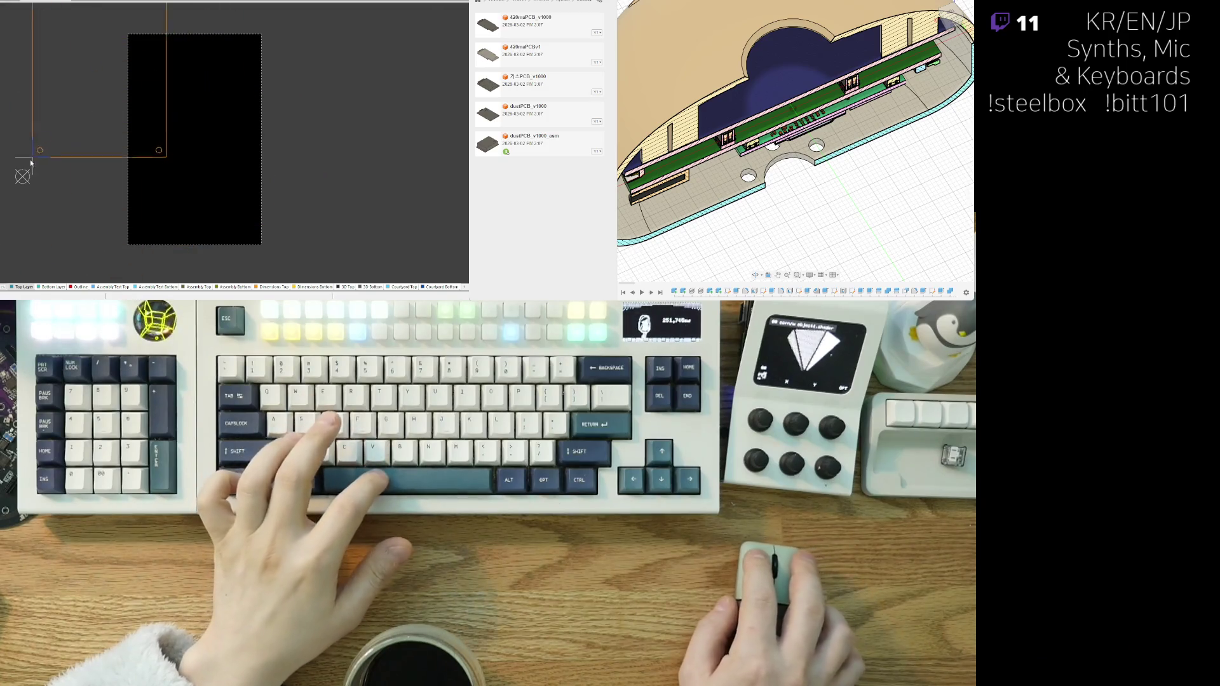
{"action": "scroll", "coordinate": [25, 176], "scroll_direction": "up", "scroll_amount": 5}
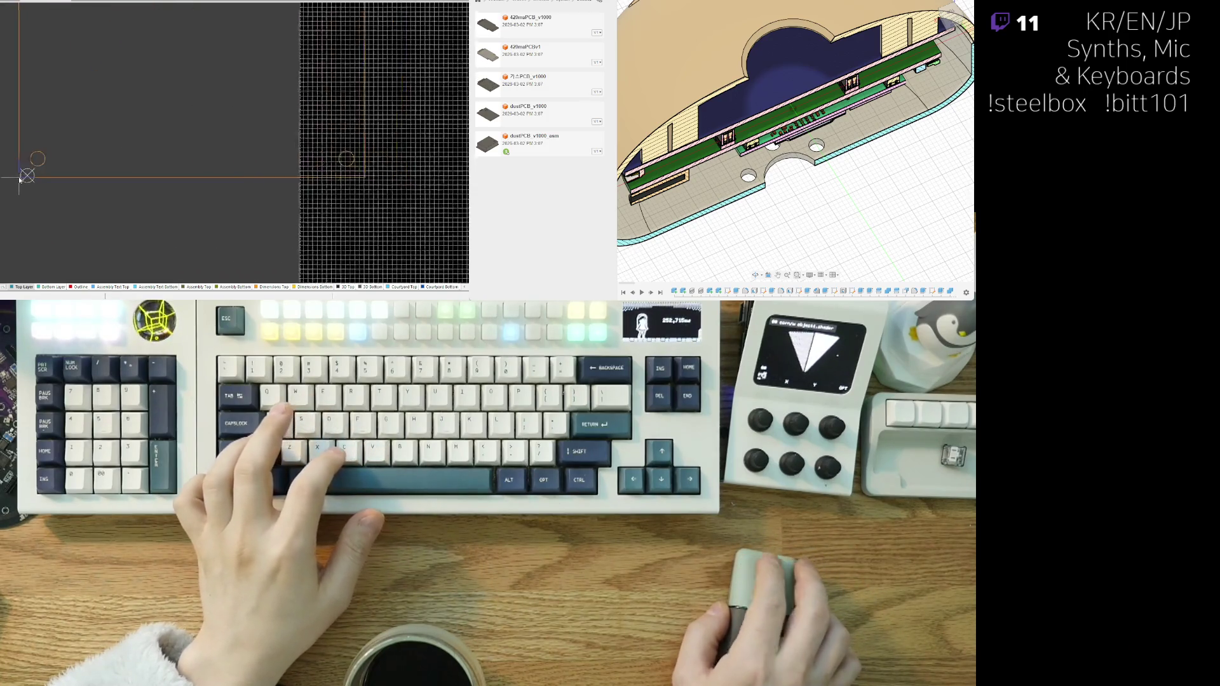
{"action": "scroll", "coordinate": [46, 156], "scroll_direction": "down", "scroll_amount": 4}
{"action": "left_click", "coordinate": [48, 148]}
{"action": "scroll", "coordinate": [48, 148], "scroll_direction": "down", "scroll_amount": 3}
{"action": "right_click_drag", "start_coordinate": [158, 136], "coordinate": [145, 213]}
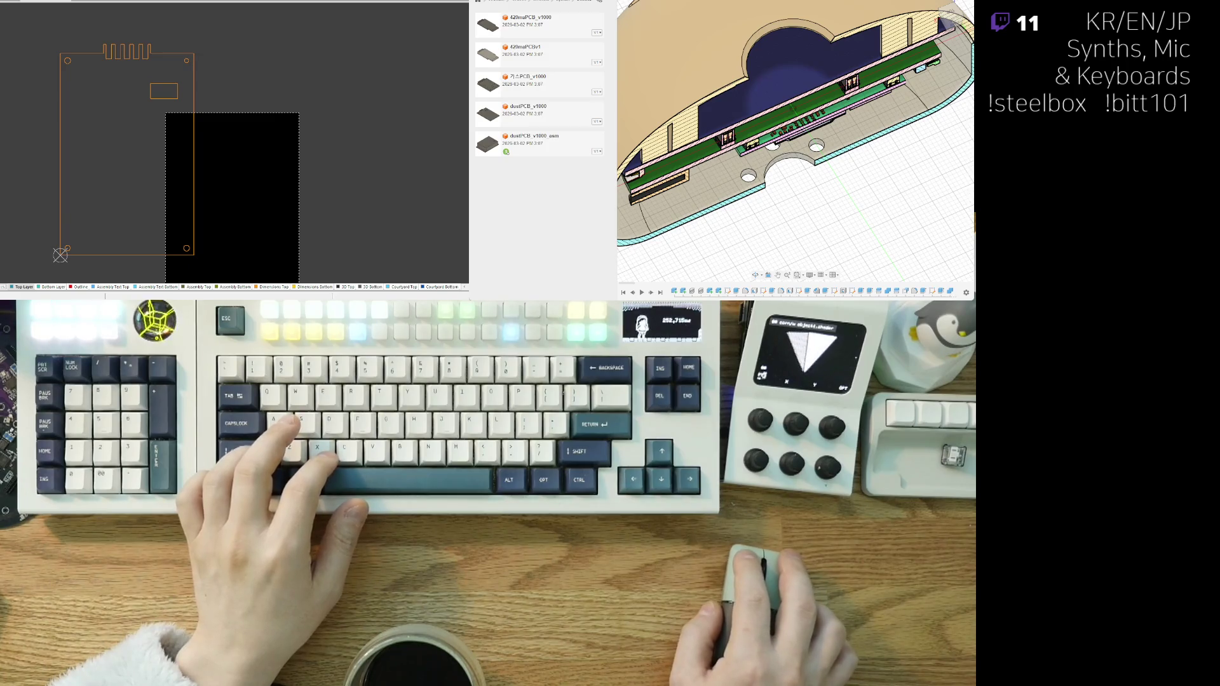
{"action": "scroll", "coordinate": [93, 236], "scroll_direction": "up", "scroll_amount": 5}
{"action": "left_click", "coordinate": [119, 288]}
{"action": "scroll", "coordinate": [133, 97], "scroll_direction": "down", "scroll_amount": 3, "text": "ctrl"}
- Box-select the row of connector pads along the reference board's bottom edge
{"action": "scroll", "coordinate": [134, 97], "scroll_direction": "down", "scroll_amount": 5}
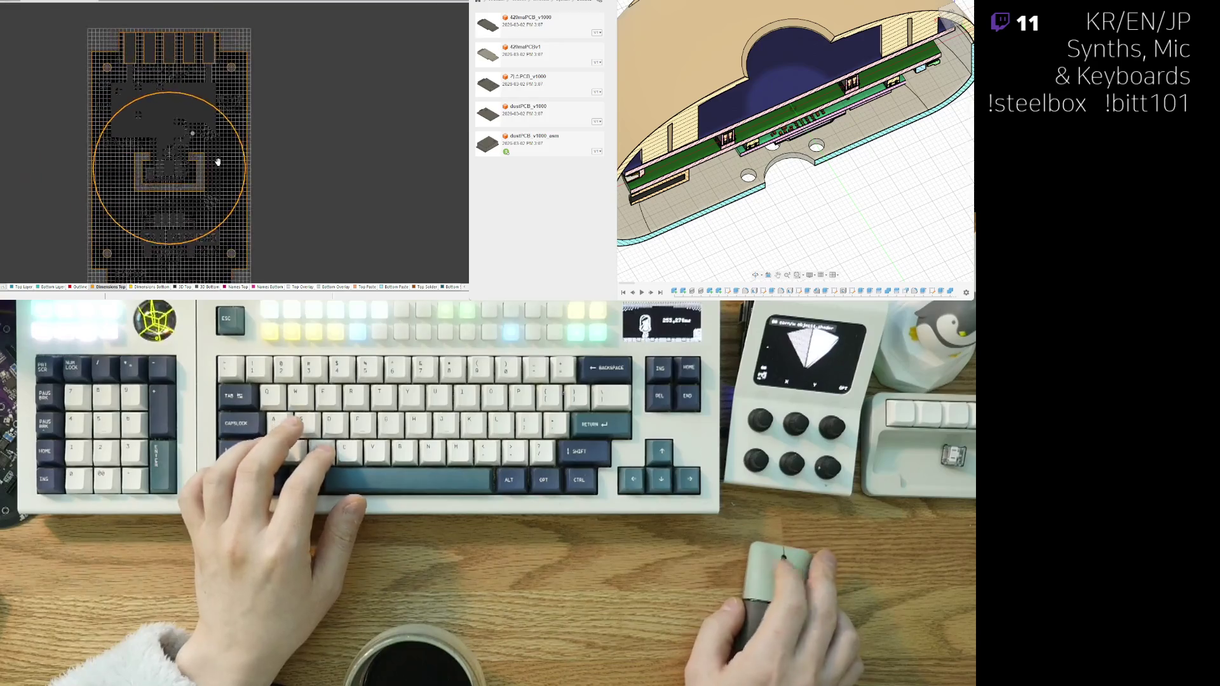
{"action": "scroll", "coordinate": [120, 170], "scroll_direction": "down", "scroll_amount": 2}
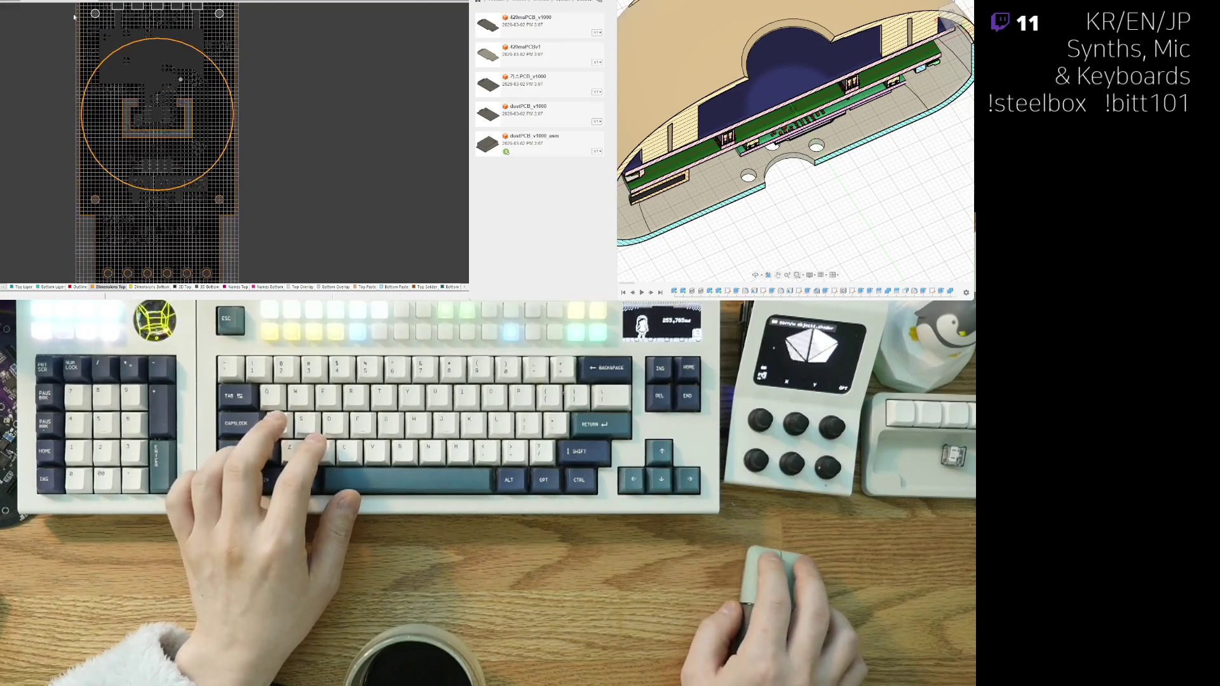
{"action": "scroll", "coordinate": [97, 188], "scroll_direction": "down", "scroll_amount": 5}
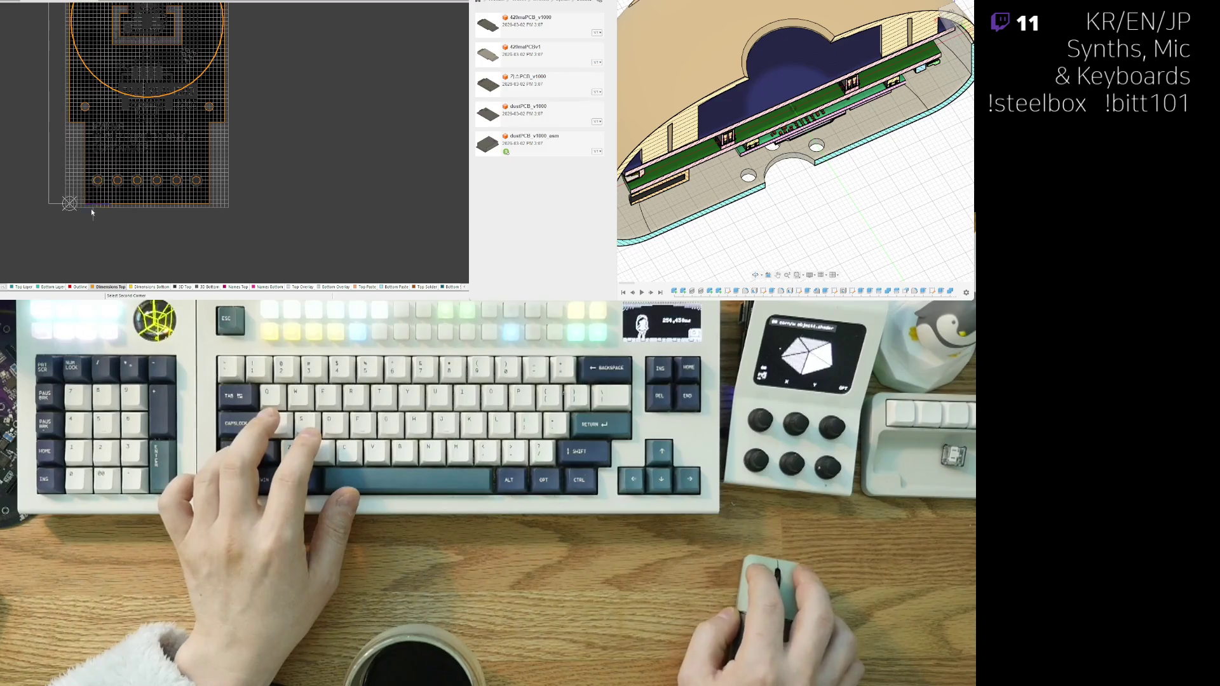
{"action": "left_click_drag", "start_coordinate": [282, 103], "coordinate": [93, 216]}
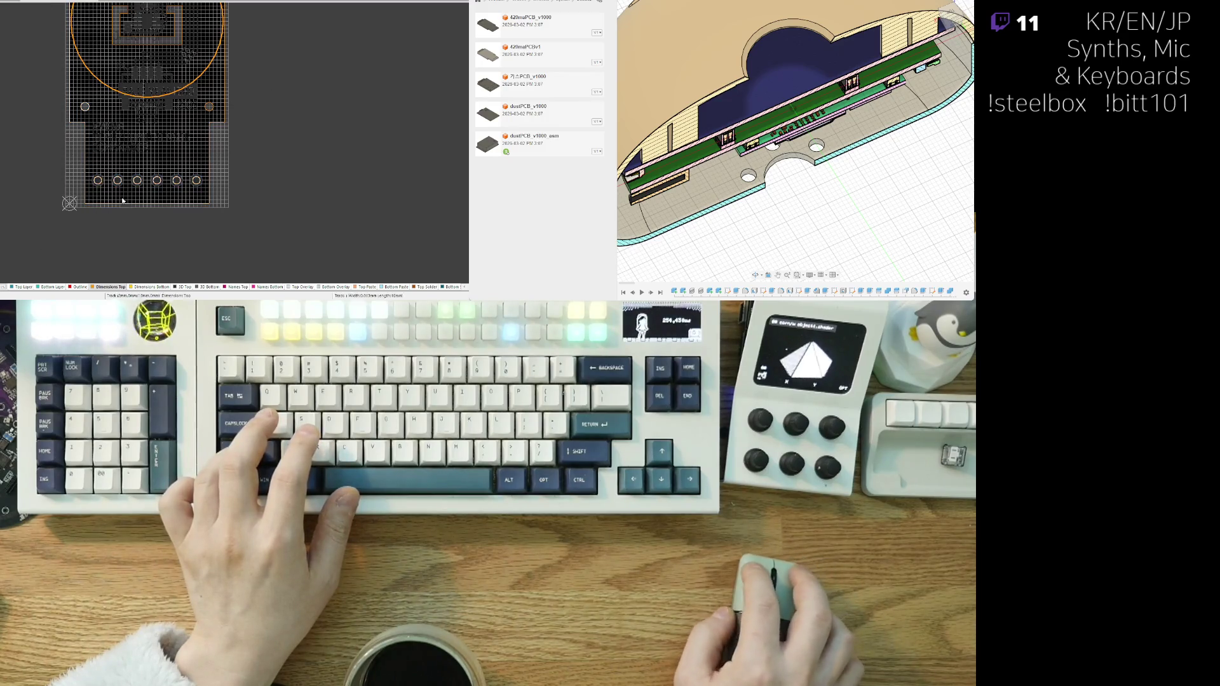
{"action": "scroll", "coordinate": [209, 82], "scroll_direction": "up", "scroll_amount": 4}
{"action": "scroll", "coordinate": [191, 77], "scroll_direction": "right", "scroll_amount": 3, "text": "shift"}
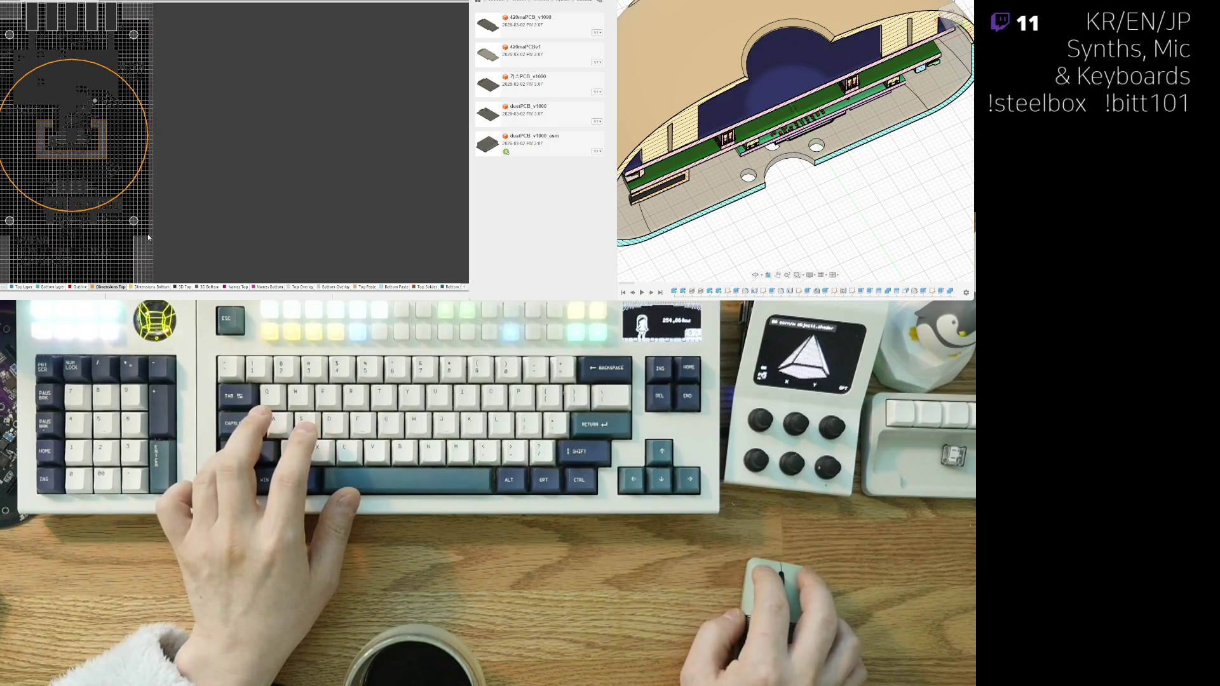
{"action": "right_click_drag", "start_coordinate": [79, 122], "coordinate": [141, 84]}
{"action": "scroll", "coordinate": [96, 222], "scroll_direction": "down", "scroll_amount": 2}
{"action": "scroll", "coordinate": [57, 212], "scroll_direction": "up", "scroll_amount": 4, "text": "ctrl"}
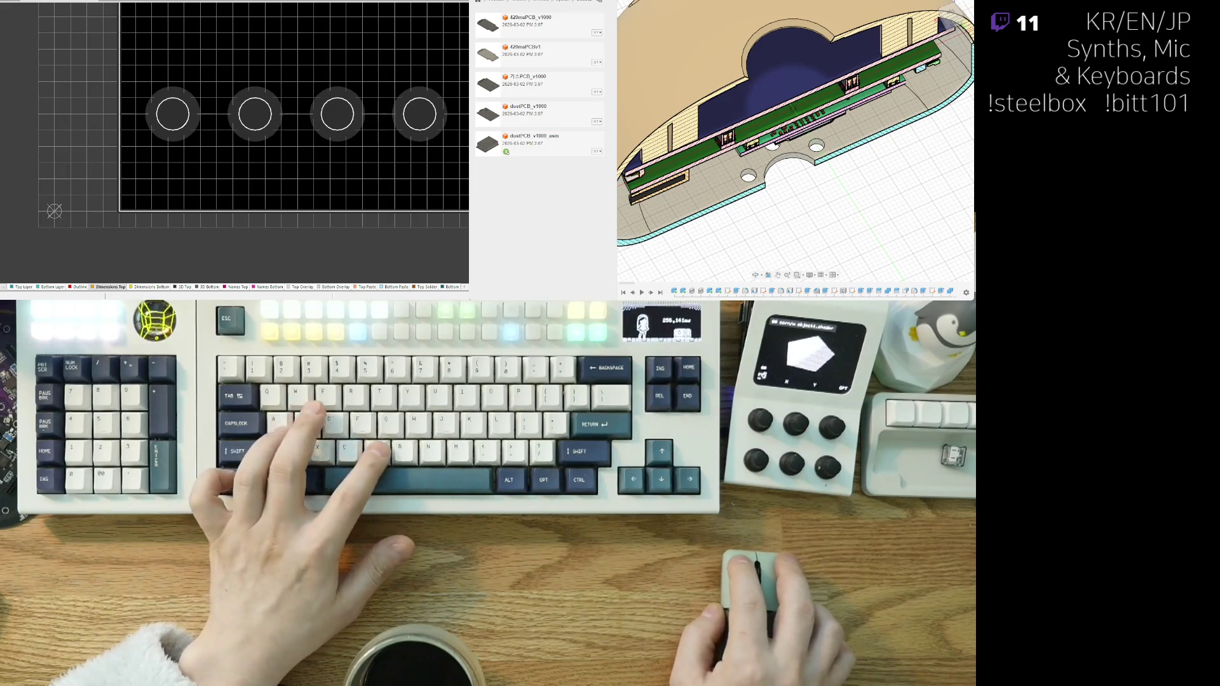
- Return to the new board document
{"action": "key", "text": "ctrl+Tab"}
{"action": "scroll", "coordinate": [96, 216], "scroll_direction": "down", "scroll_amount": 3}
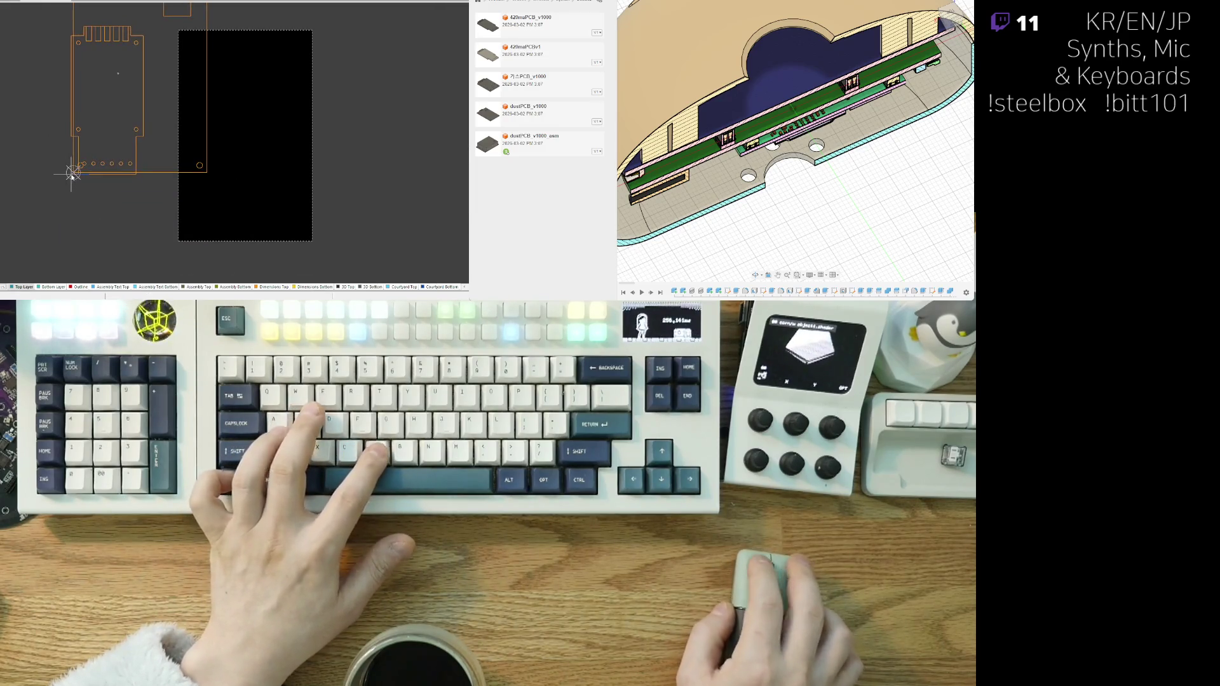
{"action": "scroll", "coordinate": [73, 169], "scroll_direction": "up", "scroll_amount": 1}
- Position the pasted footprint on the new outline, then copy the right footprint from its top-left notch corner
{"action": "mouse_move", "coordinate": [81, 24]}
{"action": "left_mouse_down"}
{"action": "mouse_move", "coordinate": [105, 202]}
{"action": "mouse_move", "coordinate": [105, 189]}
{"action": "left_mouse_up"}
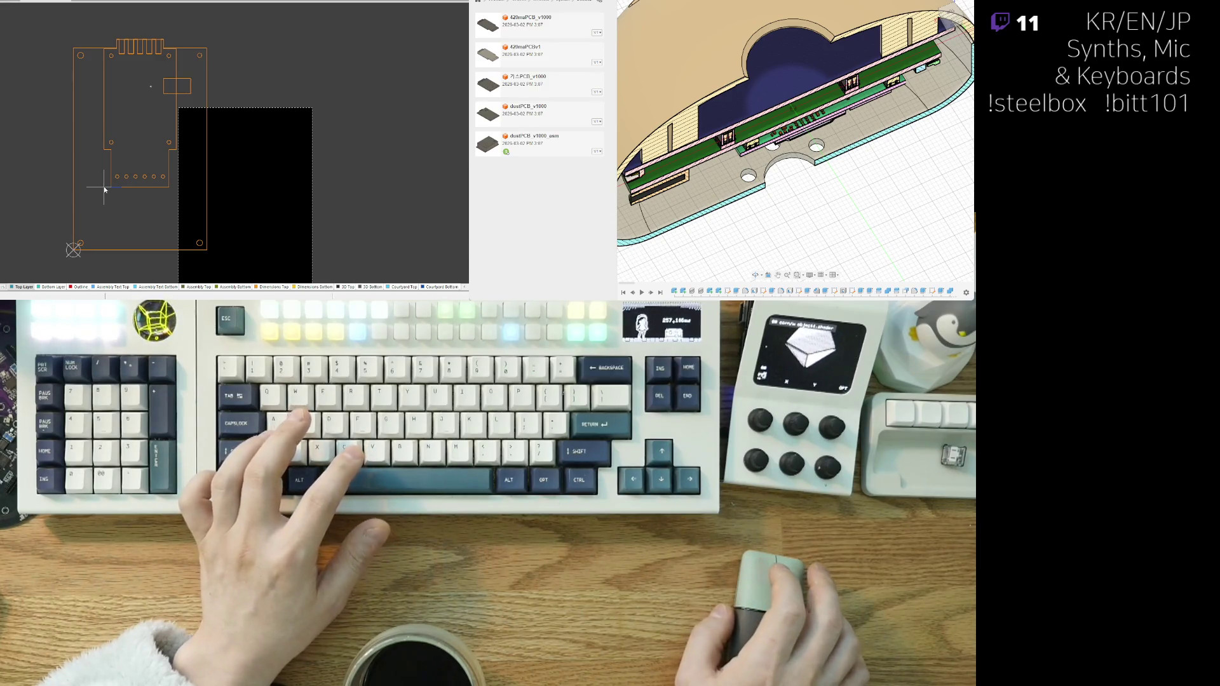
{"action": "left_click_drag", "start_coordinate": [104, 189], "coordinate": [259, 177]}
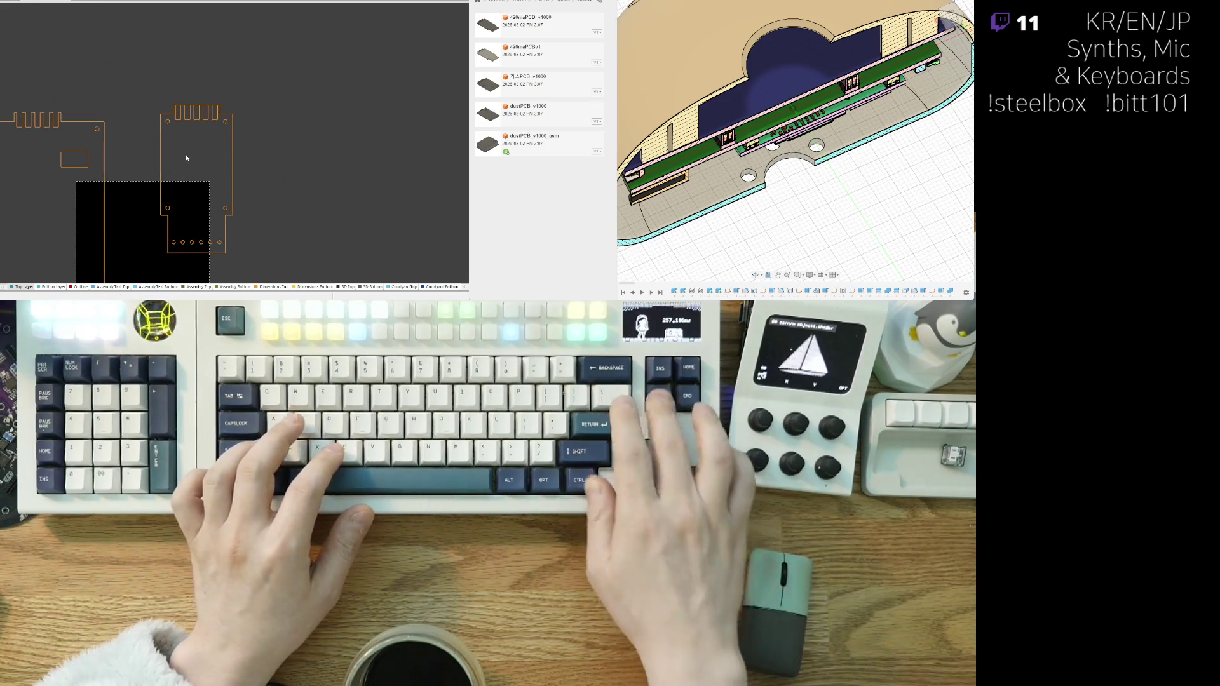
{"action": "left_click_drag", "start_coordinate": [275, 60], "coordinate": [145, 266]}
{"action": "scroll", "coordinate": [144, 148], "scroll_direction": "up", "scroll_amount": 5, "text": "ctrl"}
{"action": "key", "text": "ctrl+c"}
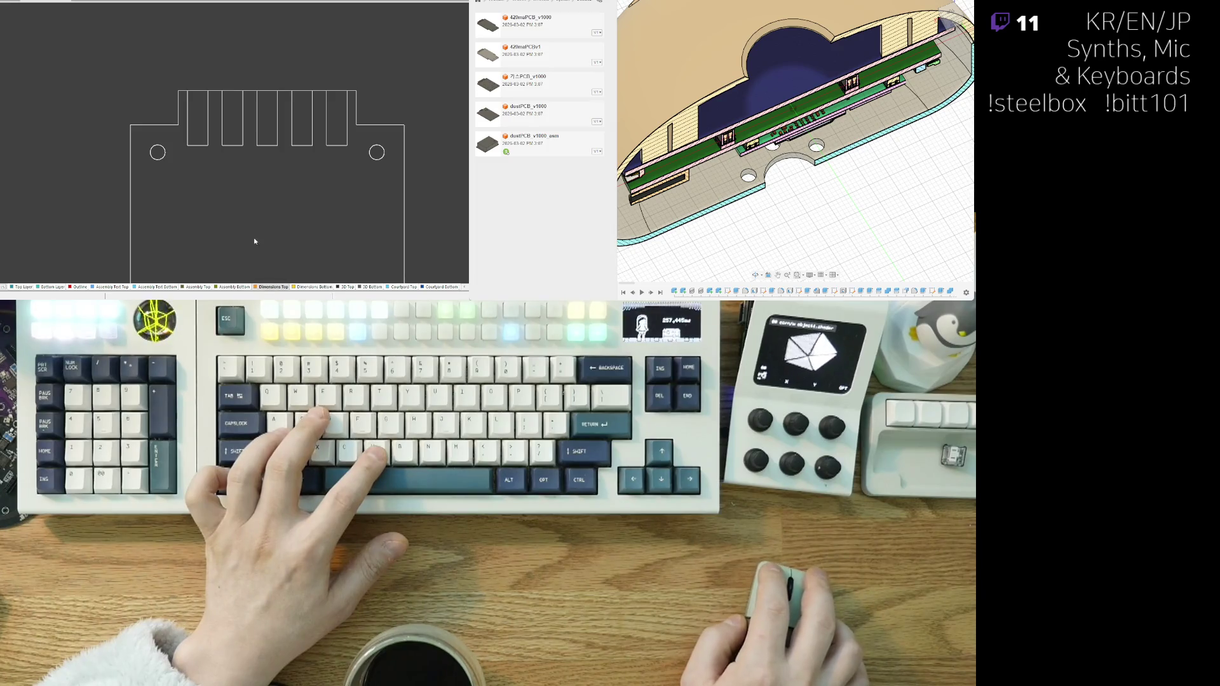
{"action": "left_click", "coordinate": [180, 96]}
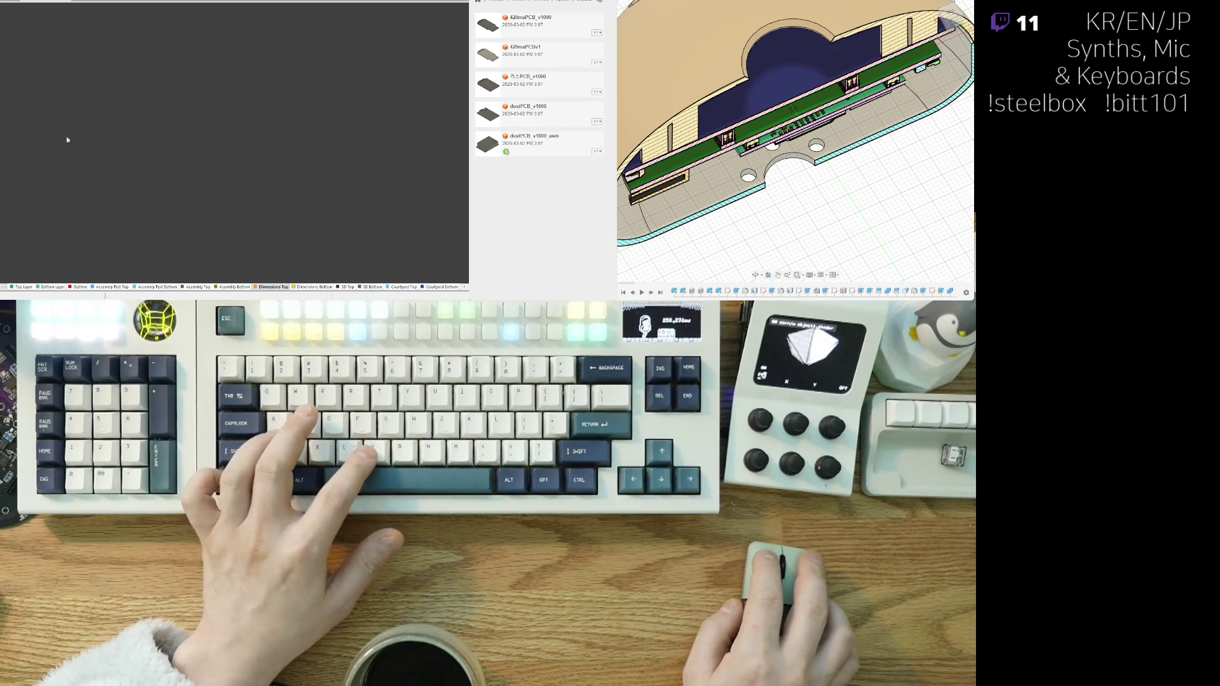
{"action": "scroll", "coordinate": [66, 136], "scroll_direction": "down", "scroll_amount": 2}
{"action": "scroll", "coordinate": [76, 111], "scroll_direction": "up", "scroll_amount": 2}
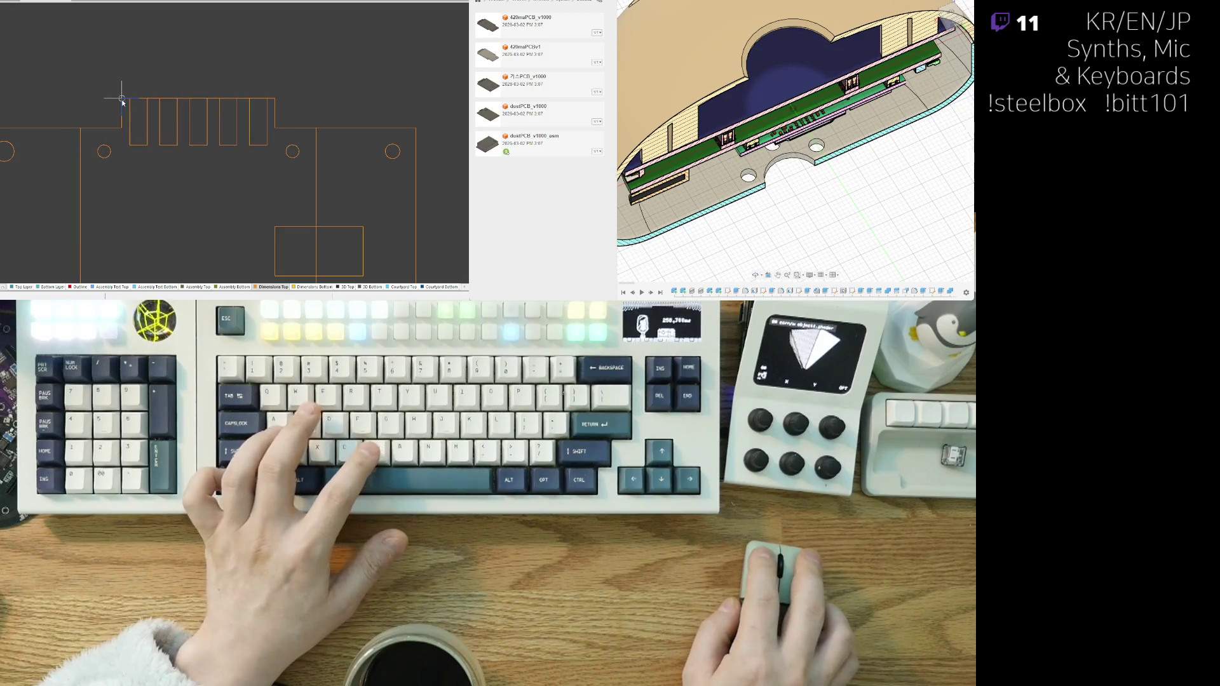
- Select the imported outline segments, including the connector notch edge, to define the board shape
{"action": "scroll", "coordinate": [86, 117], "scroll_direction": "down", "scroll_amount": 3}
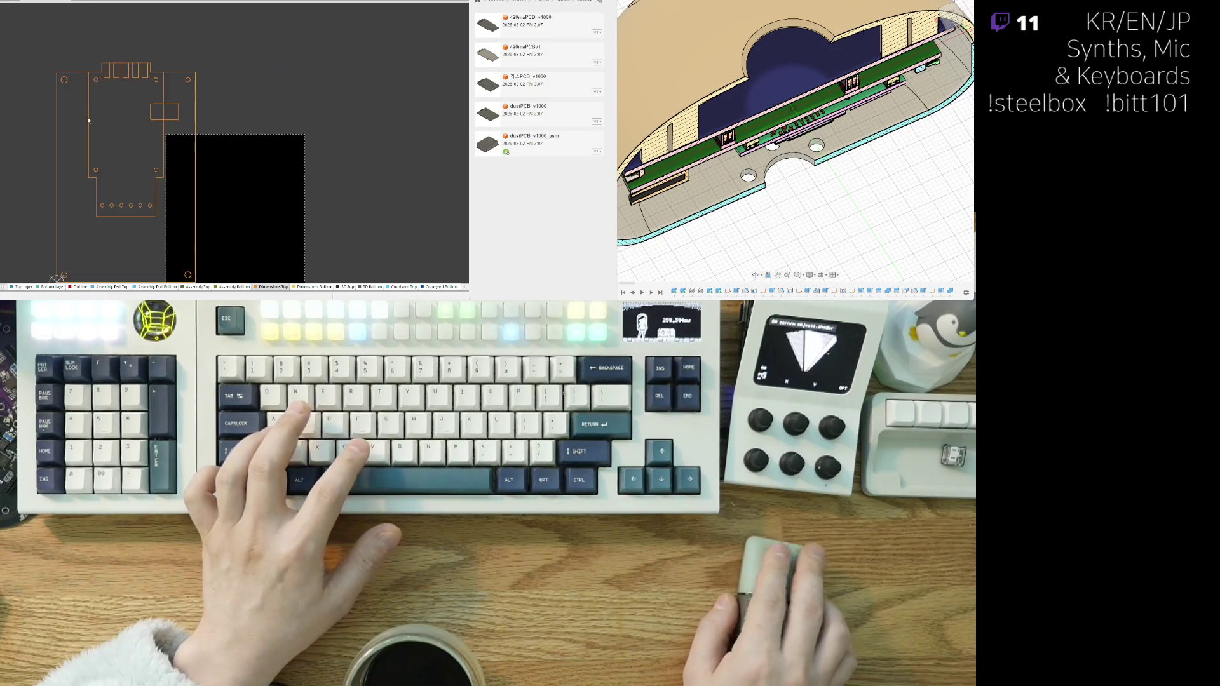
{"action": "right_click_drag", "start_coordinate": [59, 168], "coordinate": [54, 179]}
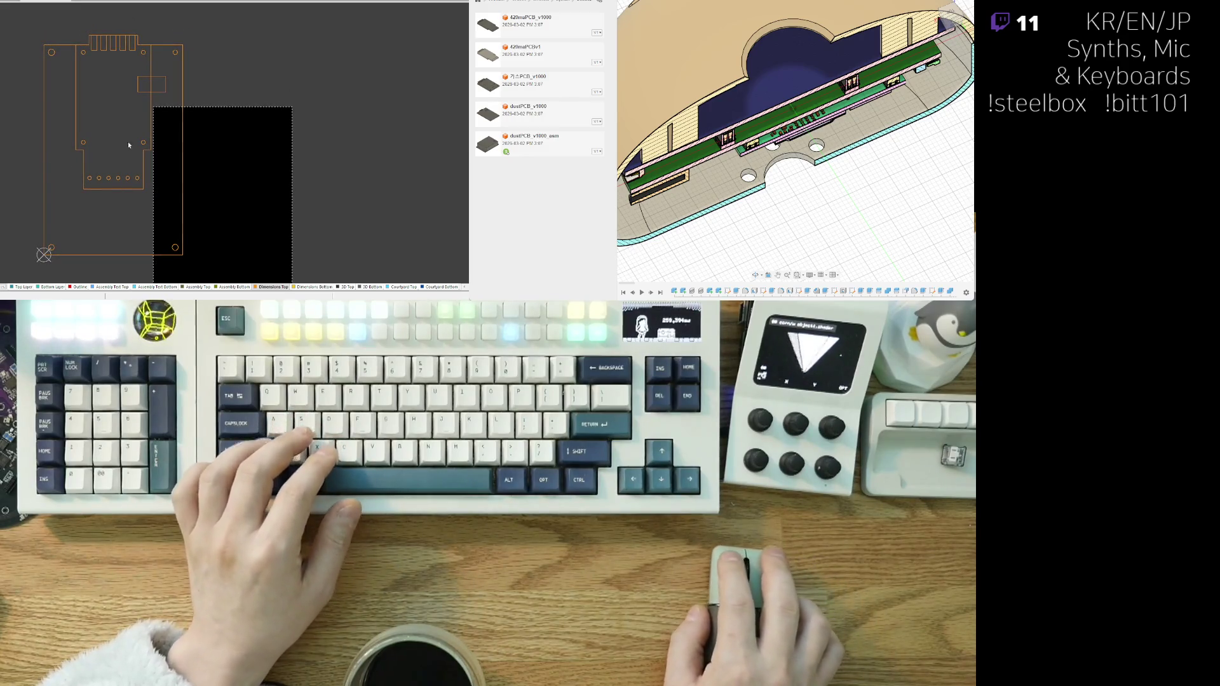
{"action": "scroll", "coordinate": [137, 112], "scroll_direction": "up", "scroll_amount": 3}
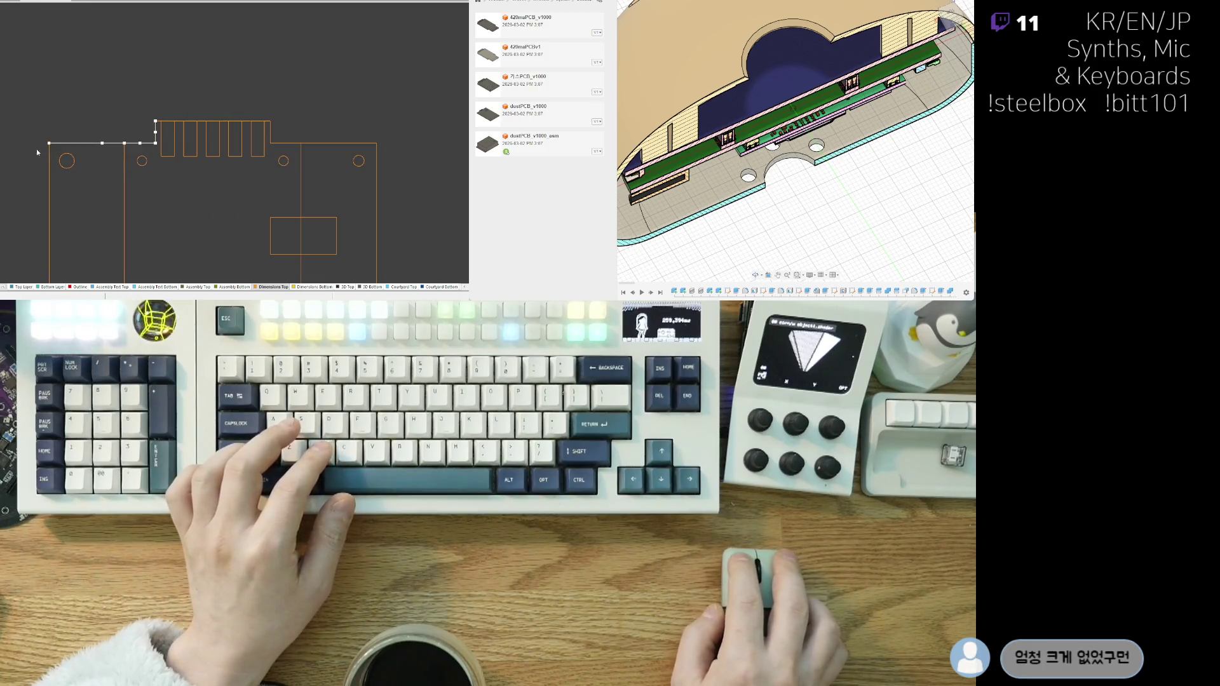
{"action": "left_click_drag", "start_coordinate": [296, 97], "coordinate": [269, 150]}
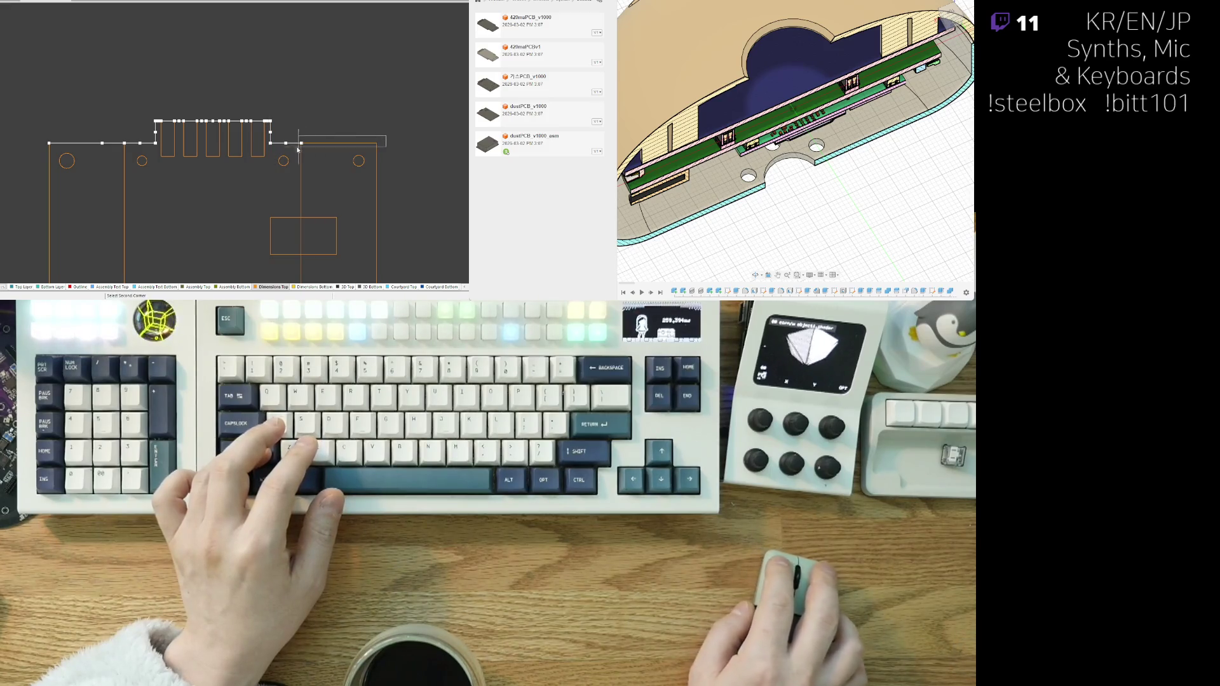
{"action": "left_click", "coordinate": [264, 151]}
{"action": "scroll", "coordinate": [377, 226], "scroll_direction": "up", "scroll_amount": 3}
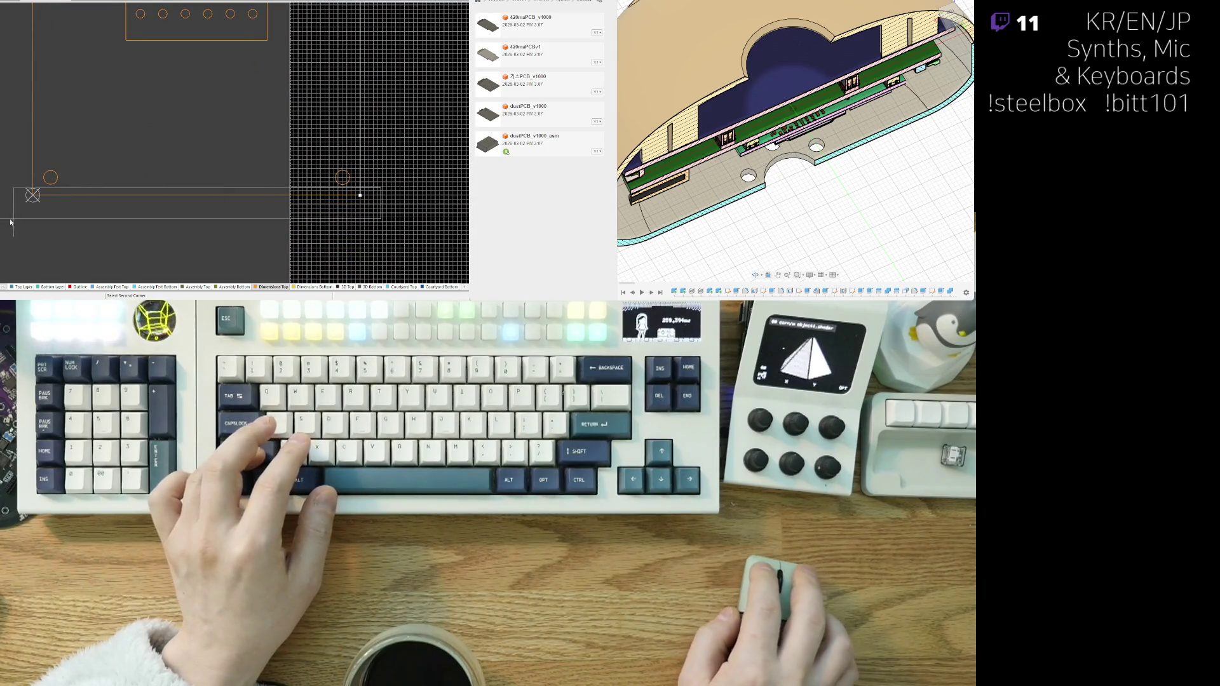
{"action": "scroll", "coordinate": [26, 96], "scroll_direction": "down", "scroll_amount": 5}
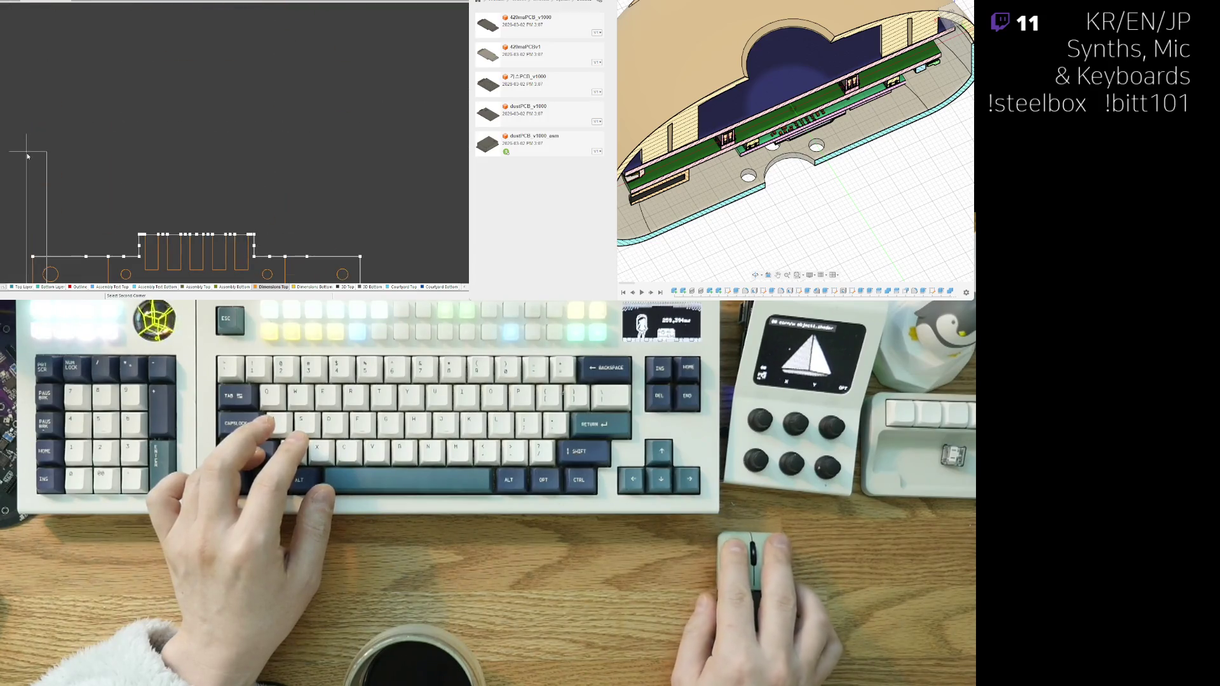
{"action": "scroll", "coordinate": [64, 189], "scroll_direction": "up", "scroll_amount": 3}
{"action": "scroll", "coordinate": [64, 190], "scroll_direction": "down", "scroll_amount": 1}
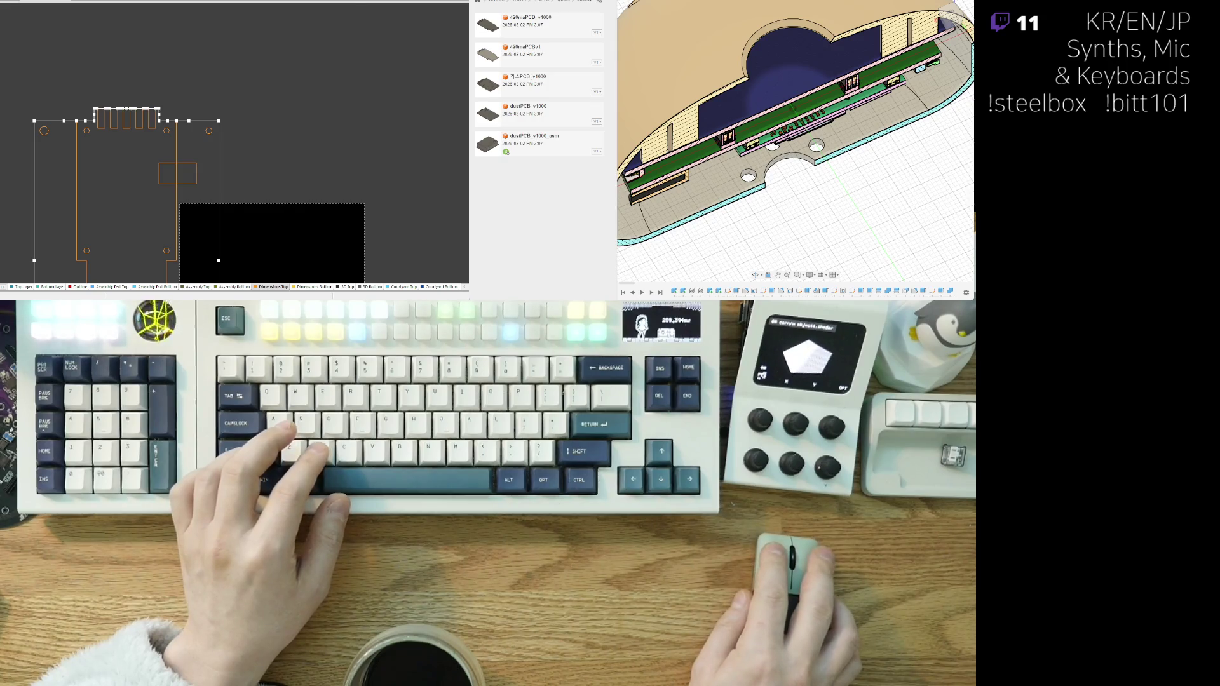
{"action": "scroll", "coordinate": [90, 195], "scroll_direction": "down", "scroll_amount": 3}
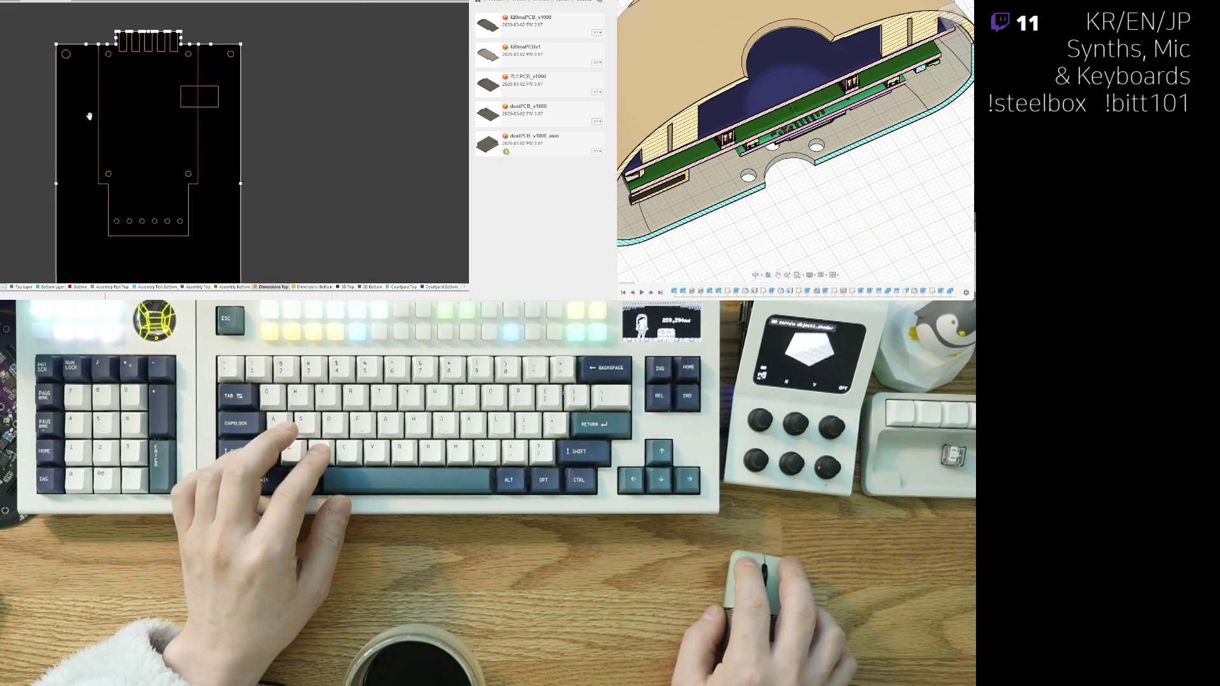
{"action": "scroll", "coordinate": [88, 174], "scroll_direction": "up", "scroll_amount": 5}
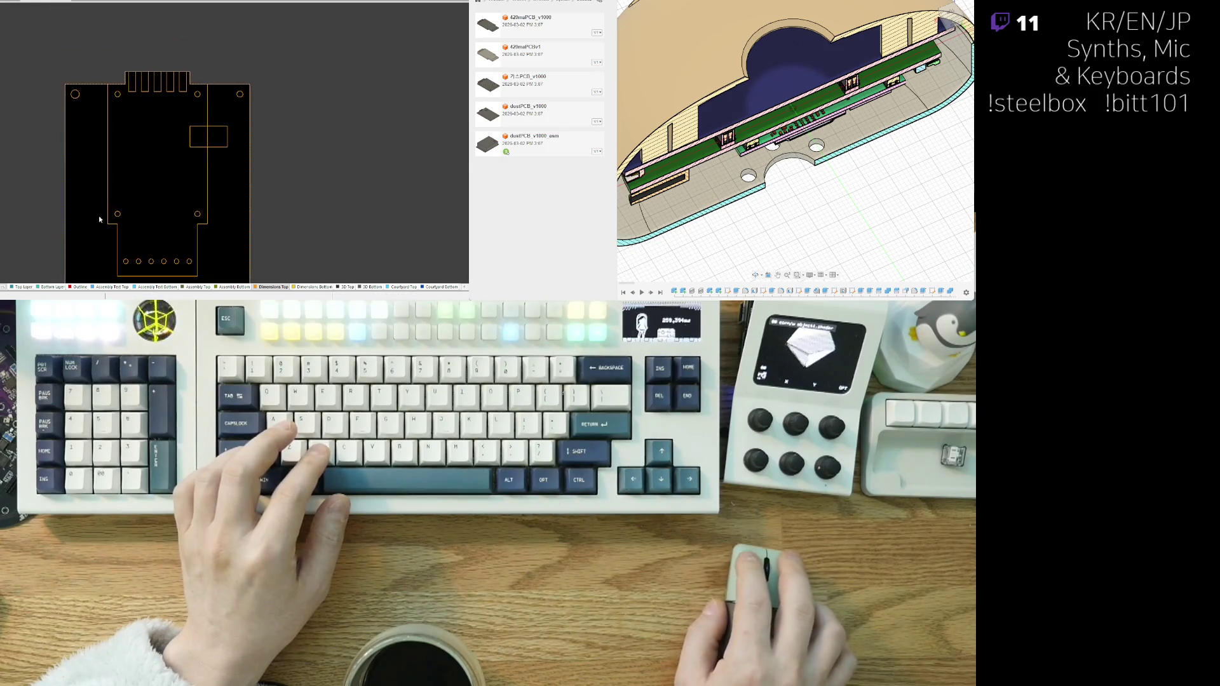
{"action": "scroll", "coordinate": [66, 170], "scroll_direction": "down", "scroll_amount": 5}
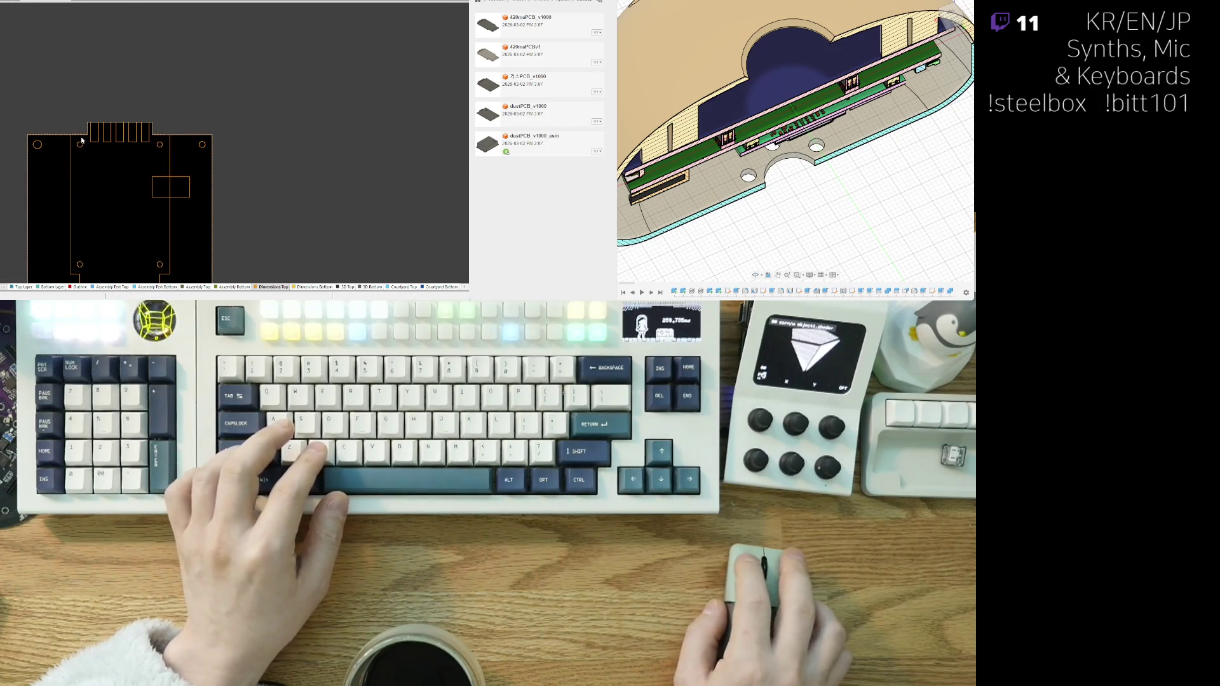
{"action": "scroll", "coordinate": [66, 171], "scroll_direction": "up", "scroll_amount": 5}
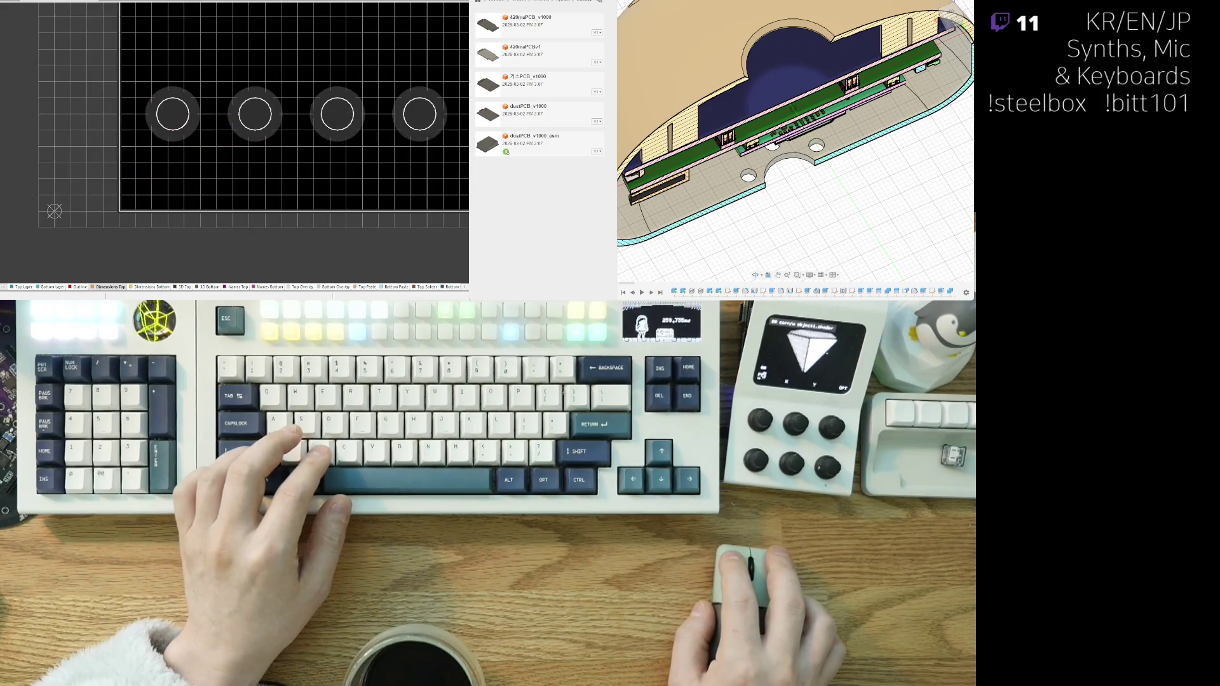
- Select the reference board's top connector pads, then switch back to the new sensor PCB
{"action": "scroll", "coordinate": [133, 116], "scroll_direction": "down", "scroll_amount": 5}
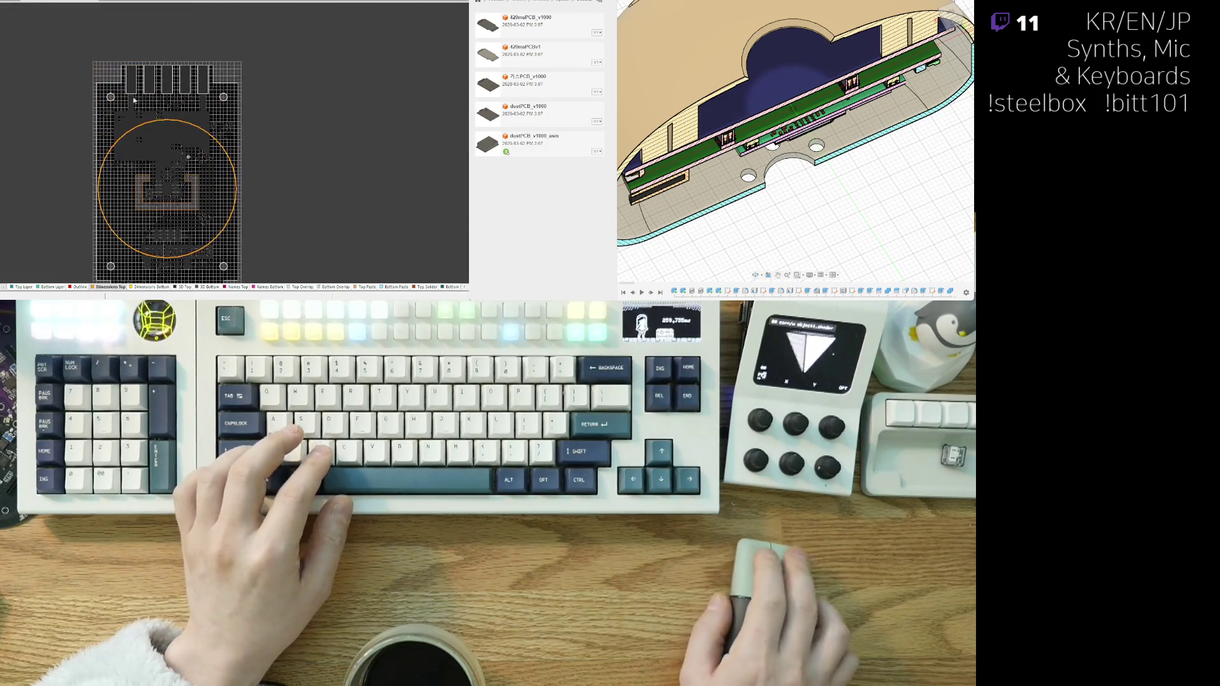
{"action": "scroll", "coordinate": [181, 97], "scroll_direction": "up", "scroll_amount": 3}
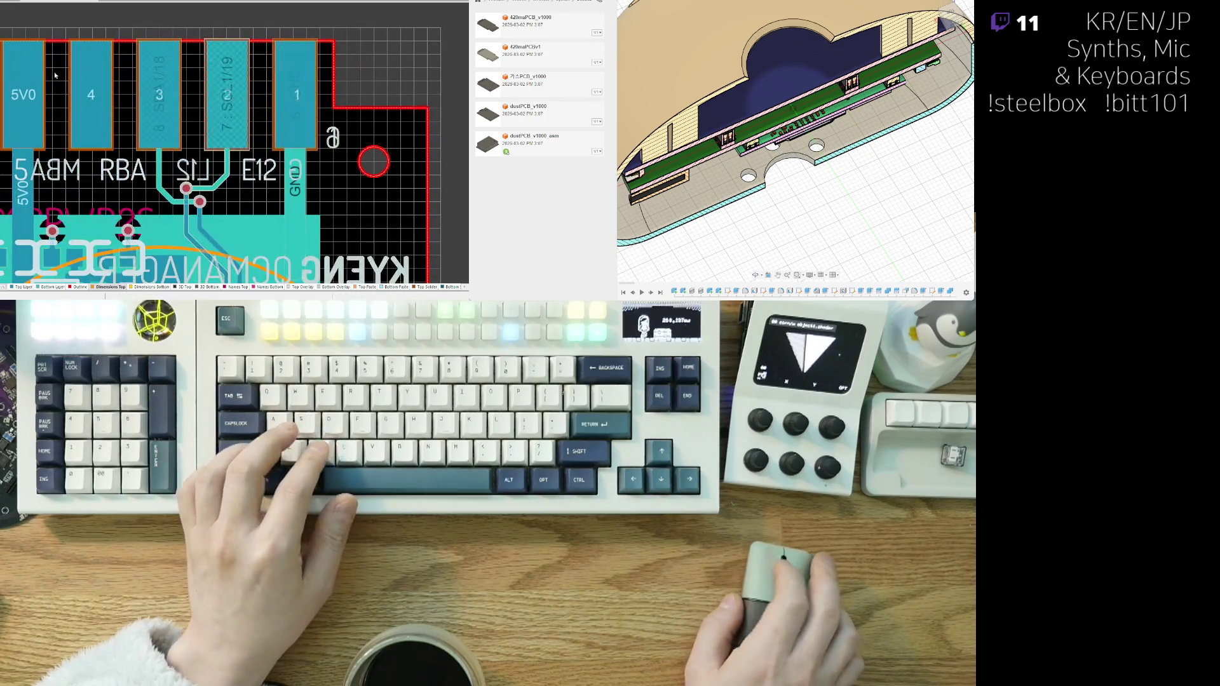
{"action": "right_click_drag", "start_coordinate": [113, 24], "coordinate": [122, 24]}
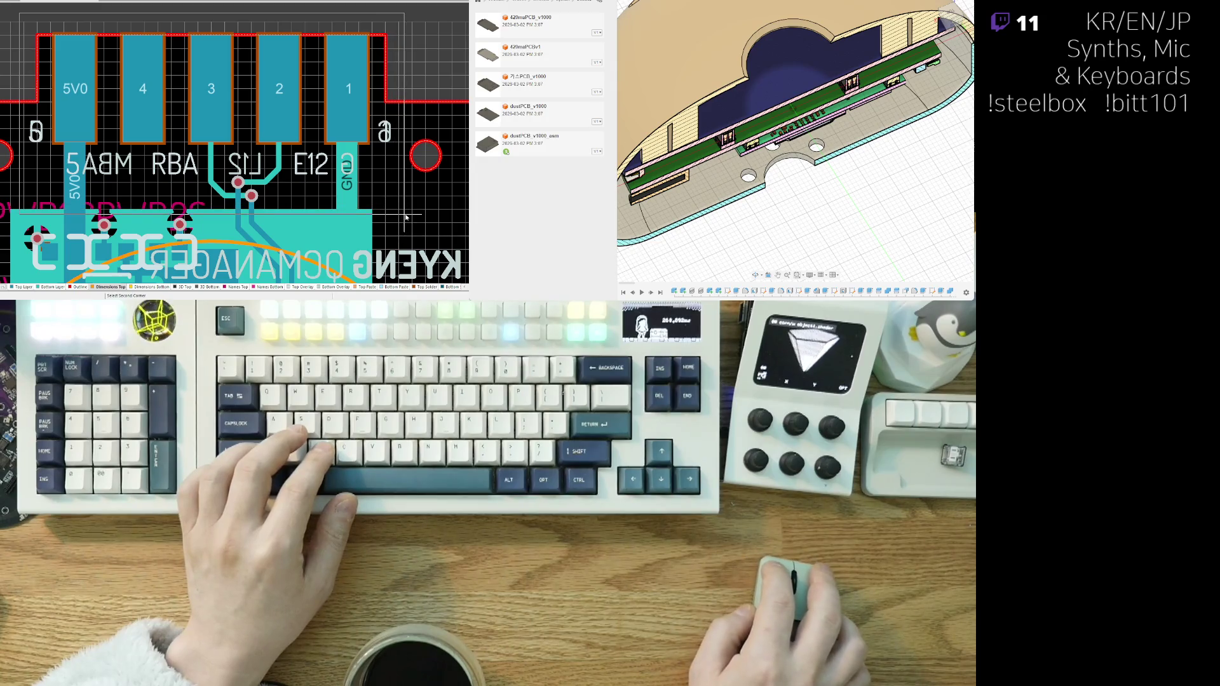
{"action": "scroll", "coordinate": [404, 221], "scroll_direction": "down", "scroll_amount": 3}
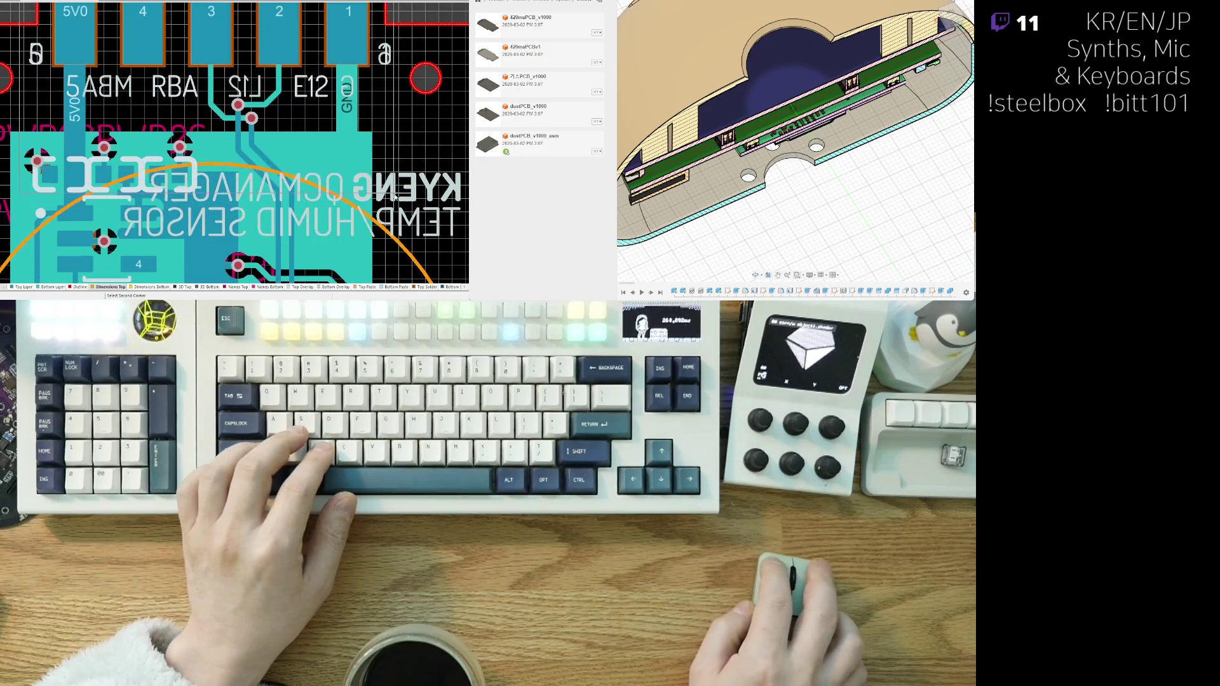
{"action": "left_click", "coordinate": [398, 120]}
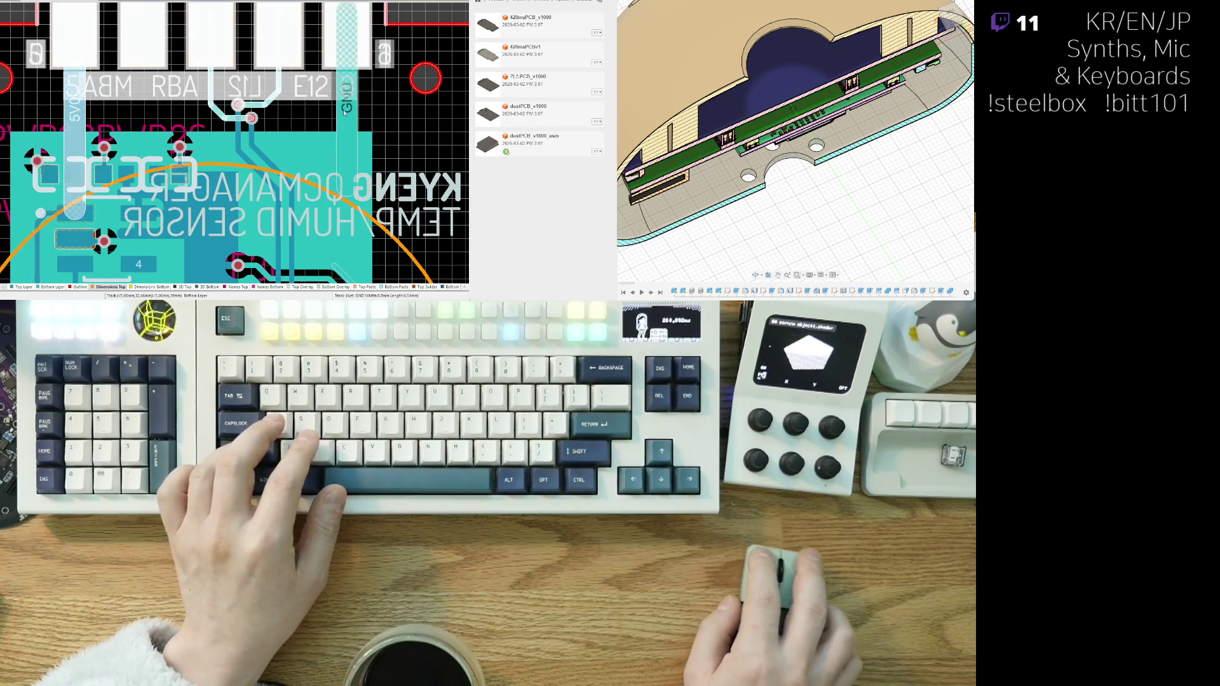
{"action": "scroll", "coordinate": [274, 122], "scroll_direction": "left", "scroll_amount": 3, "text": "shift"}
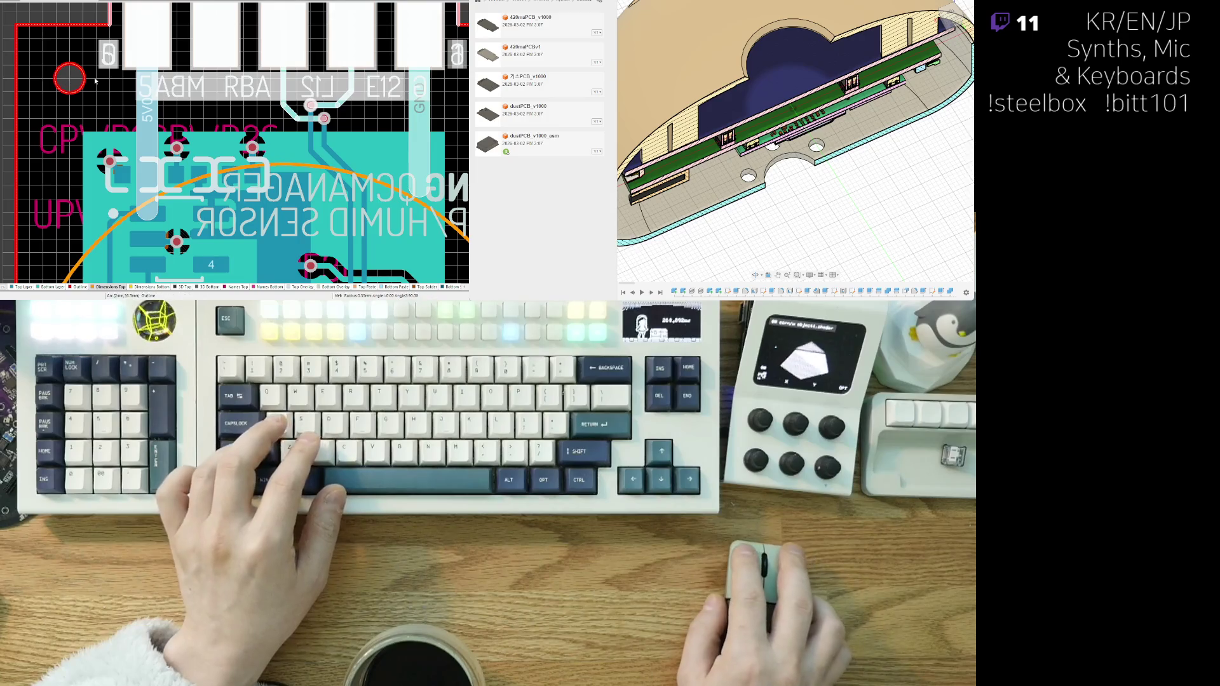
{"action": "scroll", "coordinate": [95, 81], "scroll_direction": "down", "scroll_amount": 5}
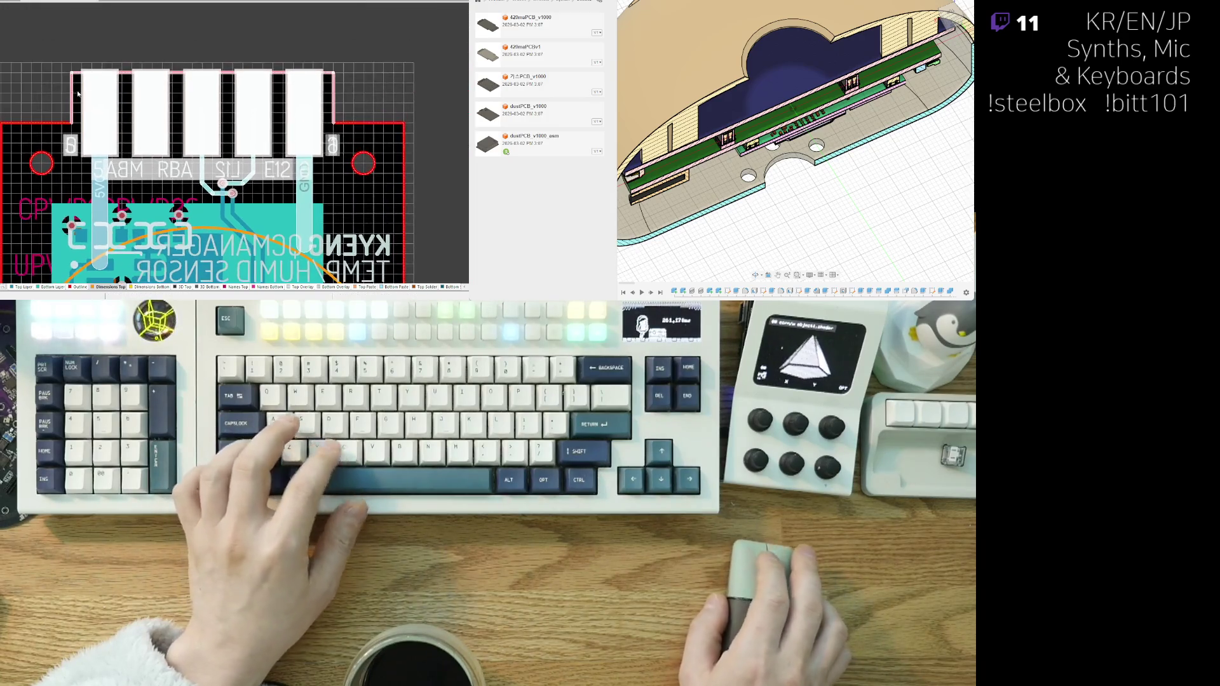
{"action": "scroll", "coordinate": [78, 93], "scroll_direction": "up", "scroll_amount": 2}
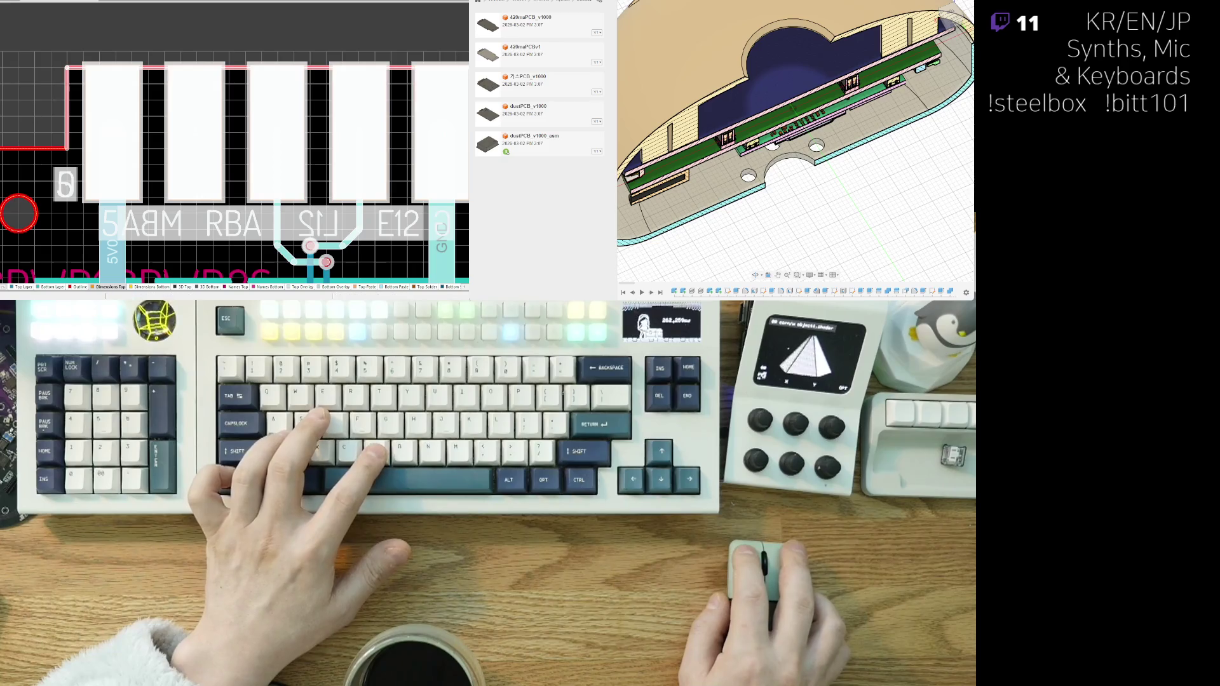
{"action": "scroll", "coordinate": [63, 76], "scroll_direction": "up", "scroll_amount": 3}
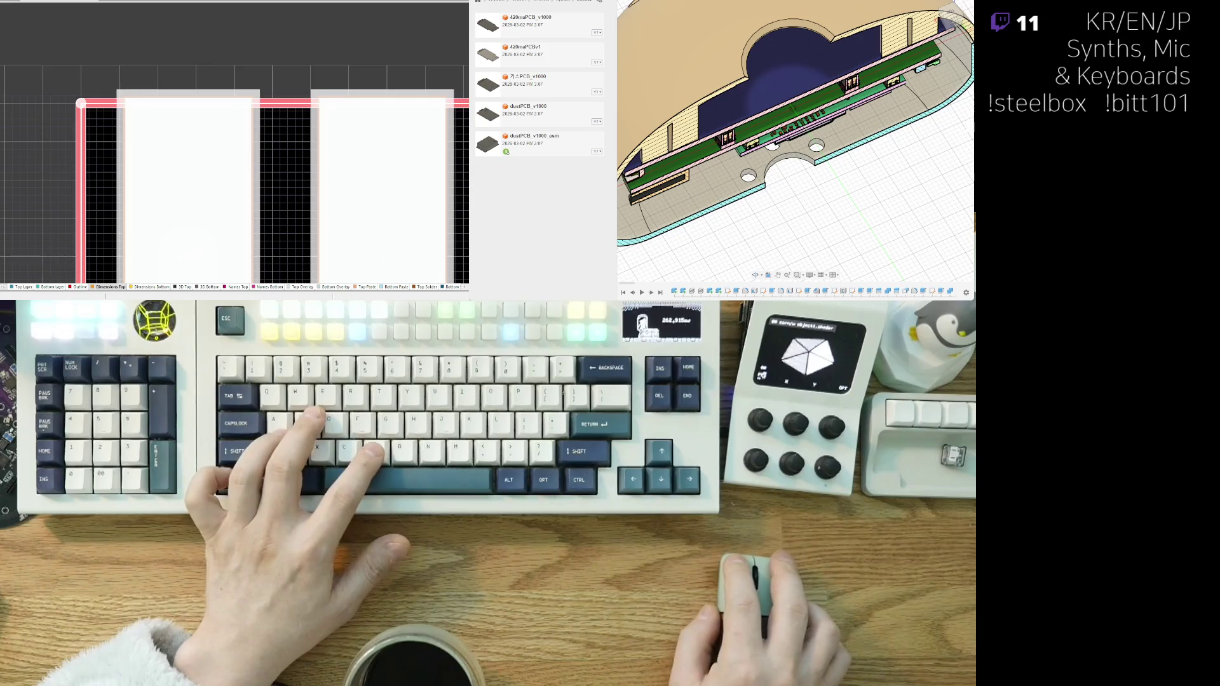
{"action": "key", "text": "ctrl+Tab"}
{"action": "scroll", "coordinate": [105, 153], "scroll_direction": "up", "scroll_amount": 3}
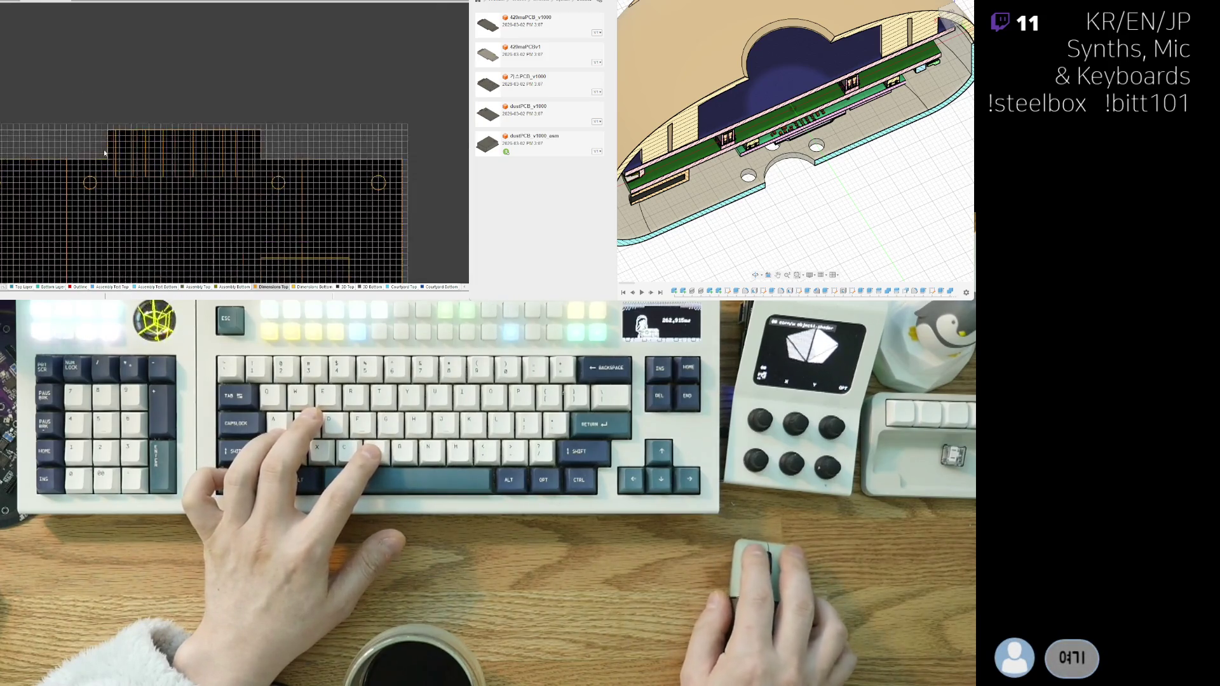
- Zoom and pan the view to bring the board's top-right corner into view
{"action": "scroll", "coordinate": [105, 102], "scroll_direction": "up", "scroll_amount": 3}
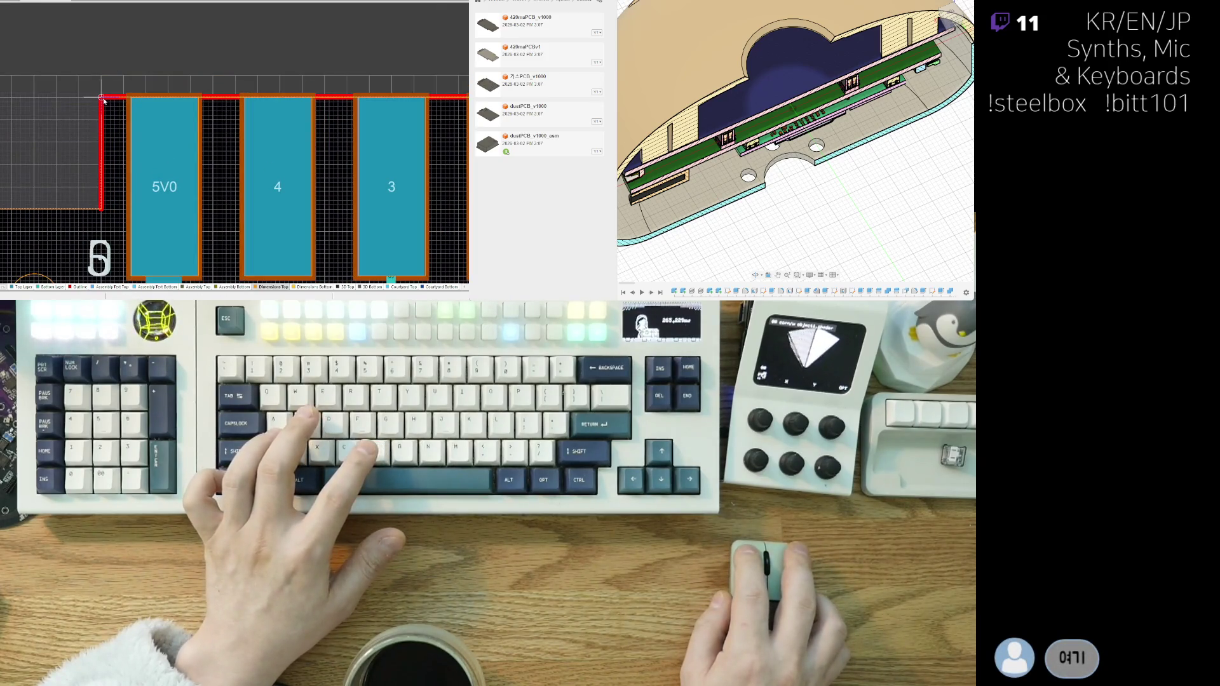
{"action": "scroll", "coordinate": [103, 155], "scroll_direction": "down", "scroll_amount": 5}
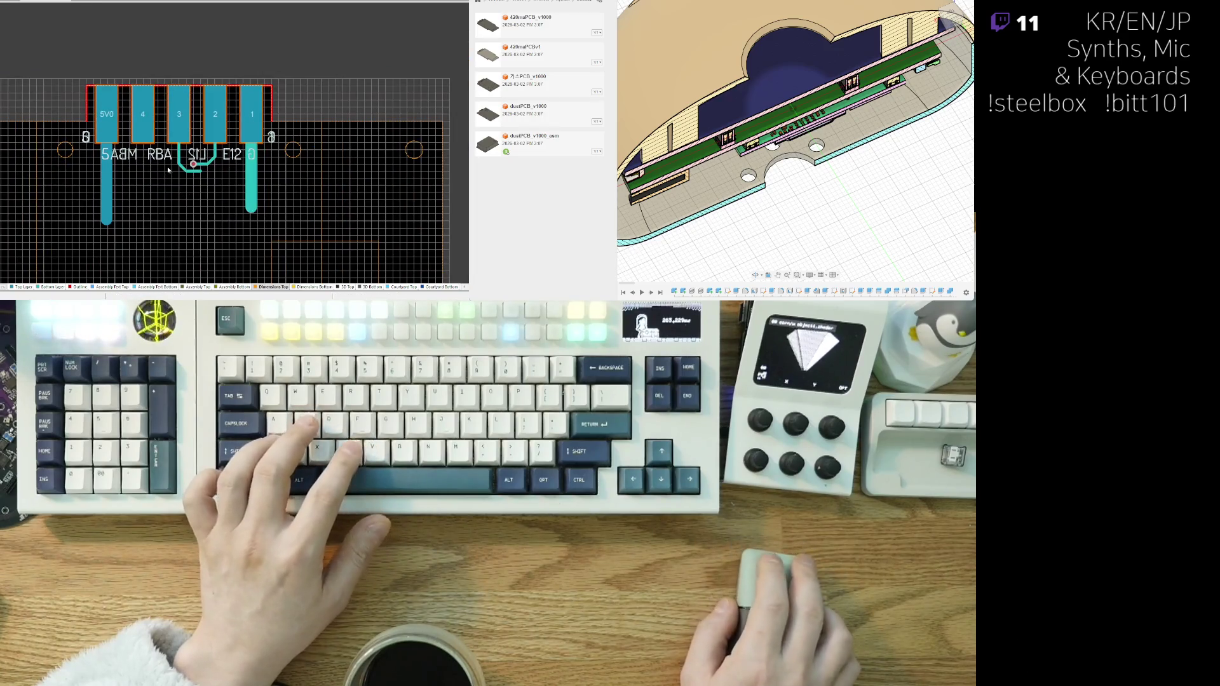
{"action": "scroll", "coordinate": [130, 186], "scroll_direction": "down", "scroll_amount": 5}
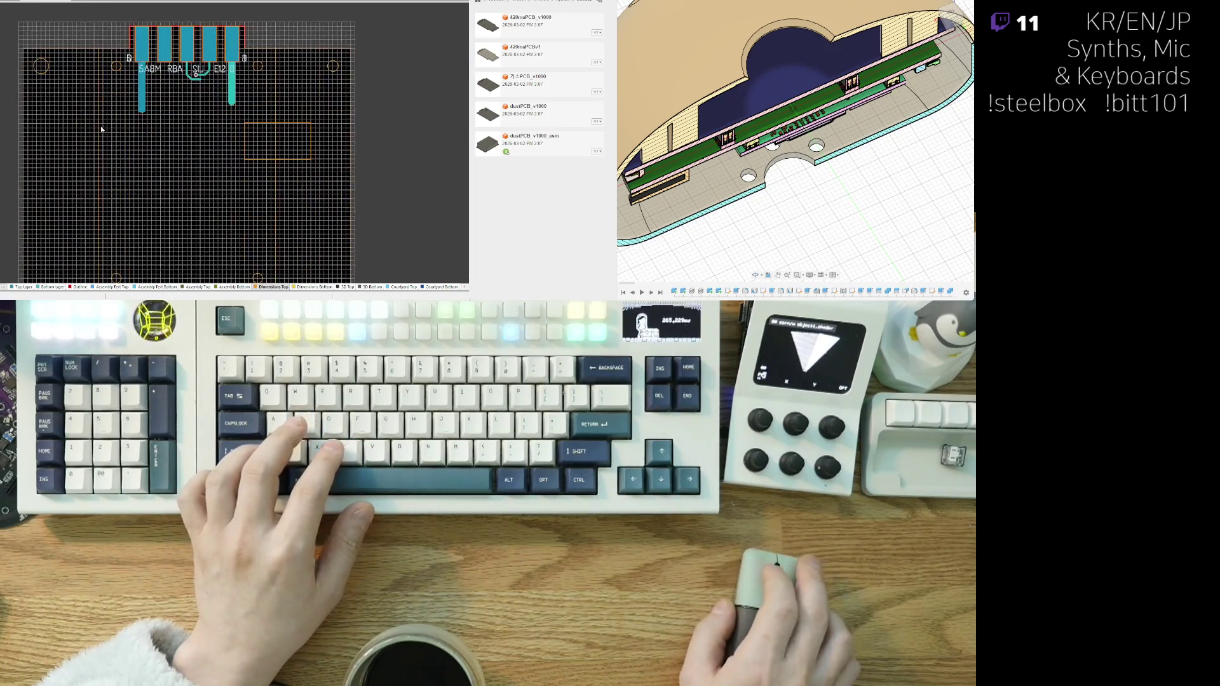
{"action": "scroll", "coordinate": [115, 151], "scroll_direction": "down", "scroll_amount": 3}
{"action": "scroll", "coordinate": [79, 128], "scroll_direction": "up", "scroll_amount": 6}
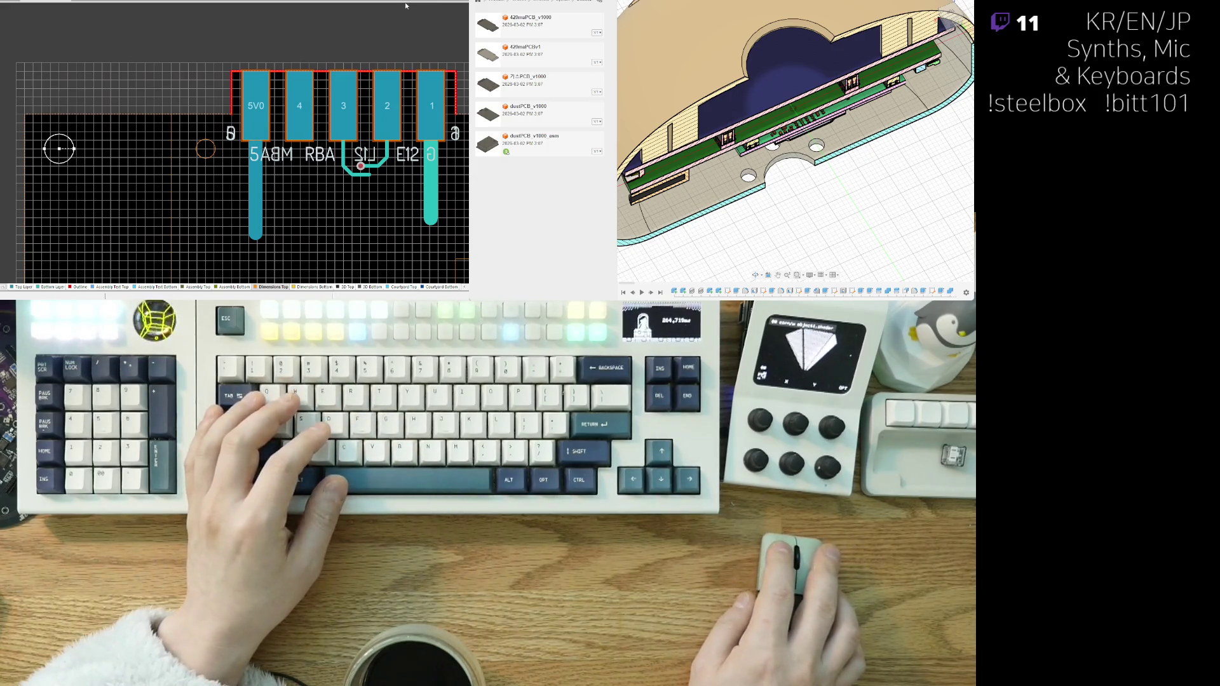
{"action": "right_click_drag", "start_coordinate": [351, 184], "coordinate": [124, 166]}
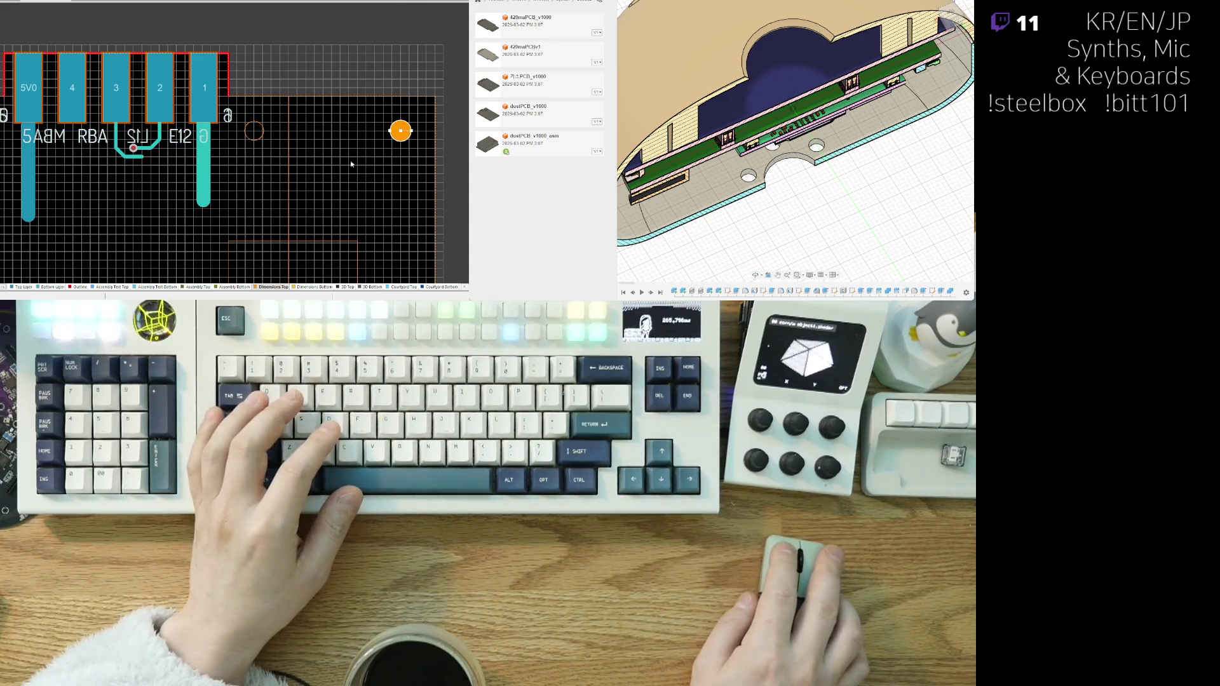
- Draw round mounting pads at the board's bottom corners, starting at the bottom-left
{"action": "scroll", "coordinate": [352, 164], "scroll_direction": "down", "scroll_amount": 5}
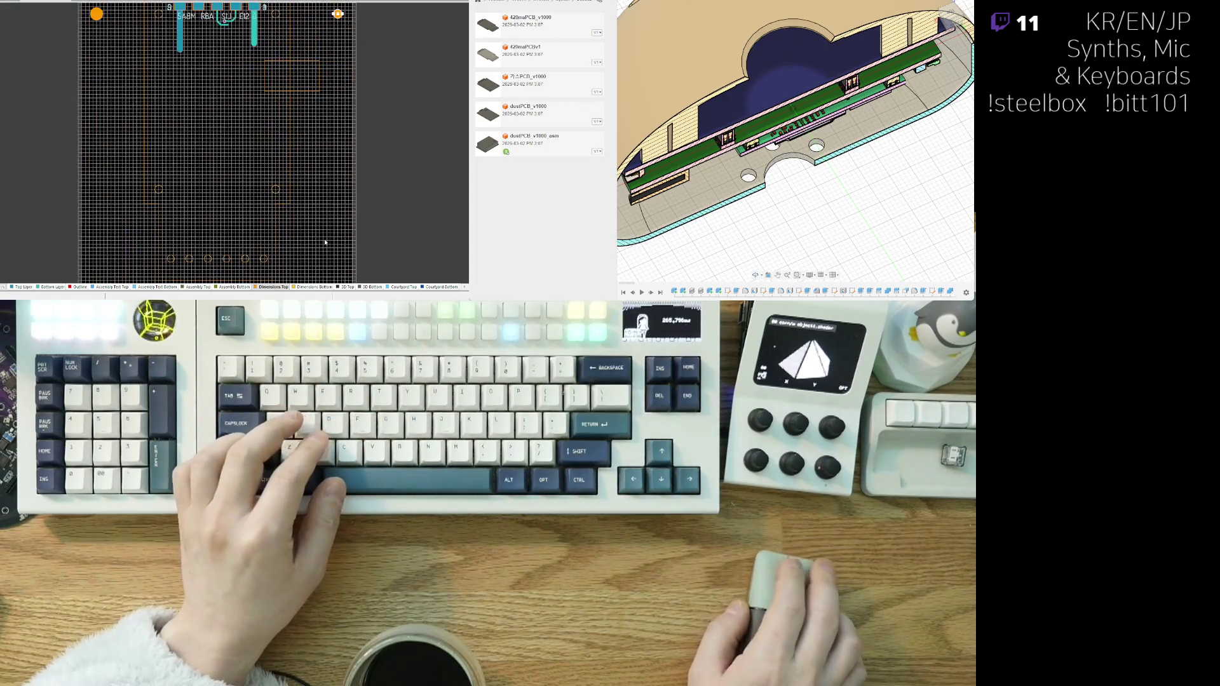
{"action": "right_click_drag", "start_coordinate": [324, 243], "coordinate": [261, 81]}
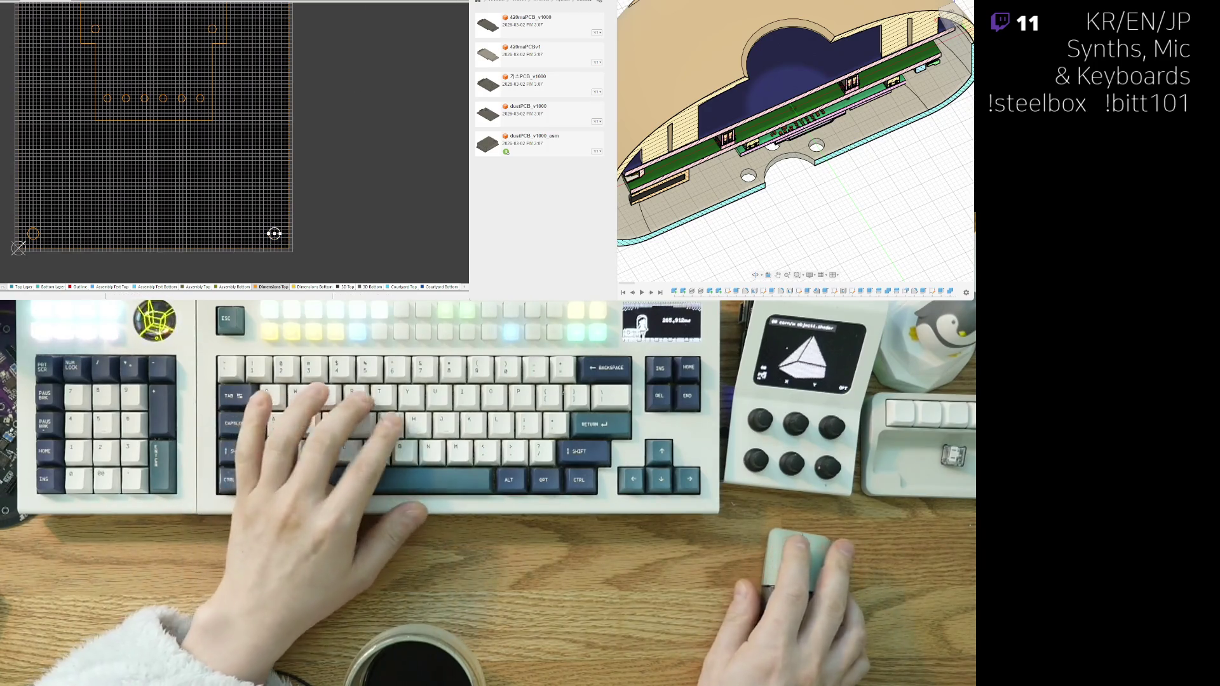
{"action": "scroll", "coordinate": [102, 216], "scroll_direction": "up", "scroll_amount": 3}
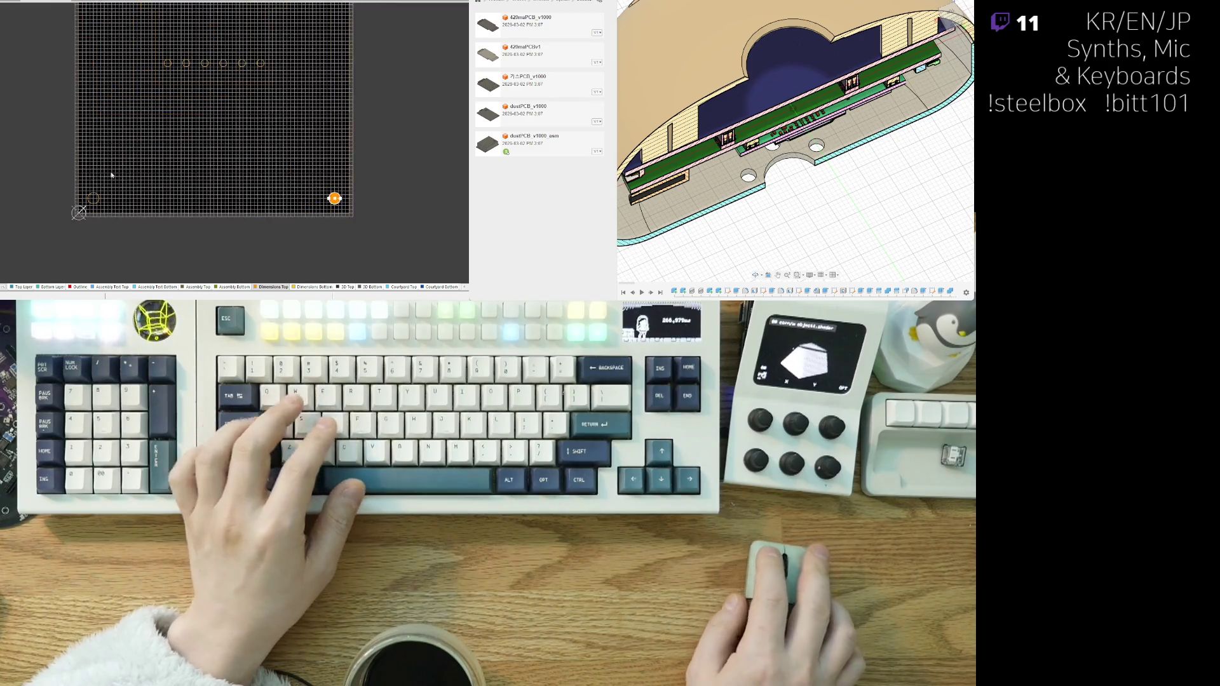
{"action": "left_click", "coordinate": [145, 176]}
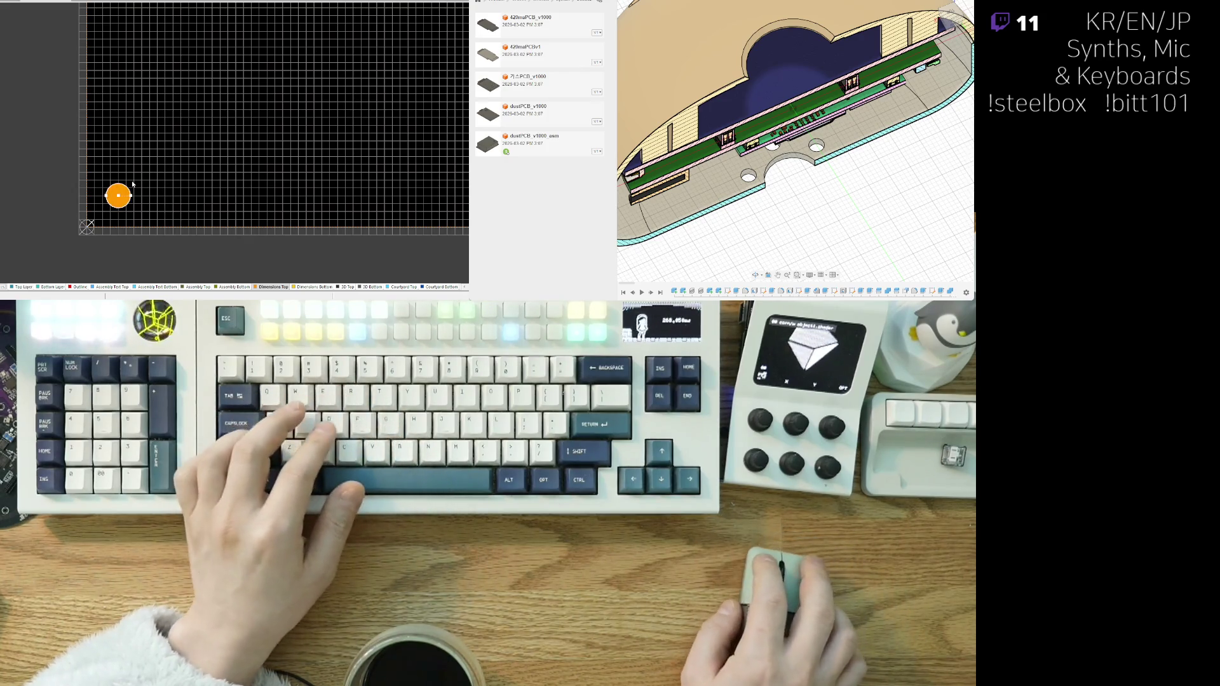
{"action": "scroll", "coordinate": [189, 125], "scroll_direction": "down", "scroll_amount": 2}
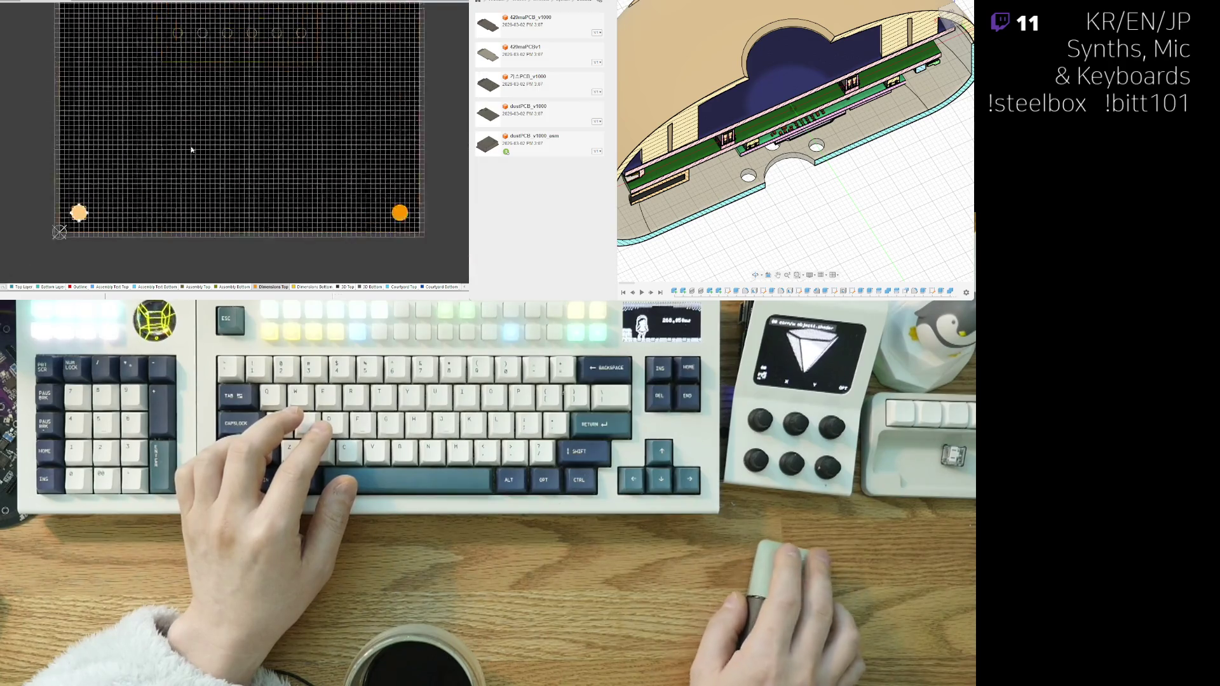
{"action": "scroll", "coordinate": [375, 180], "scroll_direction": "down", "scroll_amount": 3}
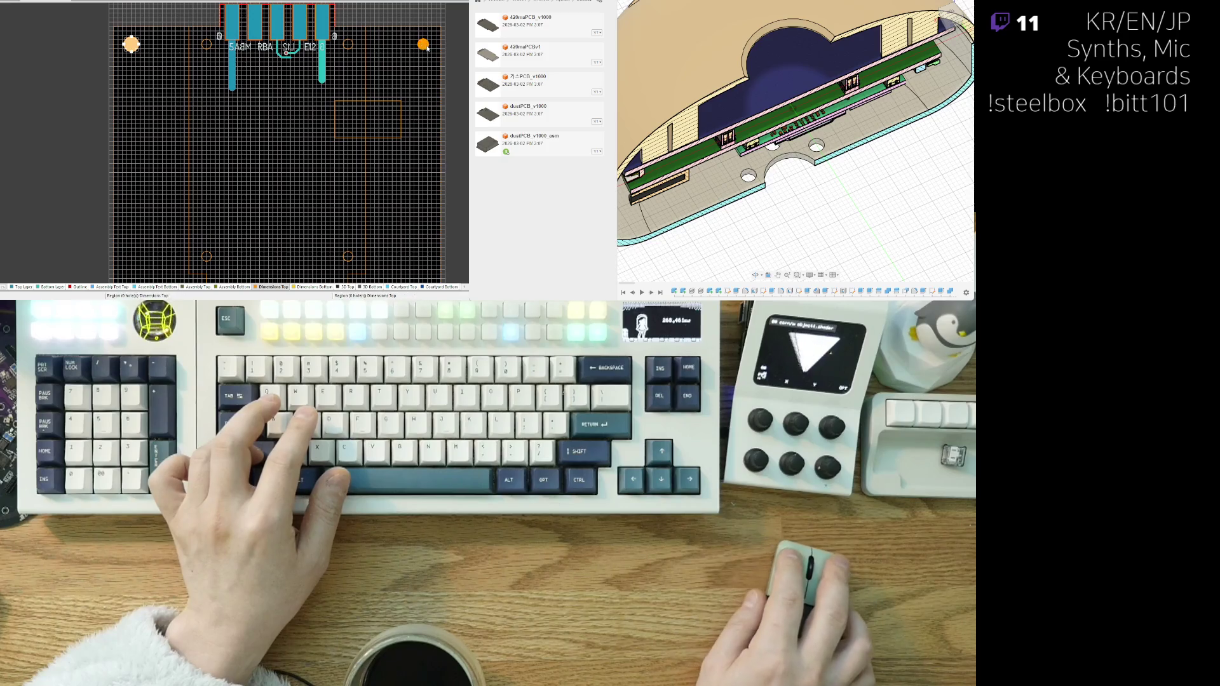
{"action": "scroll", "coordinate": [208, 94], "scroll_direction": "down", "scroll_amount": 3}
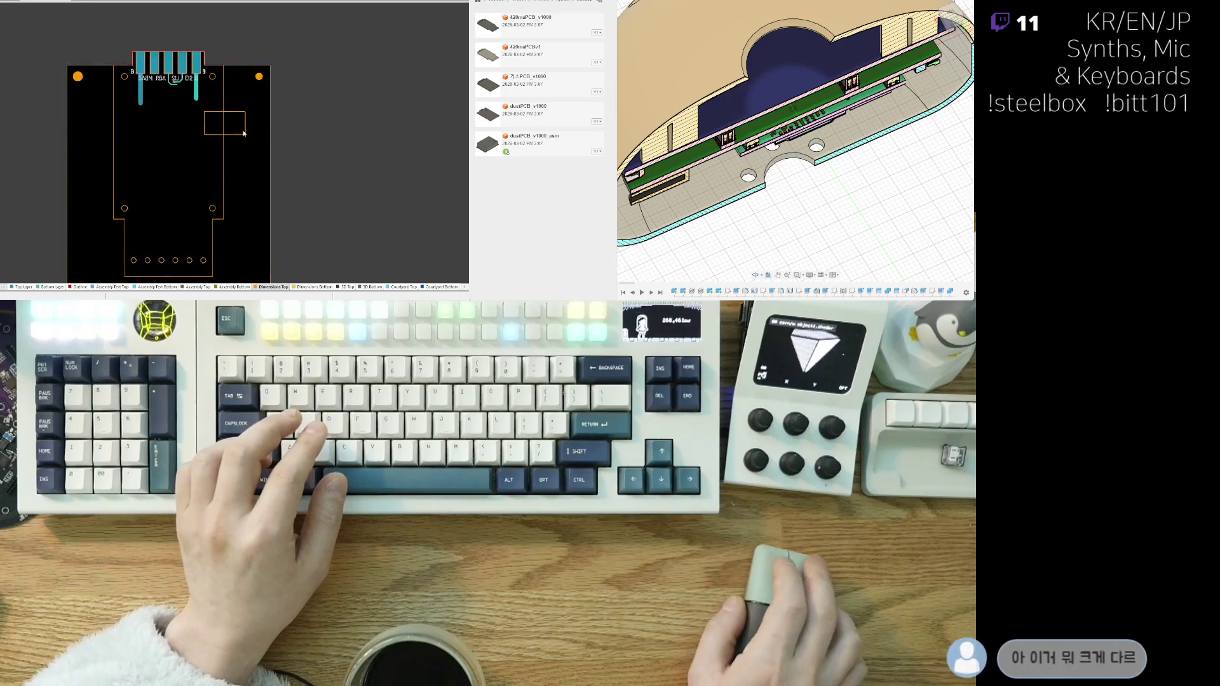
{"action": "scroll", "coordinate": [274, 49], "scroll_direction": "up", "scroll_amount": 5}
{"action": "scroll", "coordinate": [274, 49], "scroll_direction": "up", "scroll_amount": 2}
- Move the top-right corner mounting pad so it sits on its mounting hole
{"action": "left_click", "coordinate": [267, 63]}
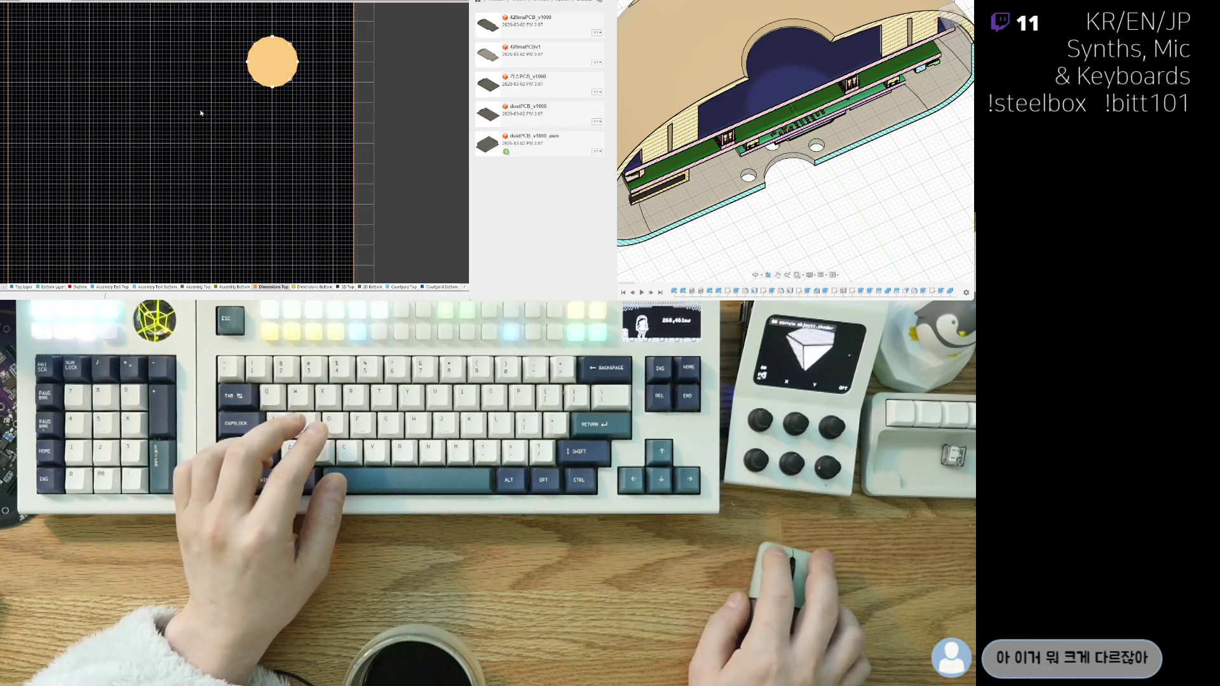
{"action": "mouse_move", "coordinate": [250, 272]}
{"action": "right_mouse_down"}
{"action": "mouse_move", "coordinate": [406, 147]}
{"action": "mouse_move", "coordinate": [274, 132]}
{"action": "right_mouse_up"}
{"action": "left_click", "coordinate": [59, 101]}
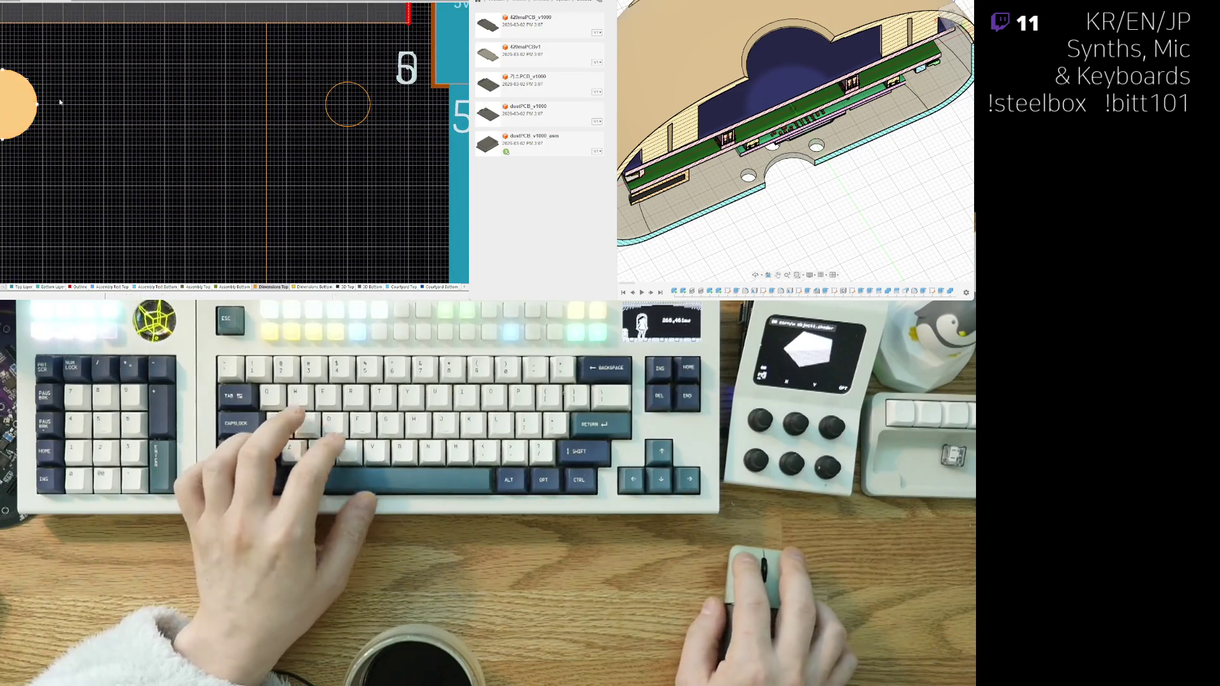
{"action": "key", "text": "m"}
{"action": "mouse_move", "coordinate": [264, 114]}
{"action": "right_mouse_down"}
{"action": "mouse_move", "coordinate": [381, 115]}
{"action": "mouse_move", "coordinate": [56, 109]}
{"action": "mouse_move", "coordinate": [223, 112]}
{"action": "right_mouse_up"}
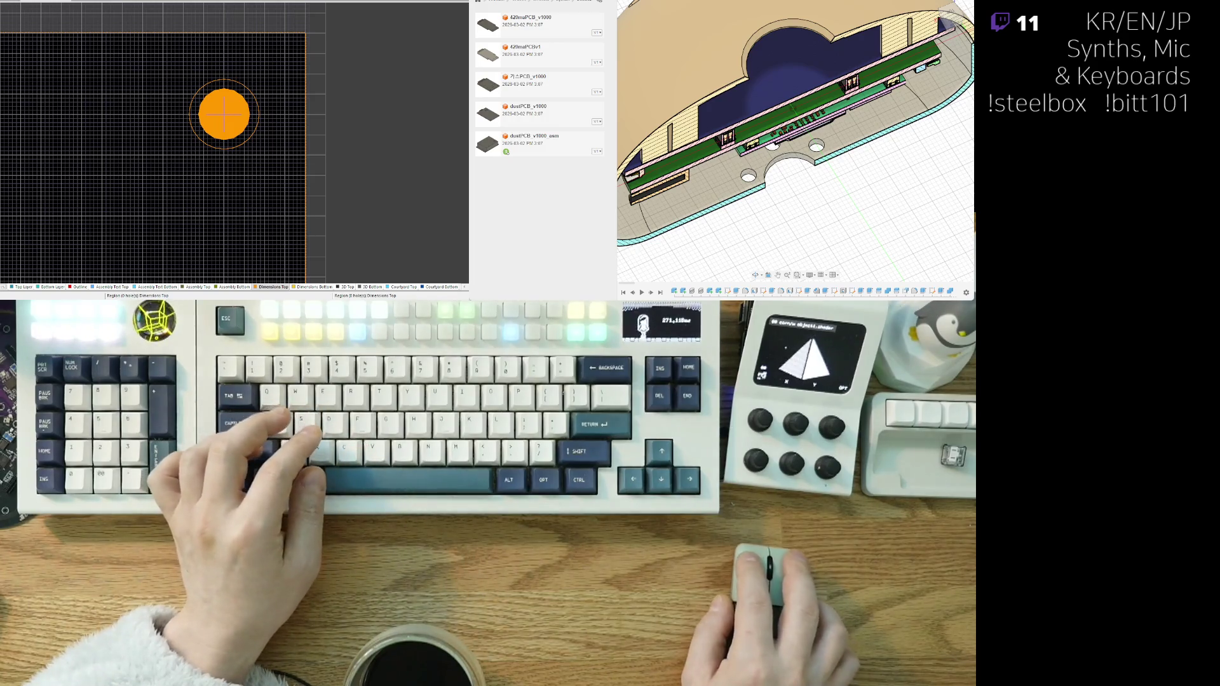
{"action": "scroll", "coordinate": [224, 115], "scroll_direction": "down", "scroll_amount": 5}
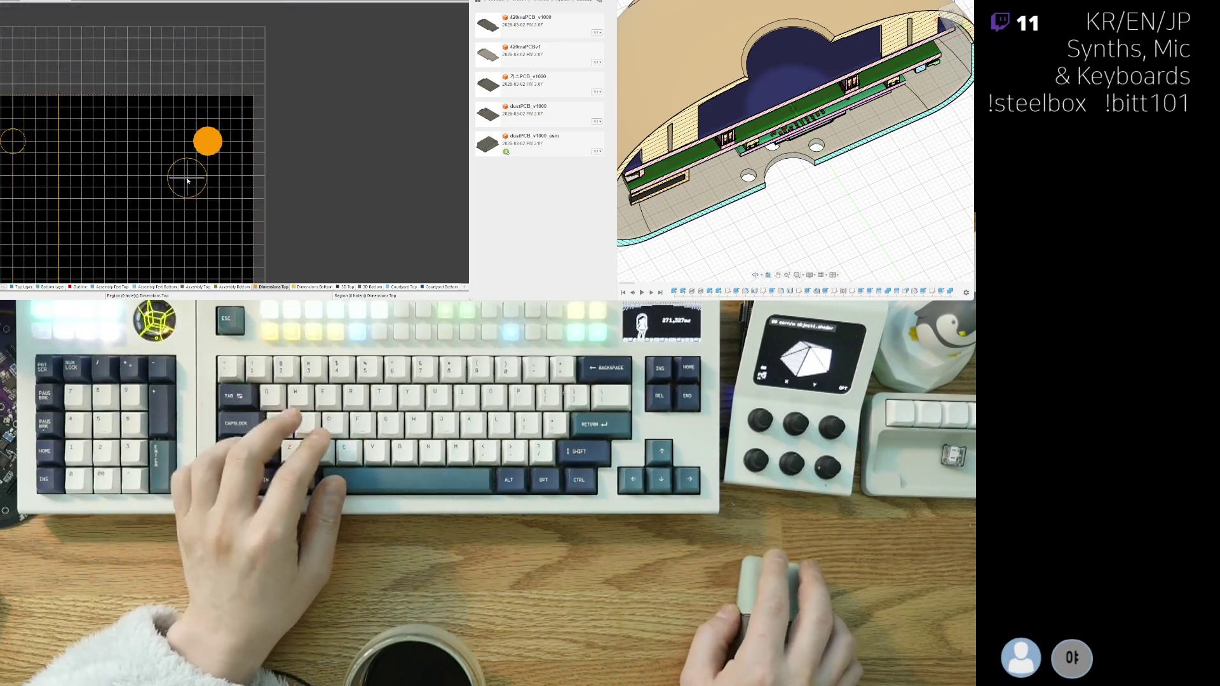
{"action": "scroll", "coordinate": [141, 244], "scroll_direction": "down", "scroll_amount": 5}
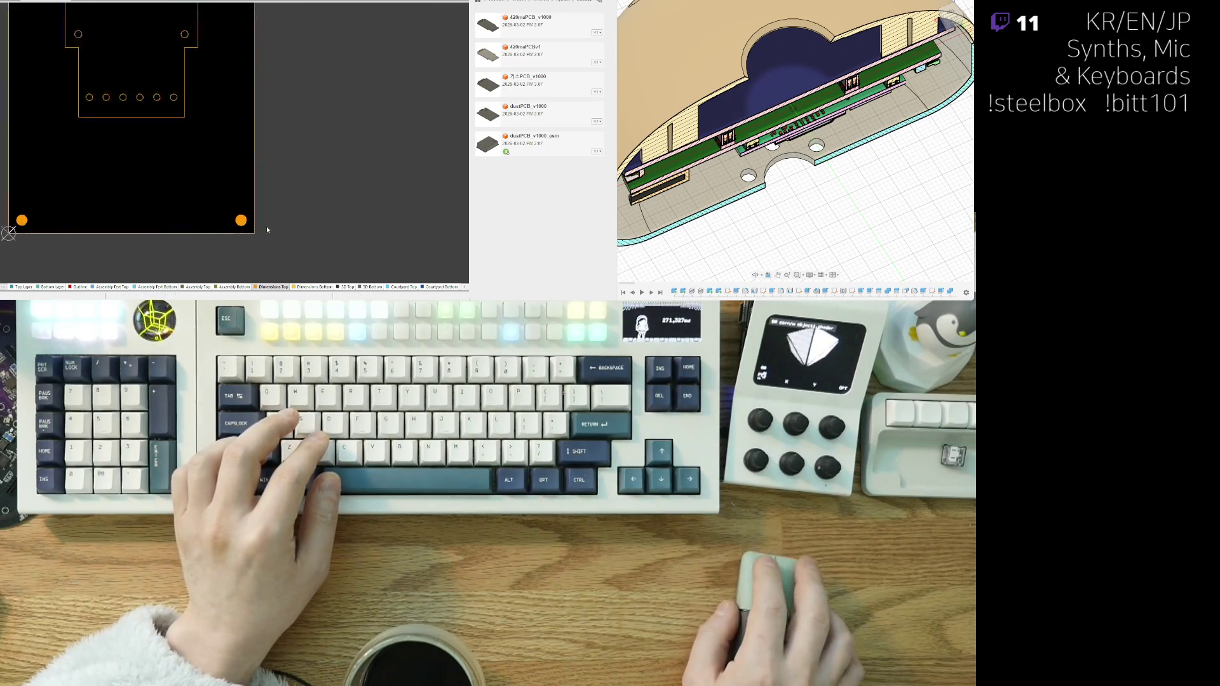
{"action": "scroll", "coordinate": [266, 227], "scroll_direction": "up", "scroll_amount": 5}
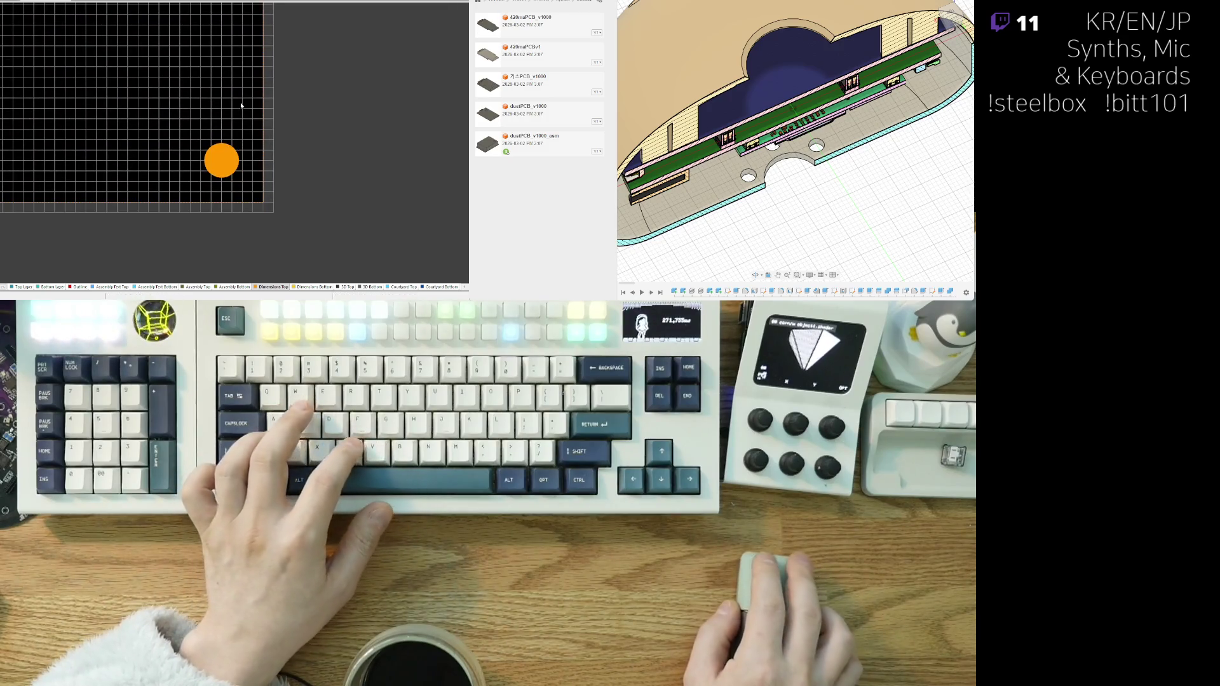